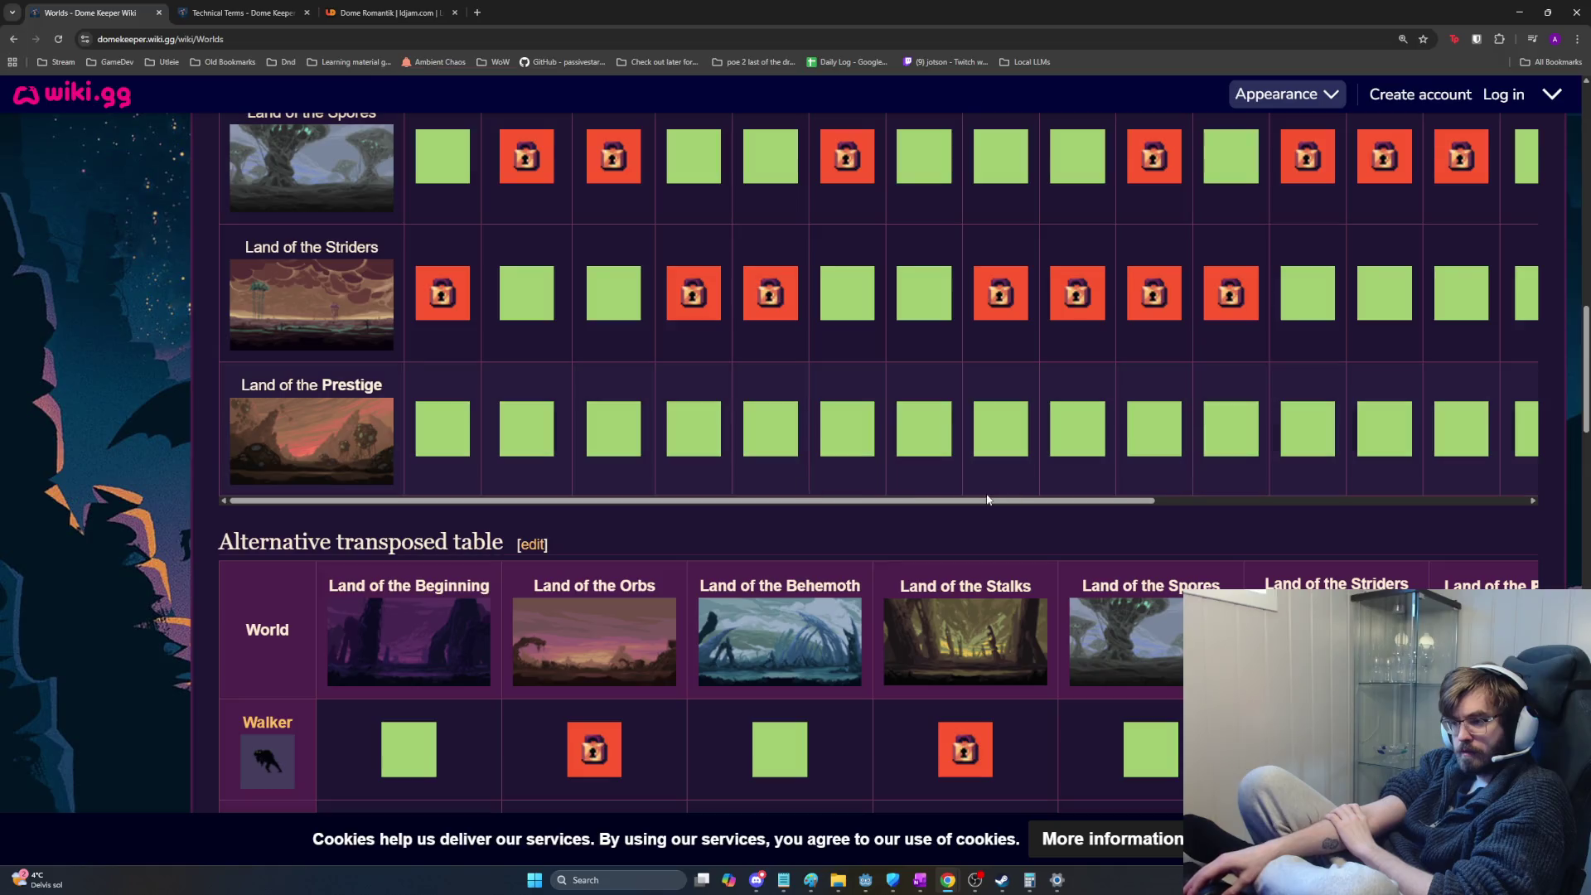
scroll(721, 494, "left", 3)
scroll(727, 523, "down", 2)
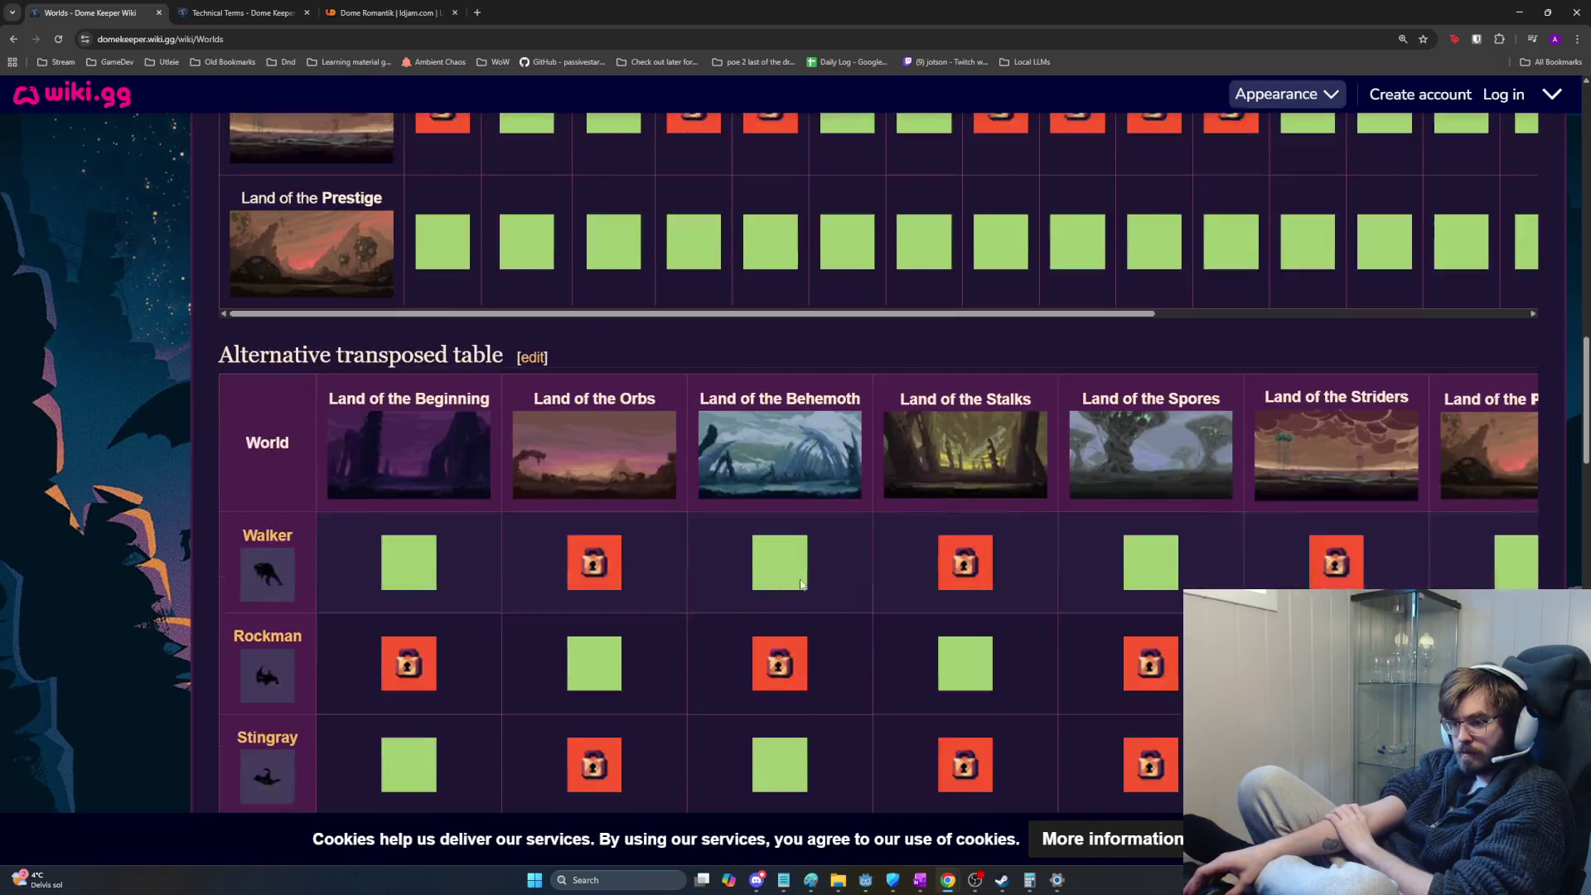
scroll(754, 571, "down", 2)
scroll(753, 573, "down", 2)
scroll(756, 572, "down", 2)
scroll(770, 574, "down", 2)
scroll(779, 576, "down", 2)
scroll(1039, 636, "down", 2)
scroll(1040, 635, "down", 2)
scroll(1040, 636, "down", 1)
scroll(1039, 635, "down", 2)
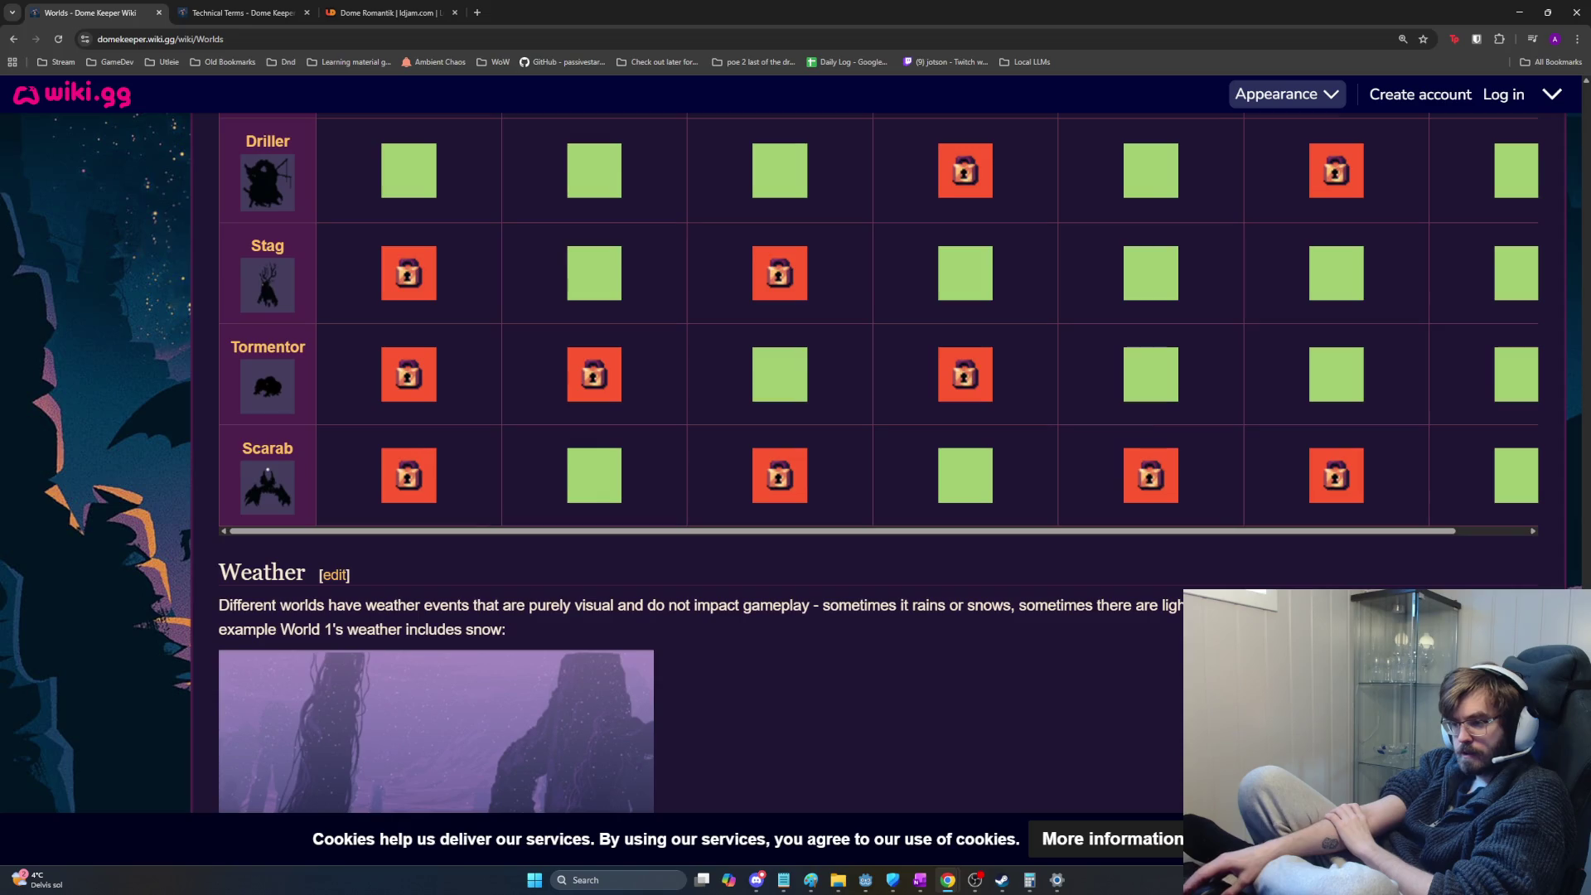
scroll(1040, 636, "down", 1)
scroll(253, 189, "up", 10)
scroll(253, 189, "up", 5)
scroll(252, 189, "up", 3)
scroll(252, 189, "up", 2)
scroll(908, 265, "up", 1)
scroll(910, 266, "up", 1)
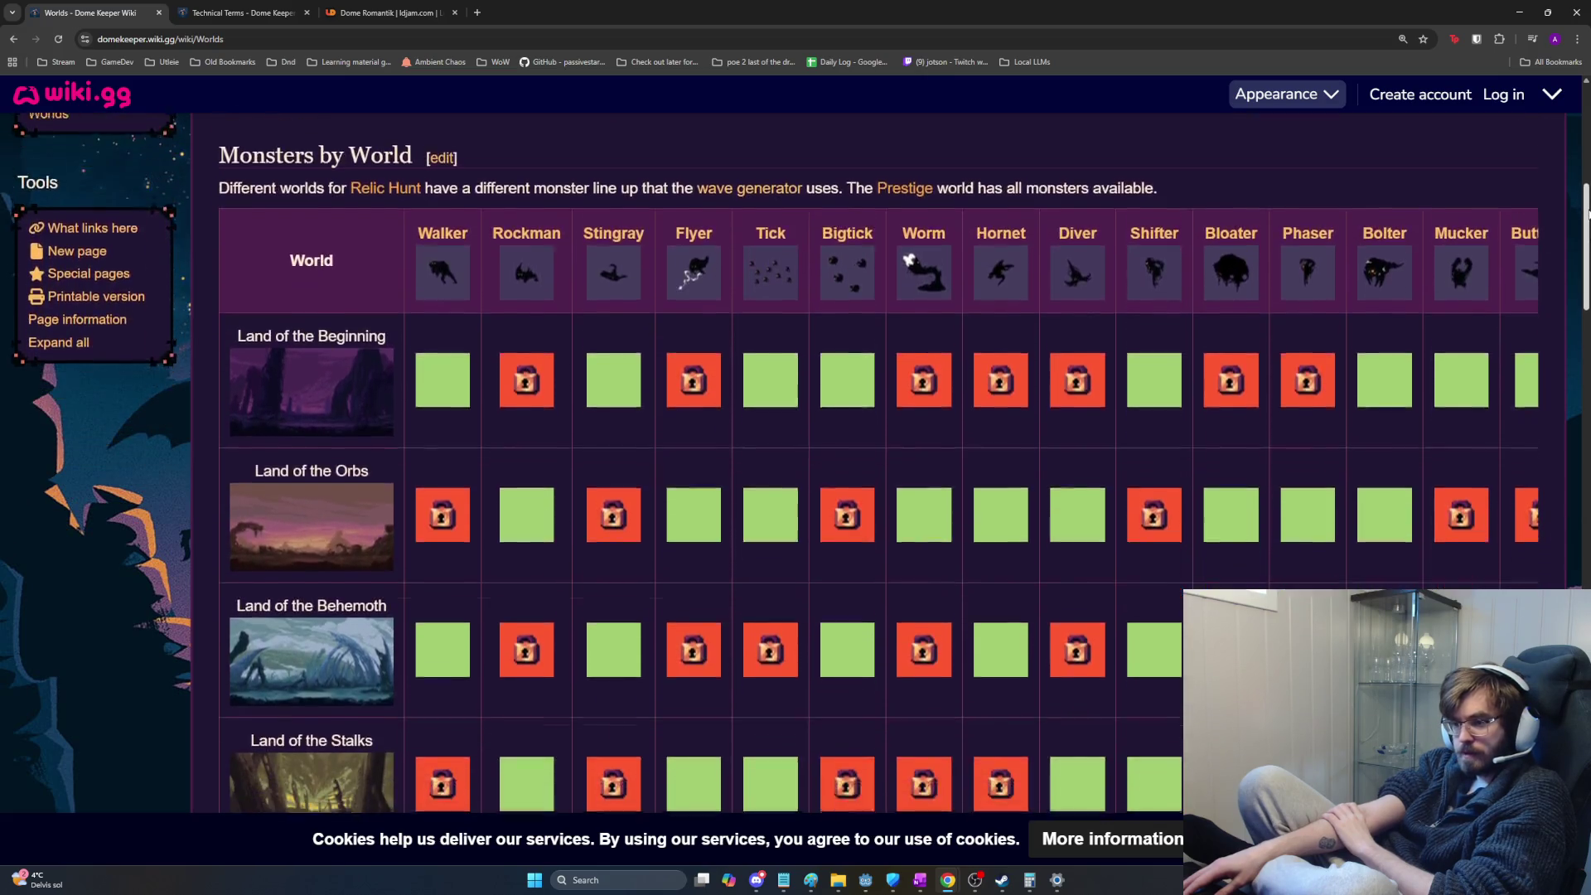
scroll(909, 265, "down", 2)
scroll(908, 265, "down", 3)
scroll(908, 265, "down", 2)
scroll(908, 265, "down", 1)
scroll(909, 265, "down", 4)
scroll(909, 265, "down", 5)
scroll(910, 265, "down", 4)
scroll(976, 510, "down", 2)
scroll(976, 510, "down", 1)
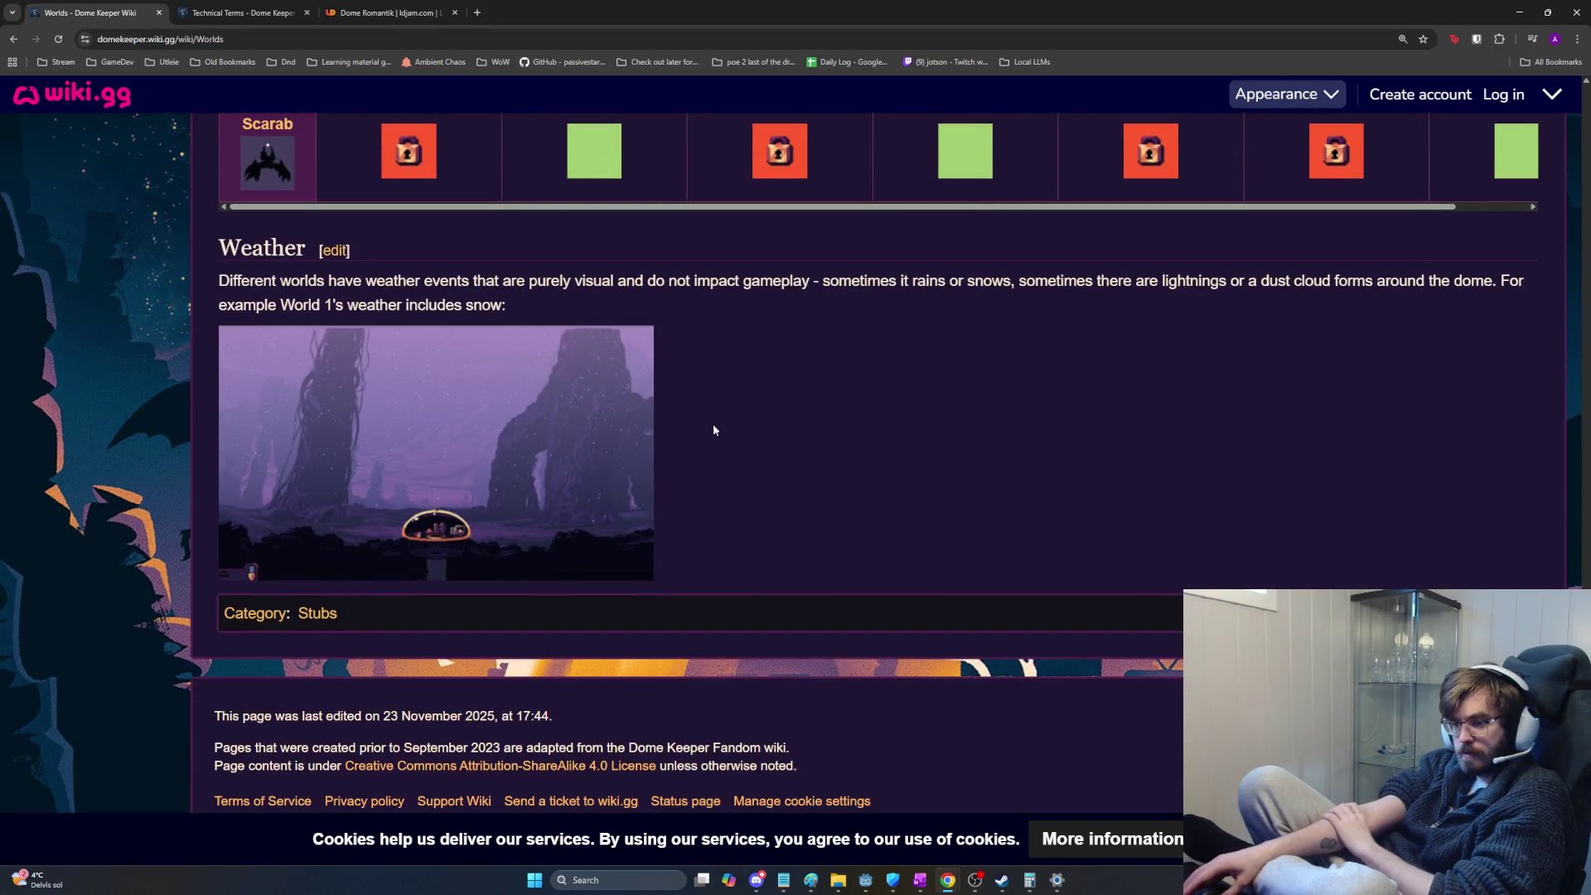
Step: Read the Weather paragraph, then jump back to the top of the Worlds article
triple_click(520, 283)
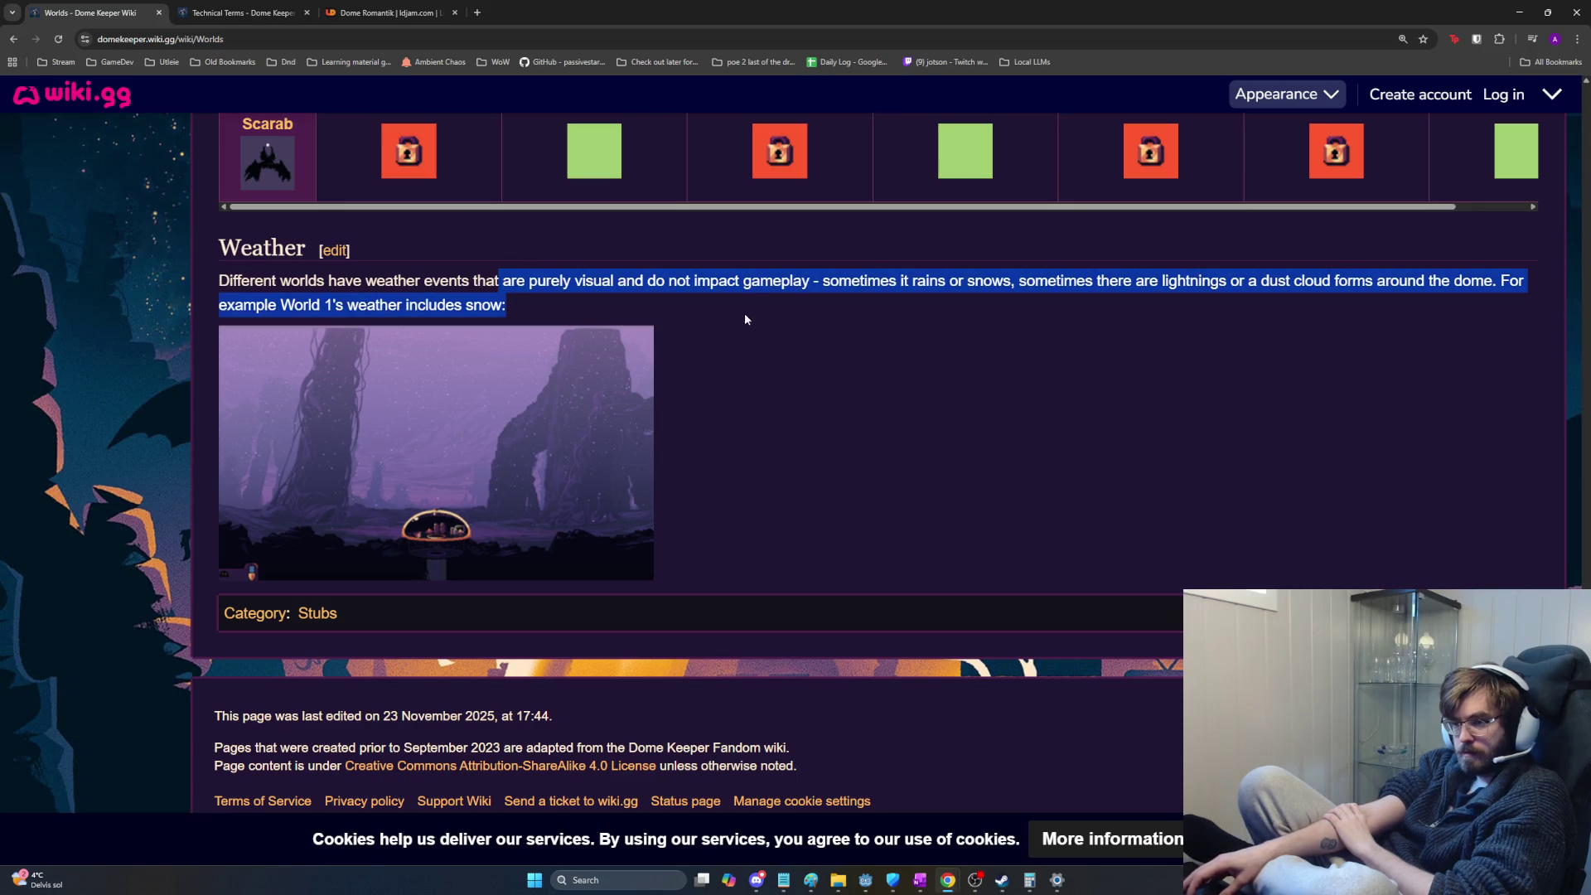
left_click(749, 303)
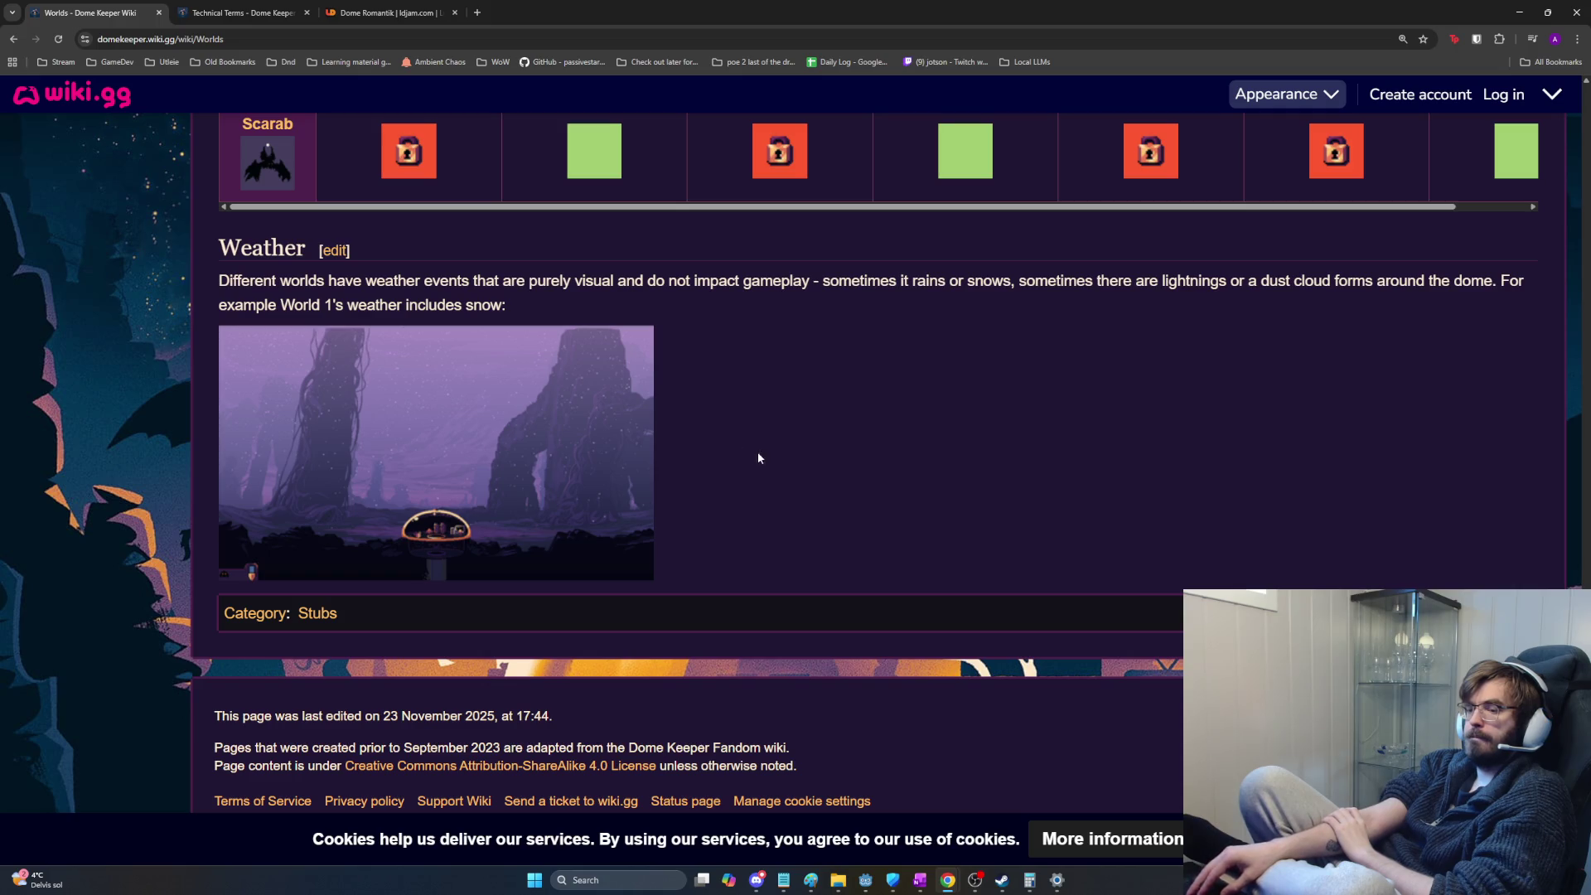
key("Home")
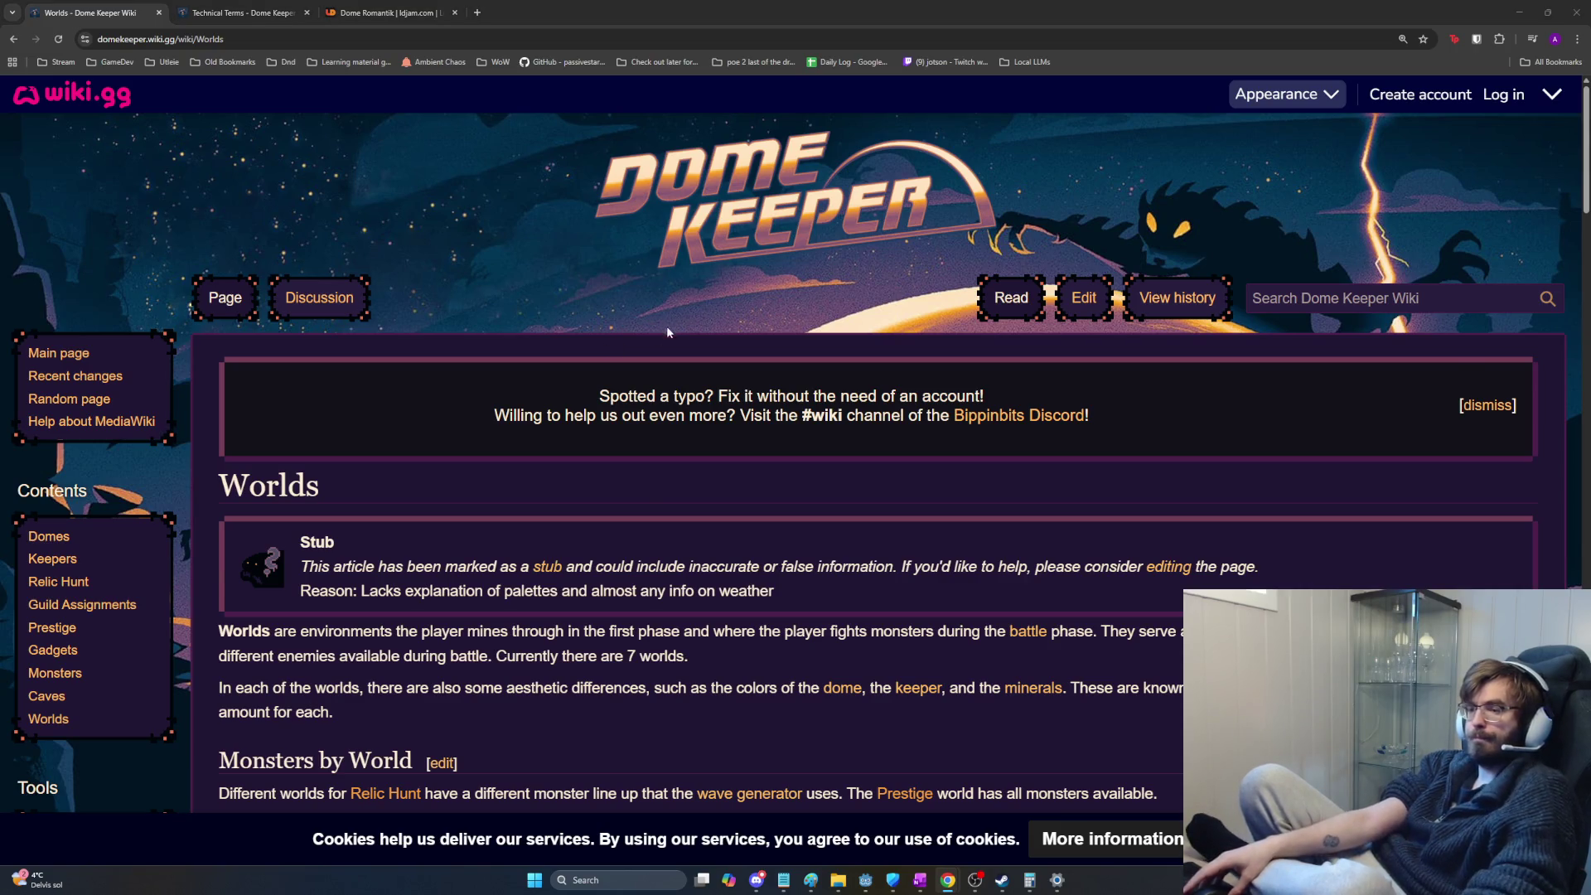
key("alt+Tab")
Step: Switch to the Task List notes and delete the blank lines above the Considerations heading
key("alt+shift+Tab")
key("alt+Tab")
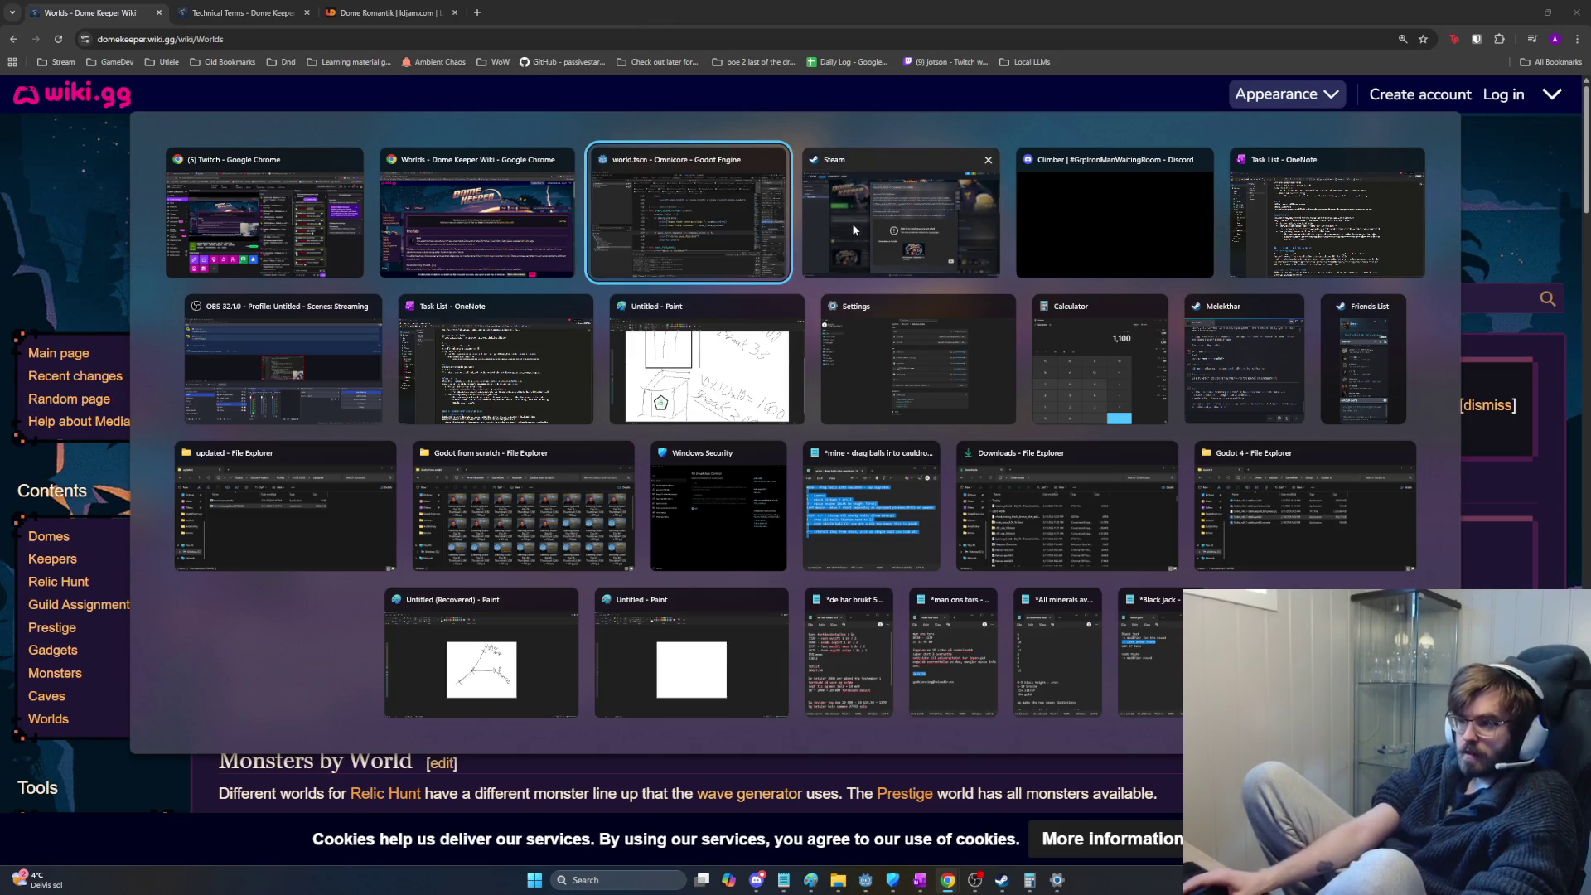
key("alt+Tab")
key("alt+Tab")
key("alt+Tab")
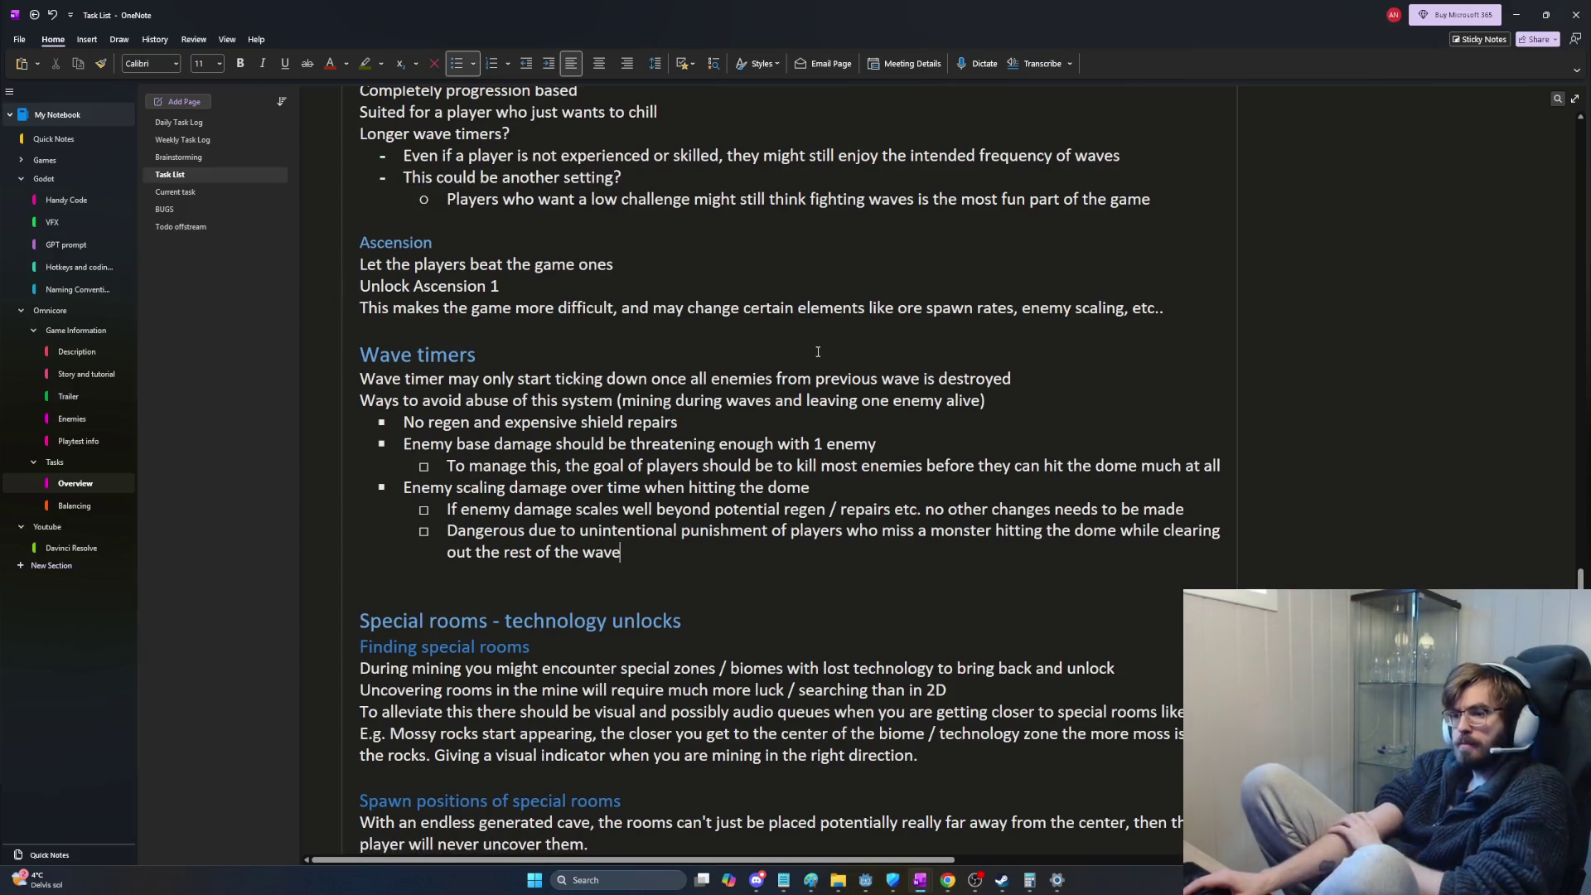
left_click_drag(731, 567, 664, 531)
left_click(729, 562)
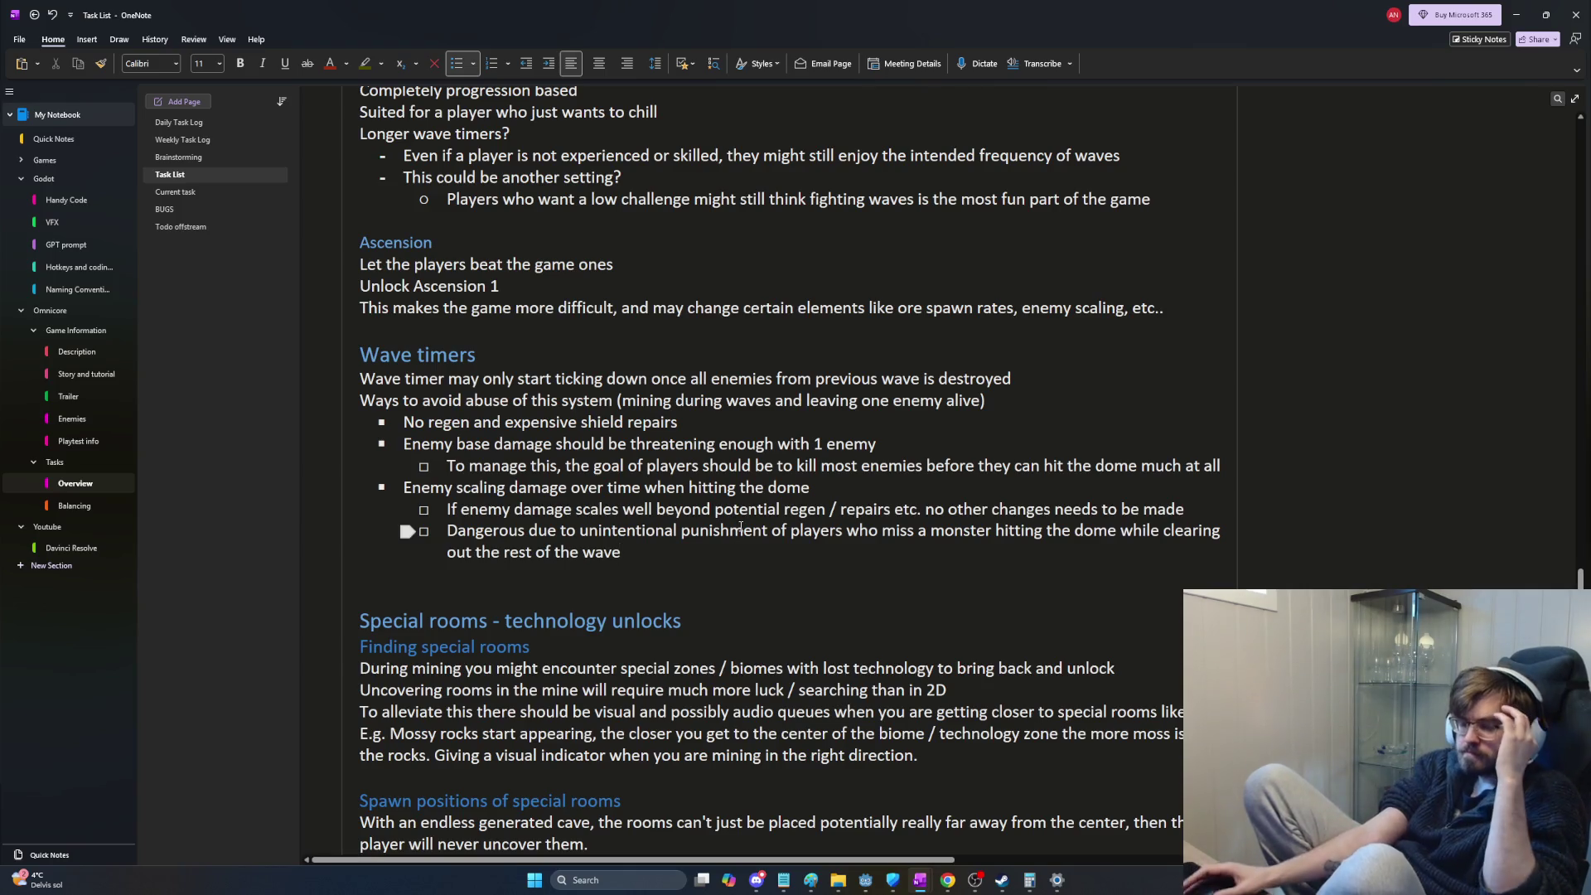
scroll(724, 563, "up", 4)
scroll(772, 598, "up", 2)
scroll(845, 639, "up", 5)
scroll(847, 639, "up", 3)
scroll(845, 639, "up", 3)
scroll(847, 640, "down", 2)
scroll(846, 639, "up", 1)
scroll(845, 639, "up", 4)
scroll(845, 639, "up", 3)
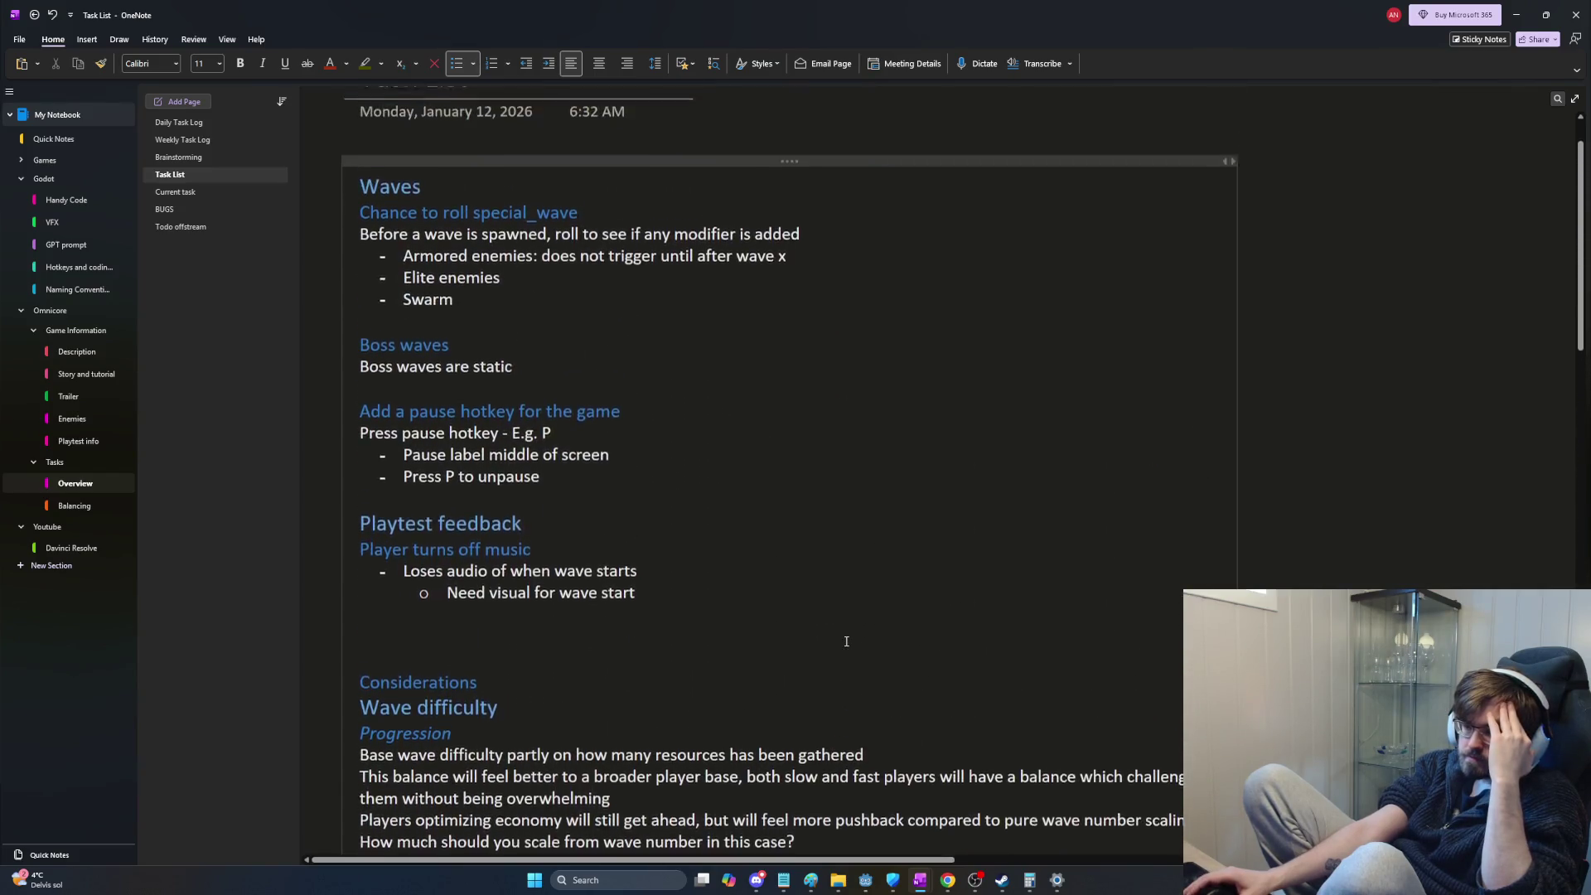
scroll(845, 640, "down", 3)
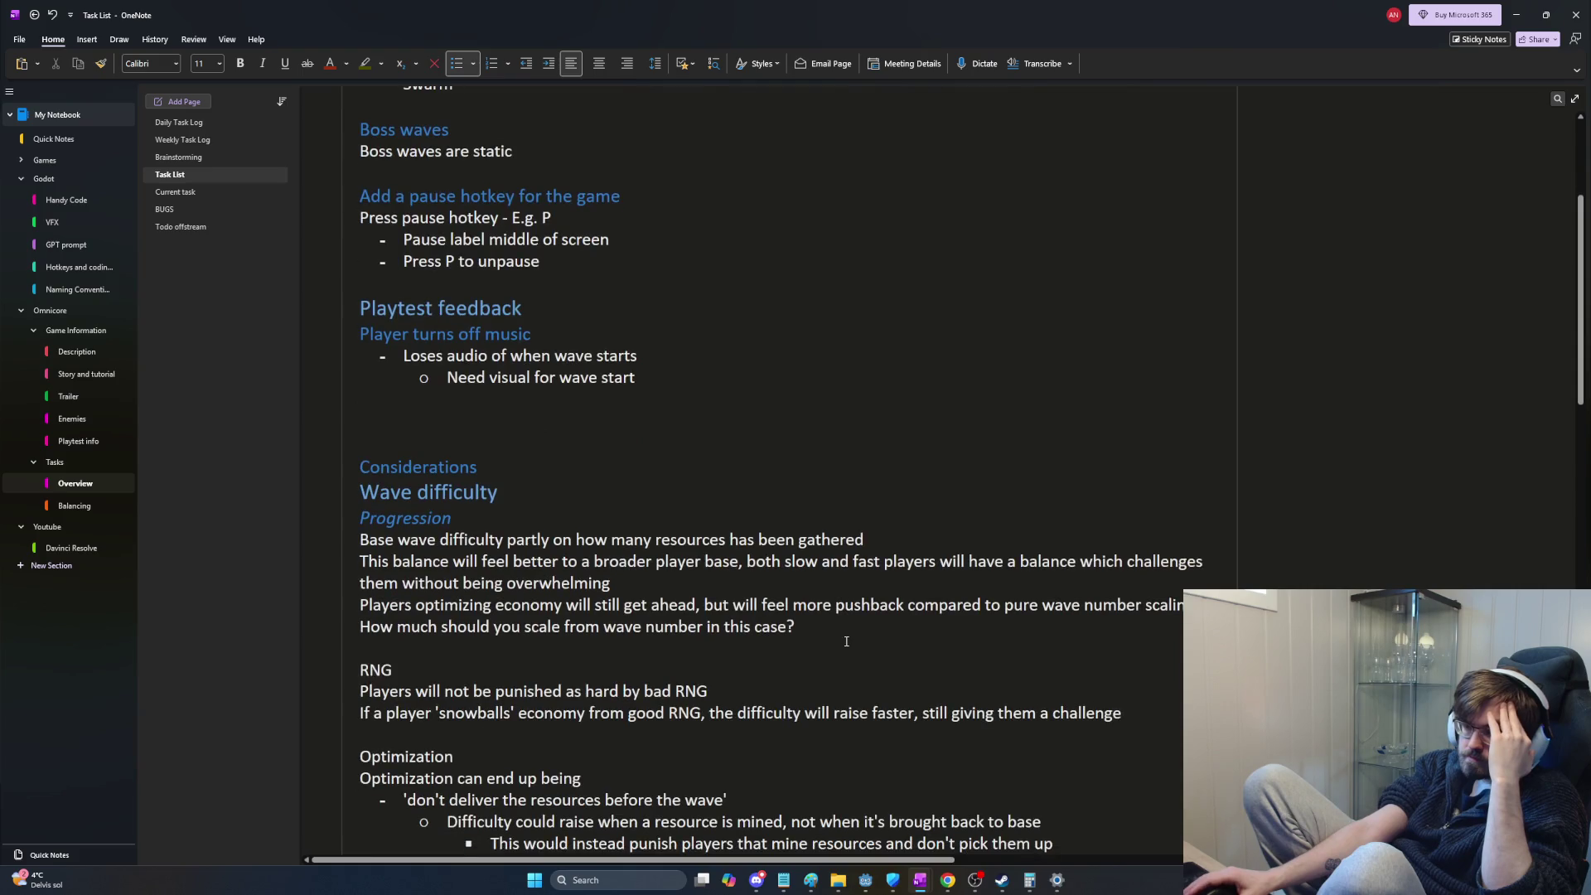
scroll(845, 640, "down", 2)
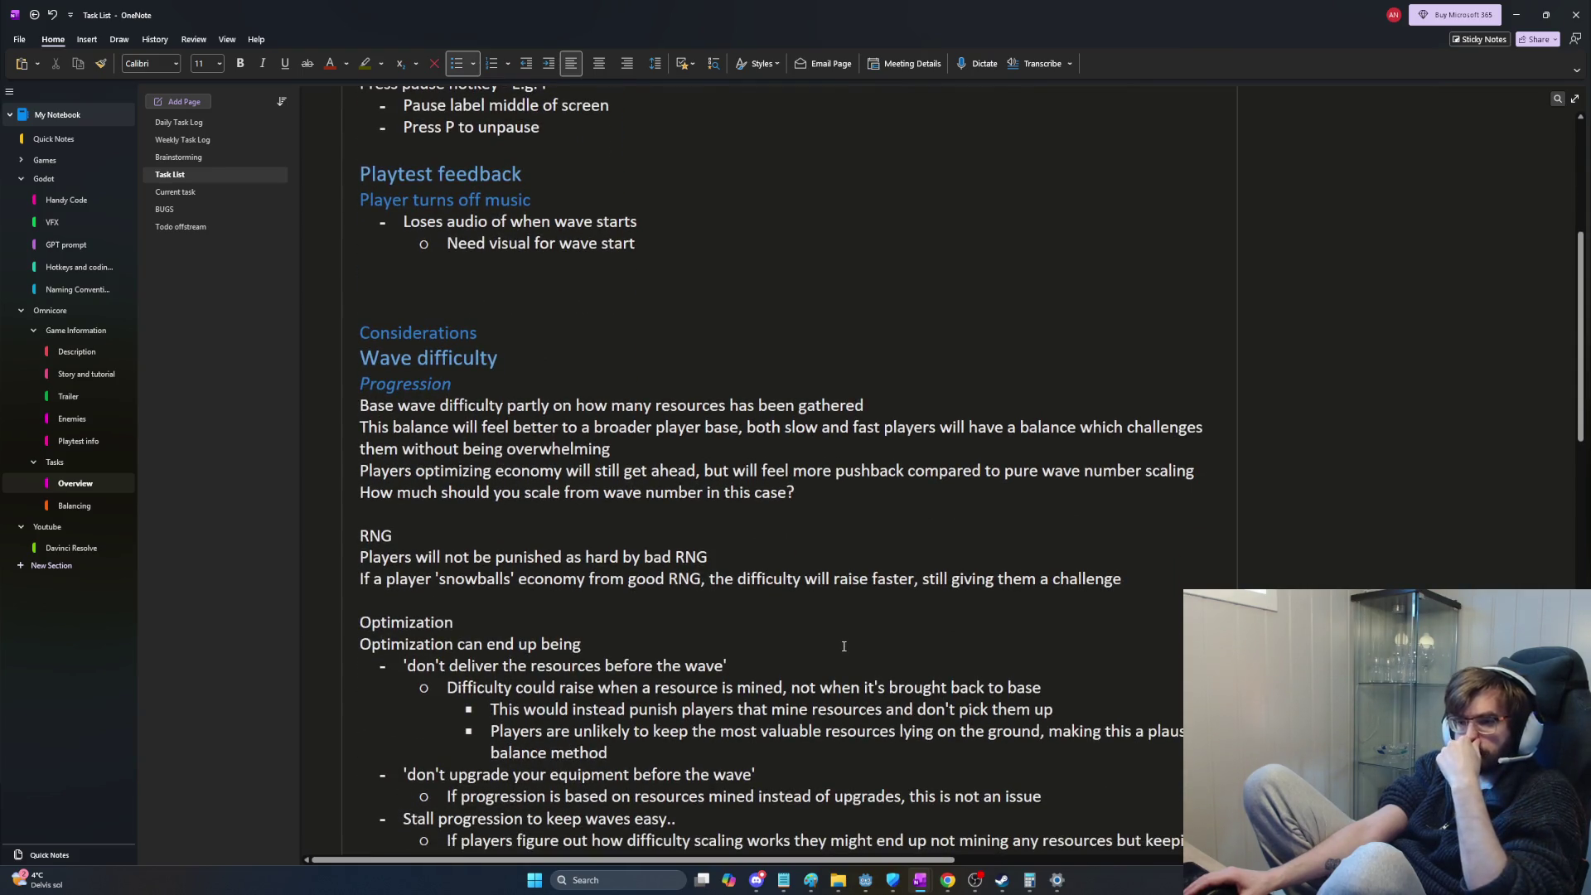
scroll(835, 640, "up", 2)
scroll(836, 639, "up", 2)
left_click(615, 580)
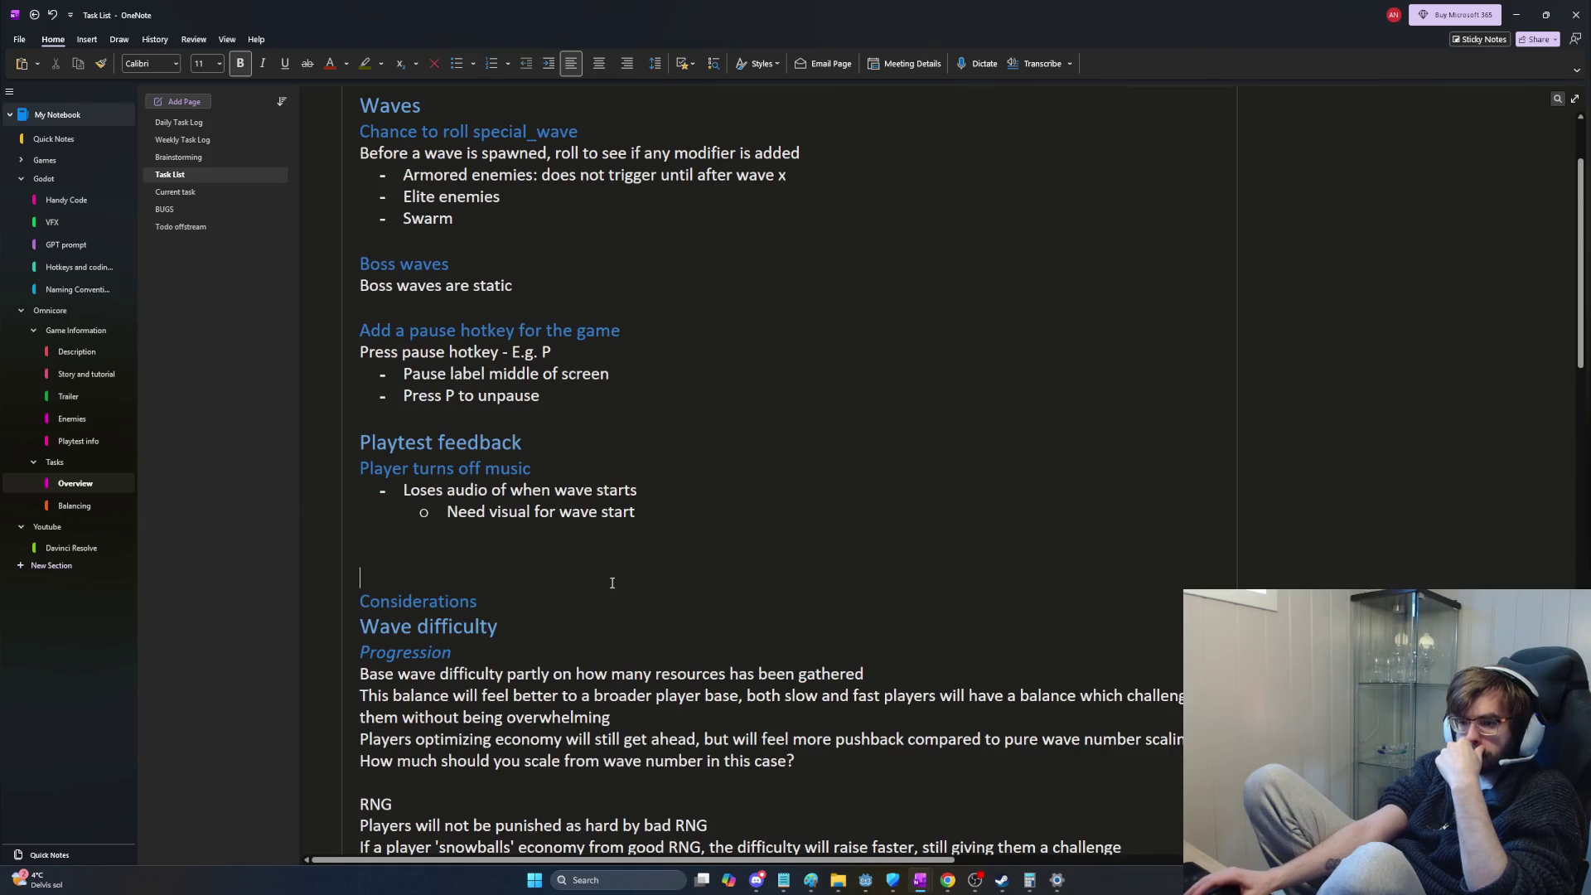
key("BackSpace")
key("BackSpace")
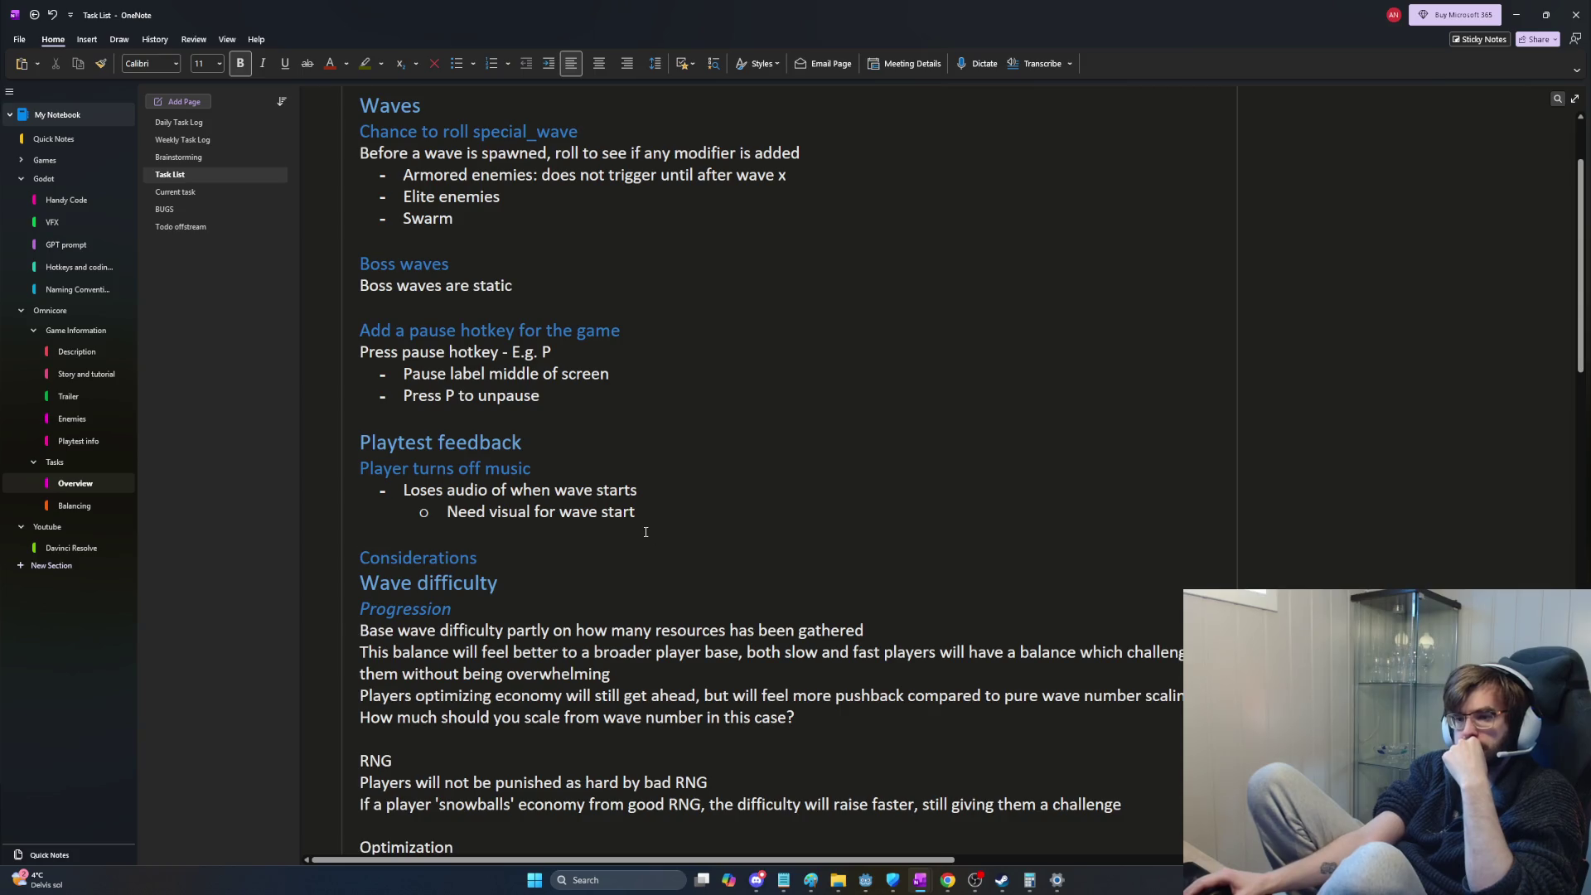
scroll(645, 530, "down", 8)
scroll(645, 530, "up", 1)
scroll(644, 527, "up", 3)
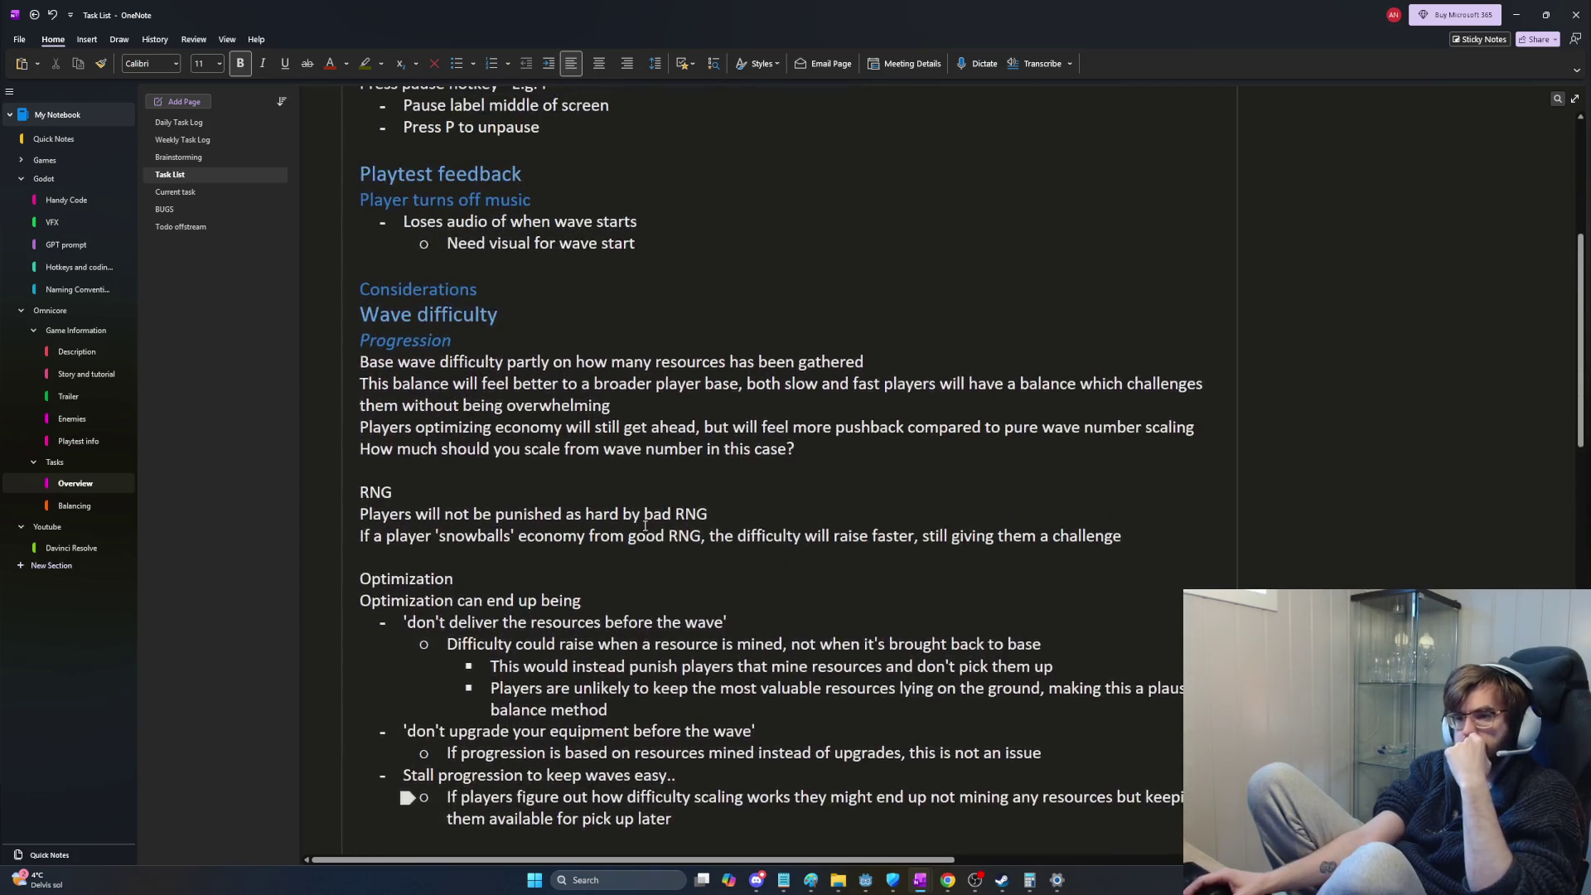
scroll(645, 527, "down", 4)
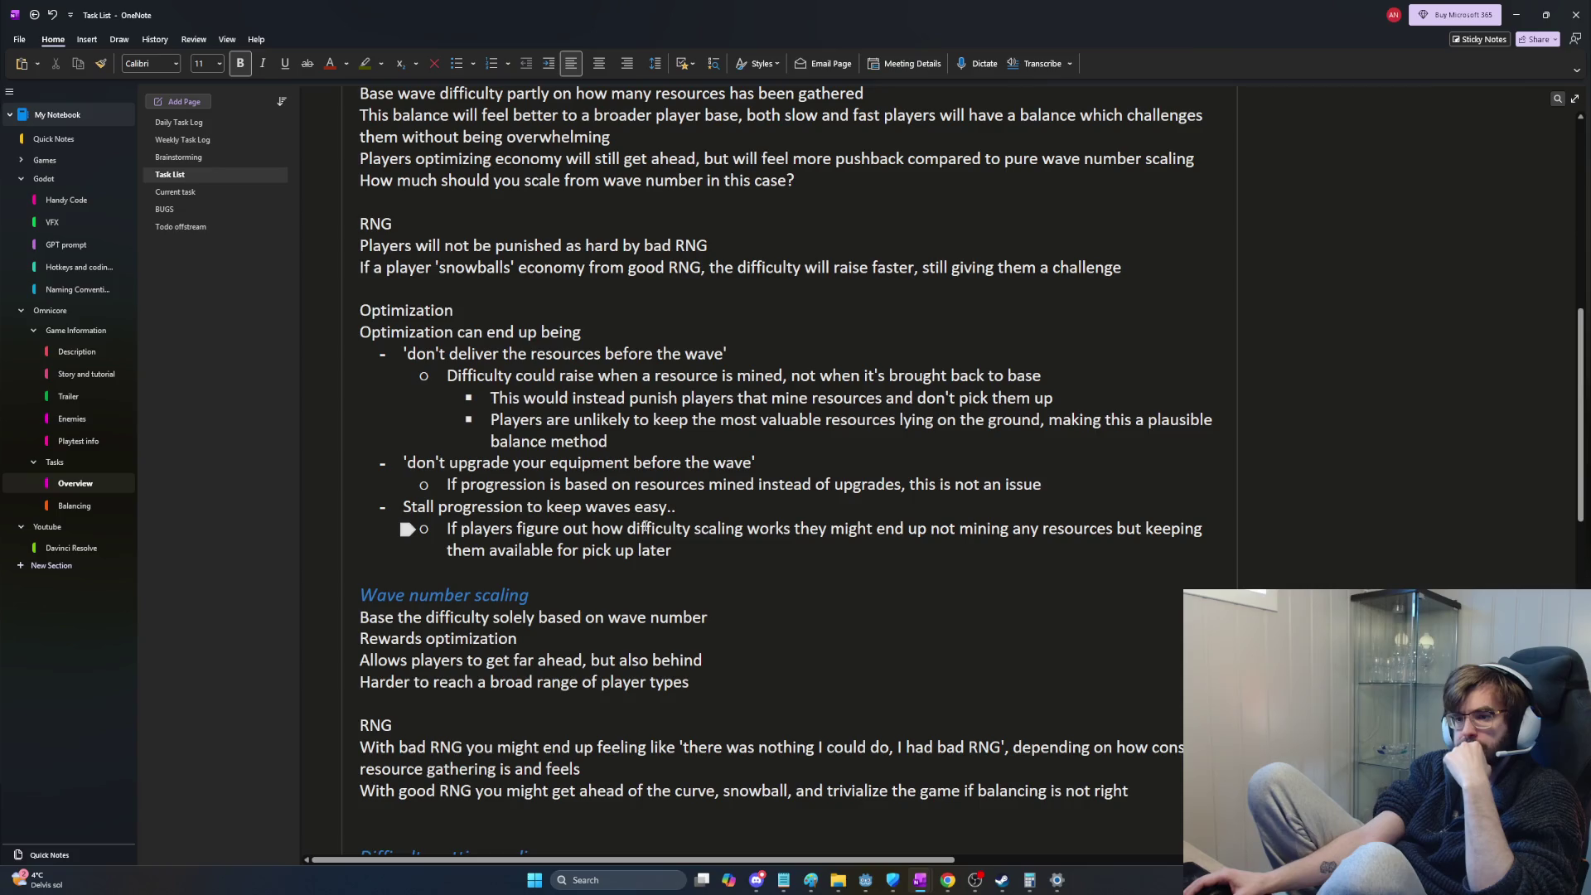
scroll(716, 531, "down", 4)
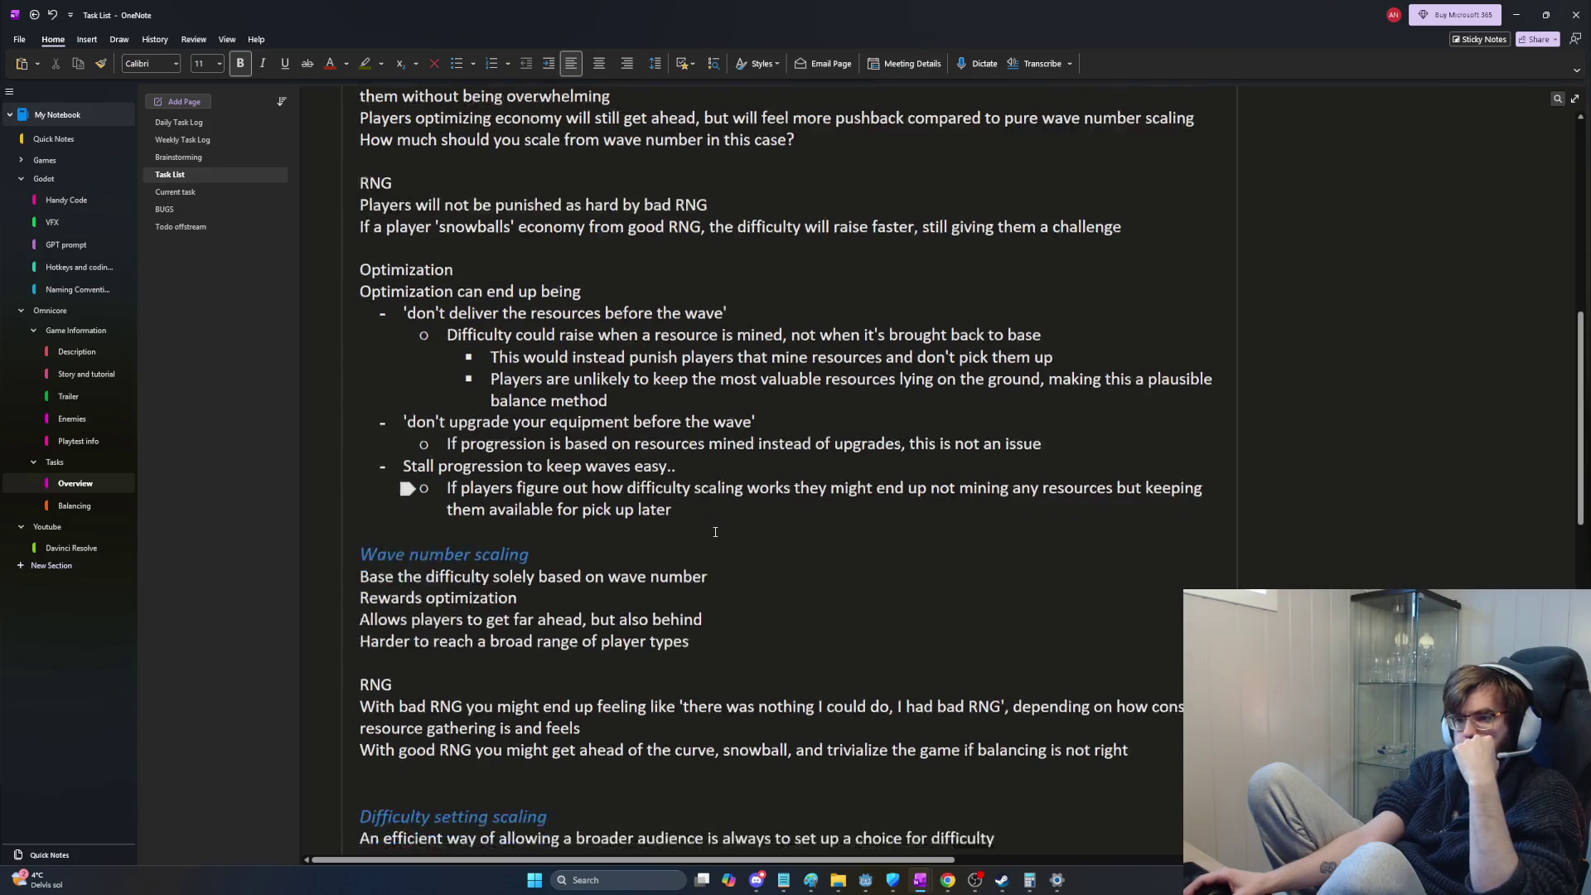
scroll(711, 531, "down", 4)
scroll(710, 530, "up", 4)
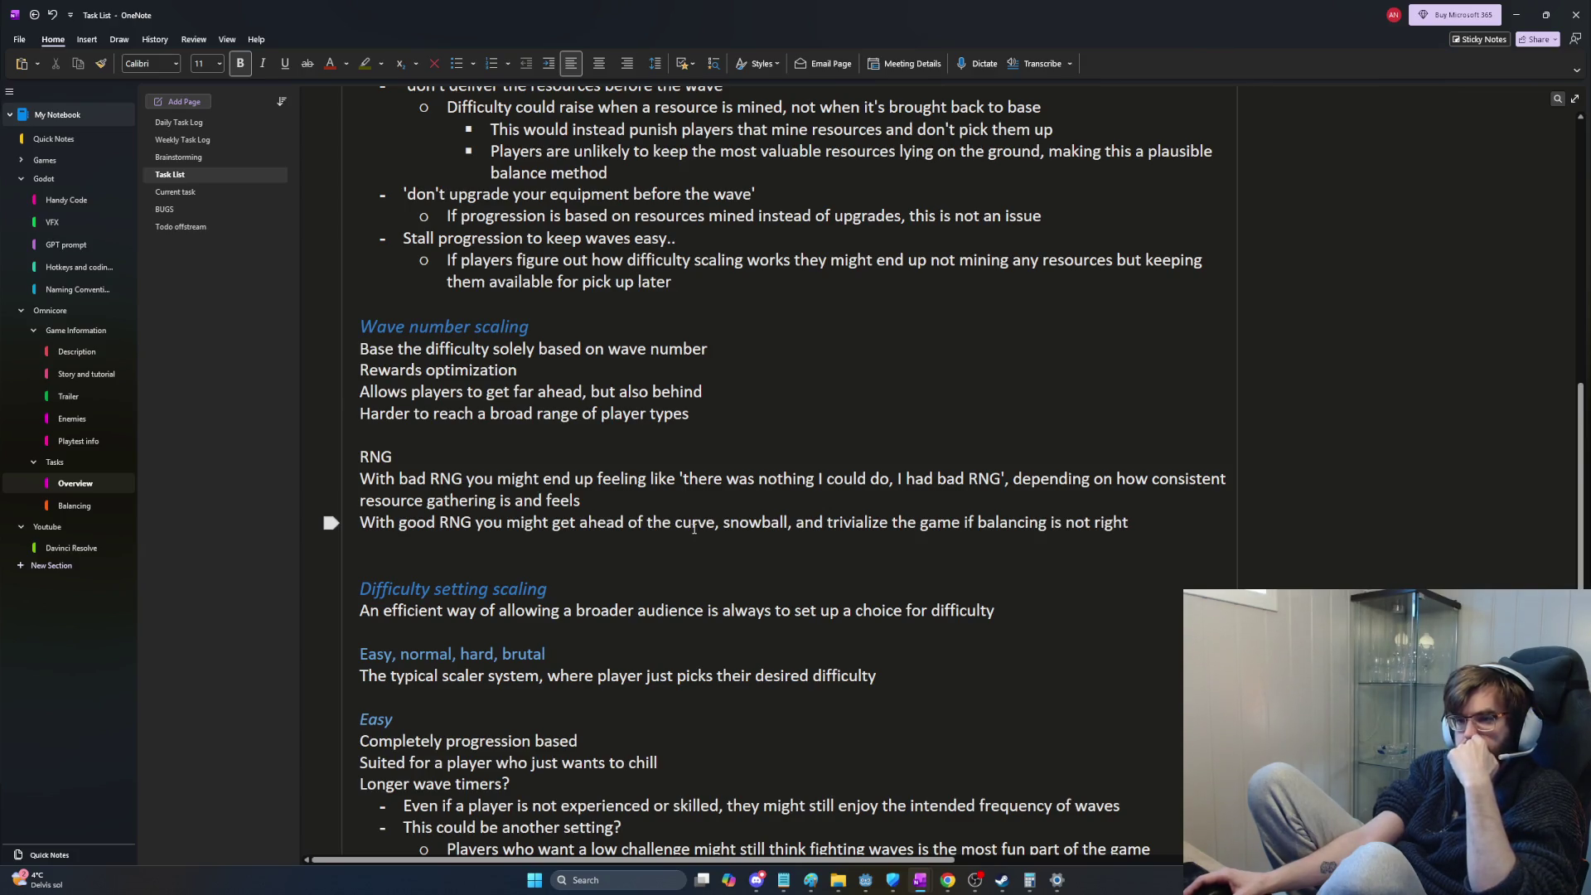
scroll(637, 402, "down", 2)
scroll(637, 402, "down", 2)
Step: Insert an empty Heading-styled line above Difficulty setting scaling for Monster weightings
left_click(564, 299)
key("Return")
key("Return")
key("Up")
key("Up")
key("ctrl+alt+1")
type("Monster weightings")
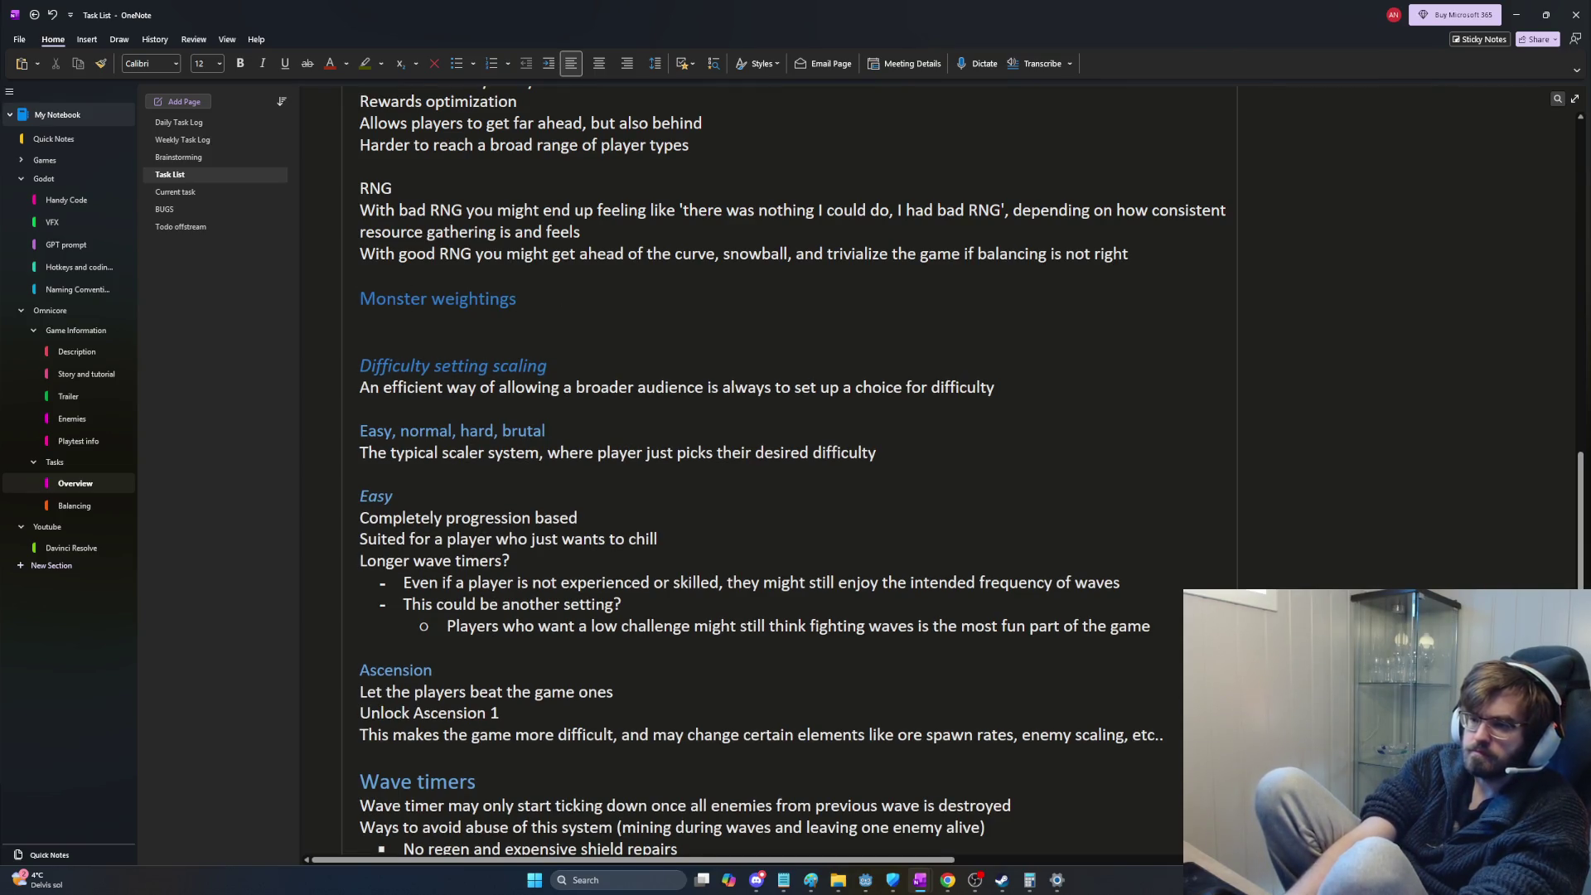
scroll(637, 225, "up", 3)
scroll(638, 225, "up", 2)
scroll(638, 225, "up", 3)
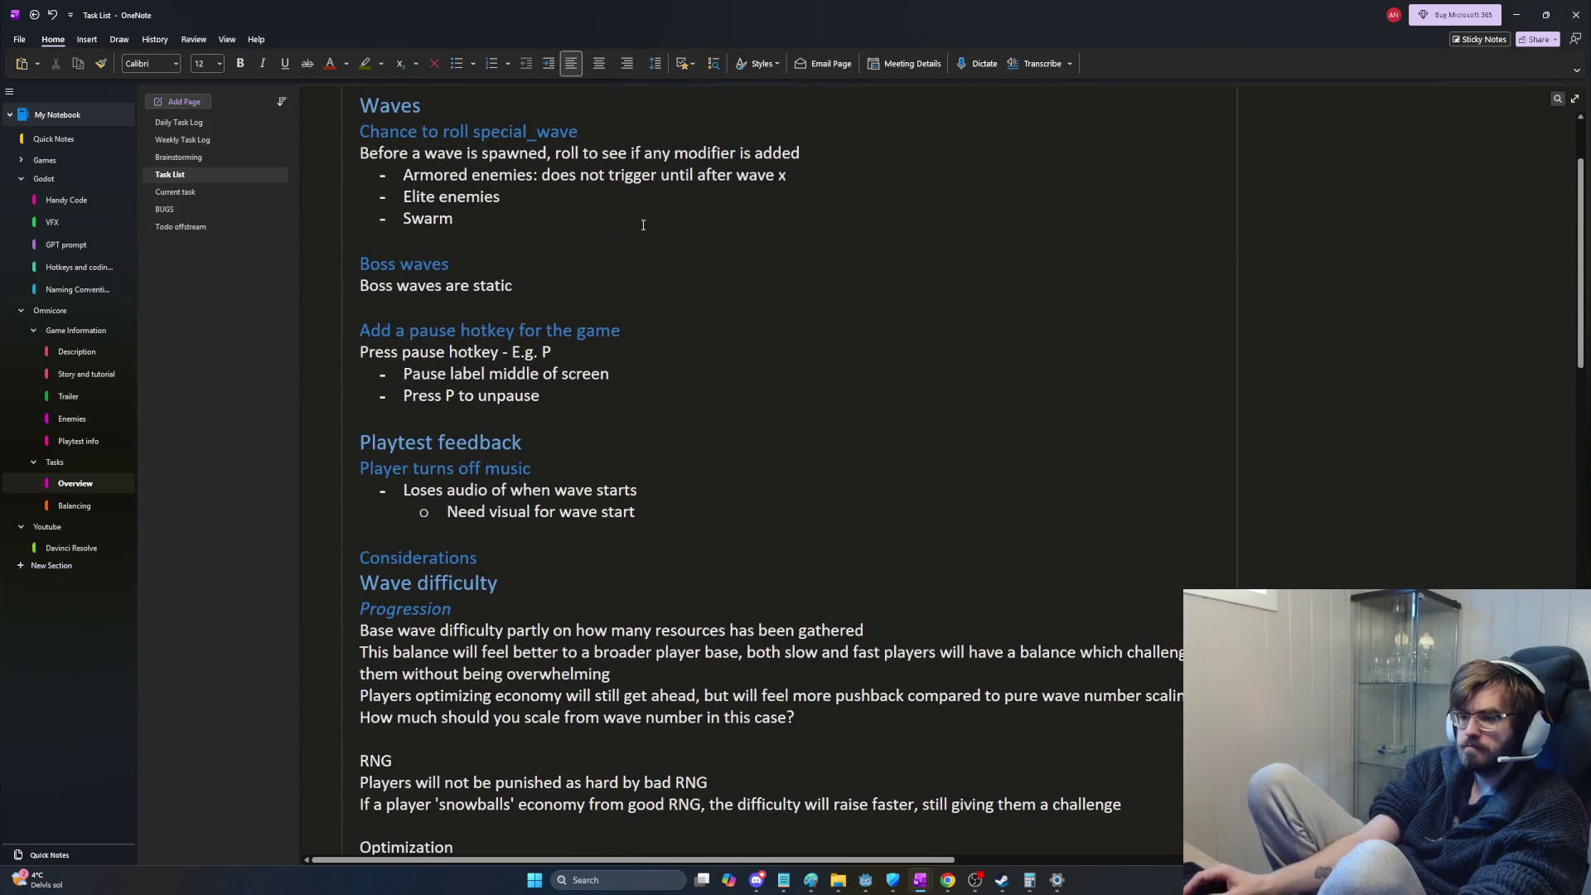
scroll(639, 224, "down", 1)
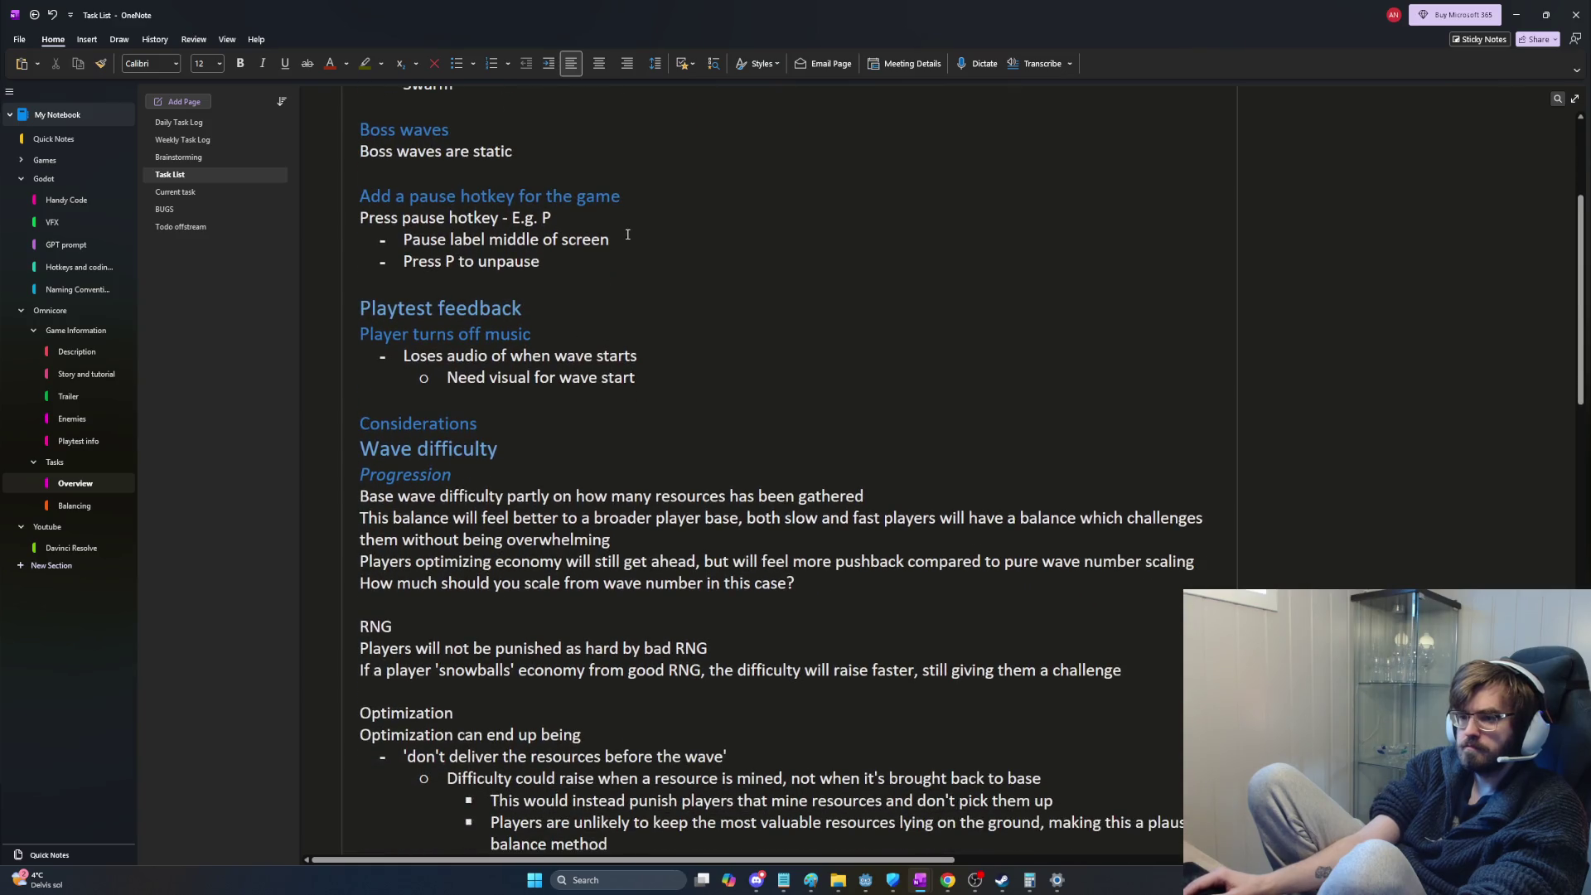
Step: Delete the Considerations heading line
left_click(592, 427)
key("shift+Home")
key("BackSpace")
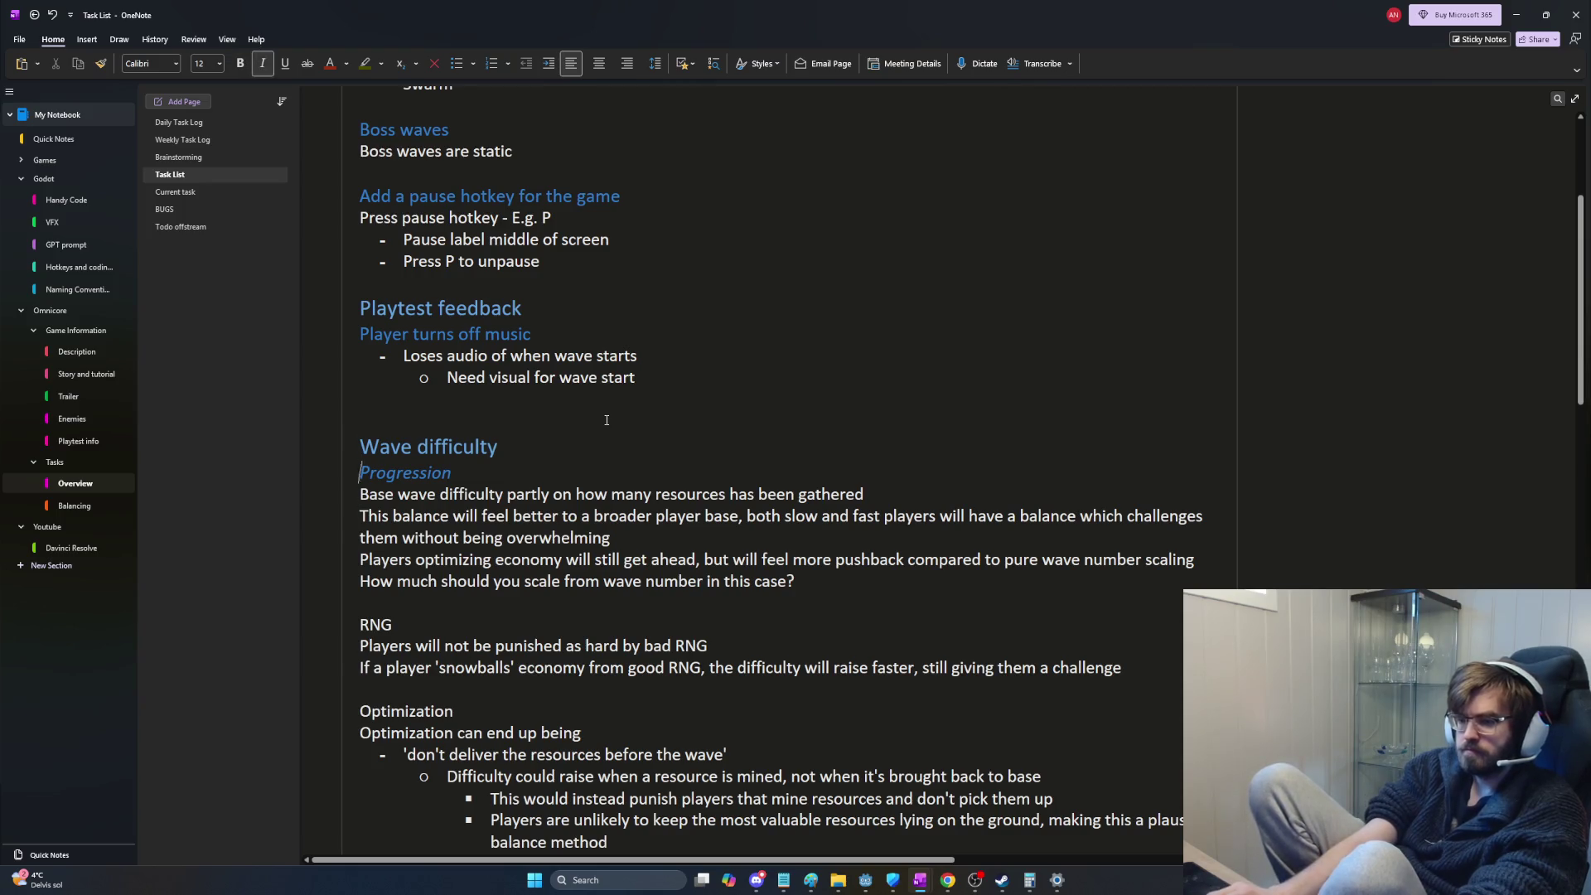
scroll(607, 421, "down", 1)
scroll(622, 374, "down", 6)
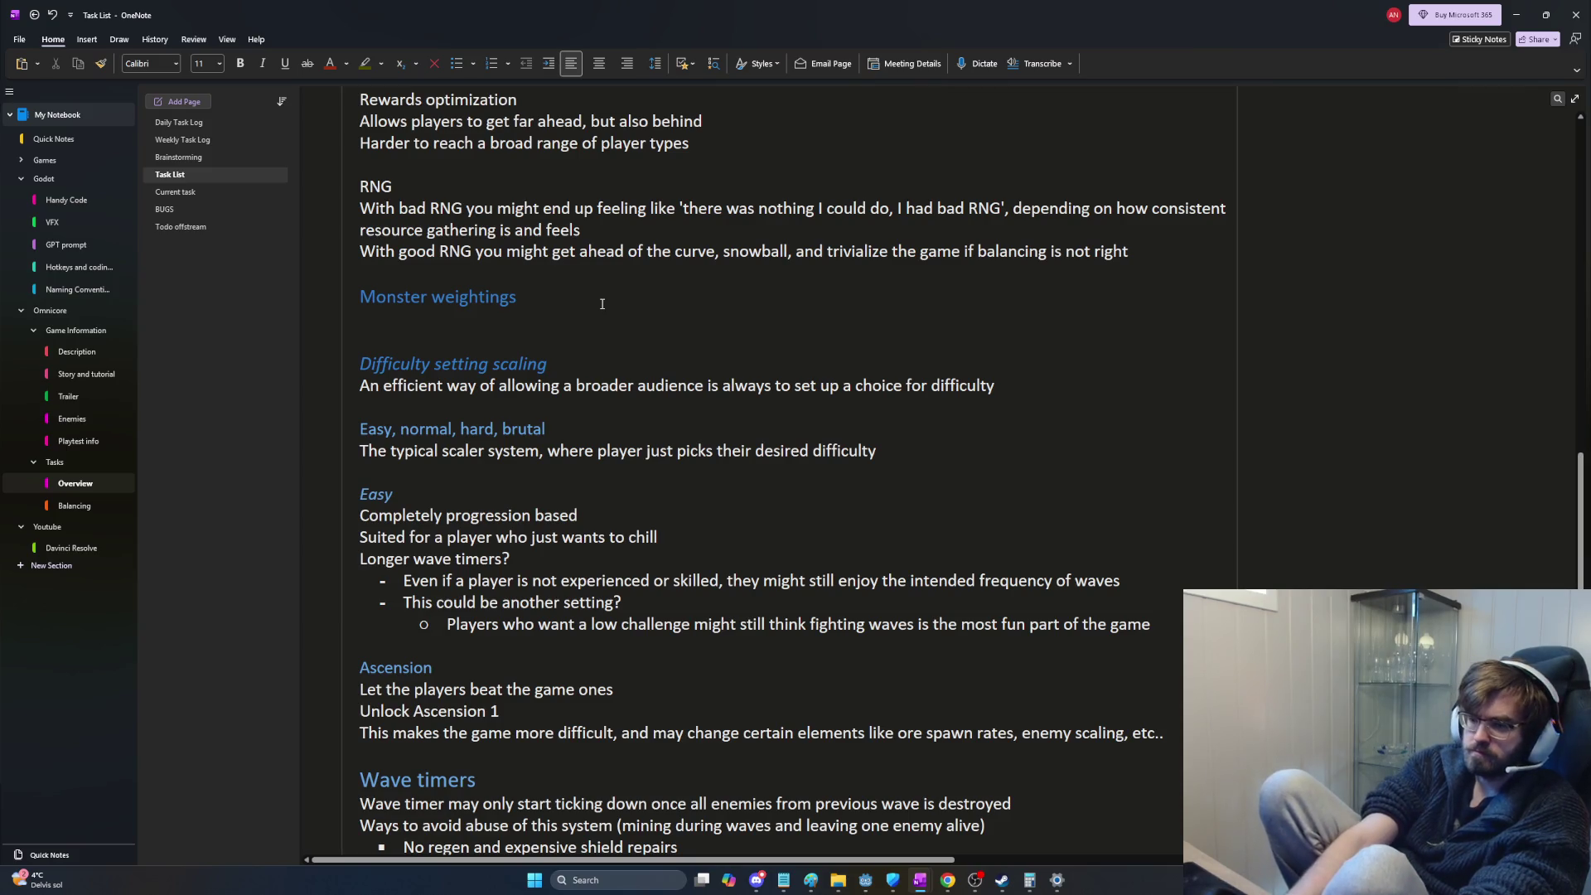
Step: Cut the italic Monster weightings heading and paste it just above Wave timers
key("ctrl+i")
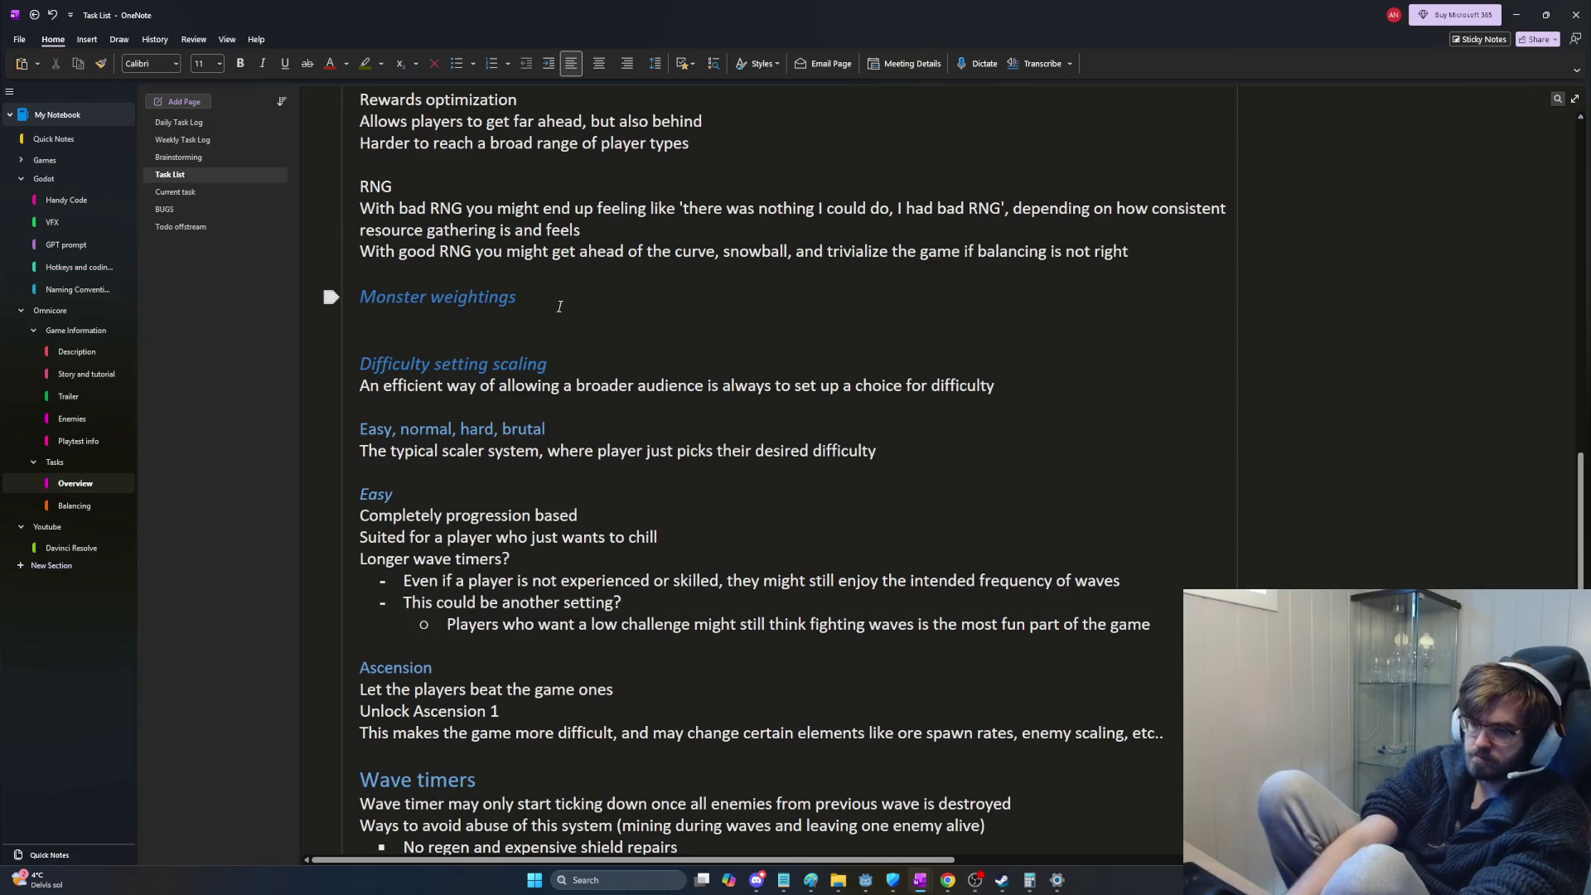
key("shift+Up")
key("ctrl+c")
key("BackSpace")
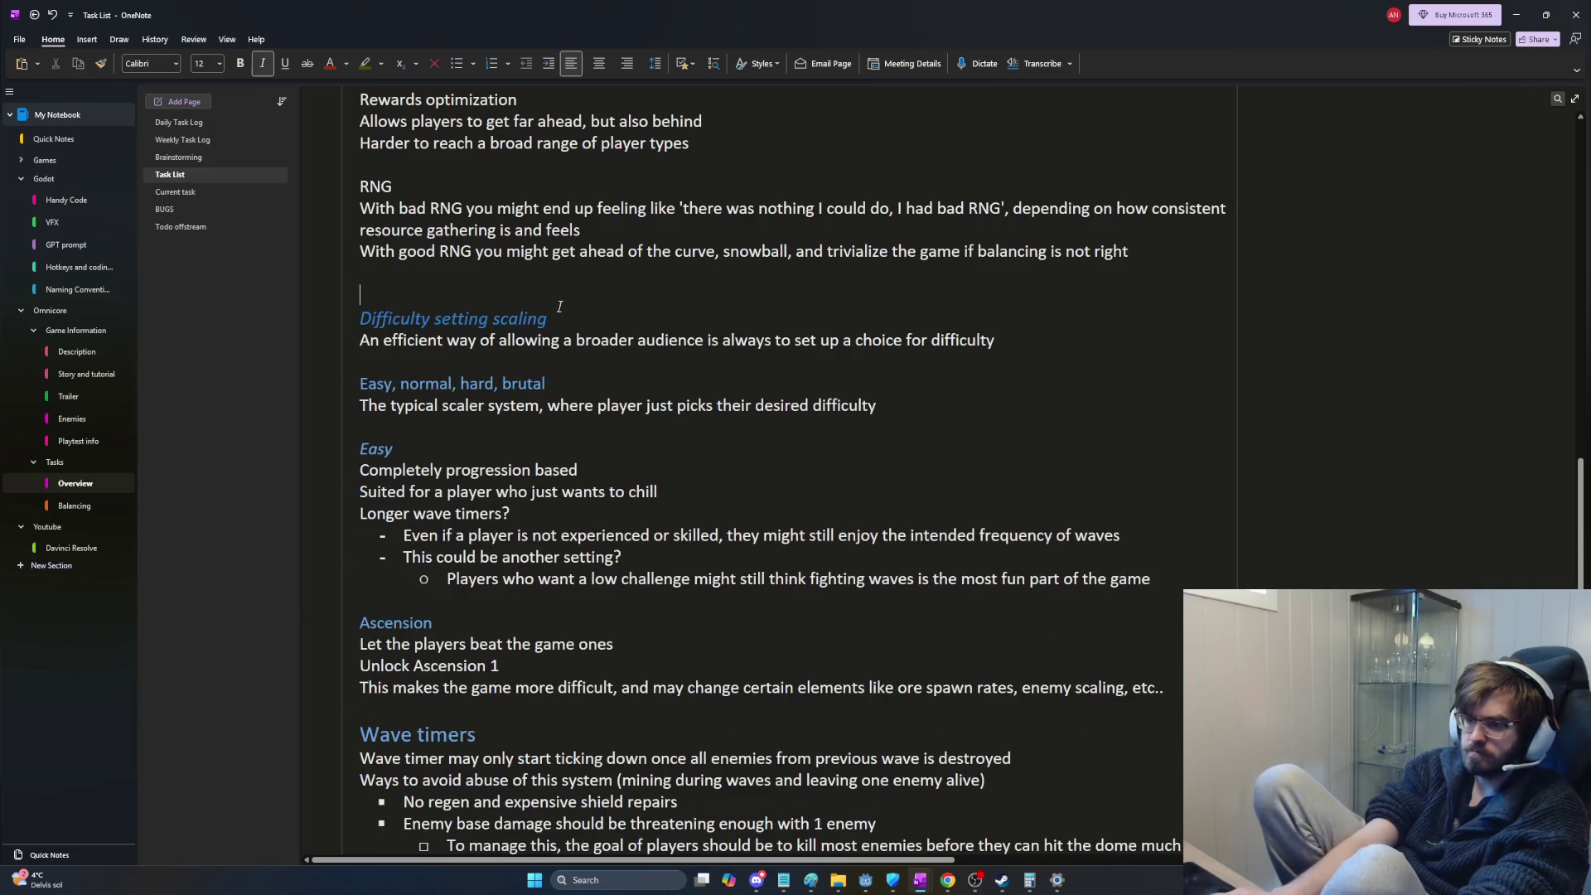
key("BackSpace")
key("Return")
key("BackSpace")
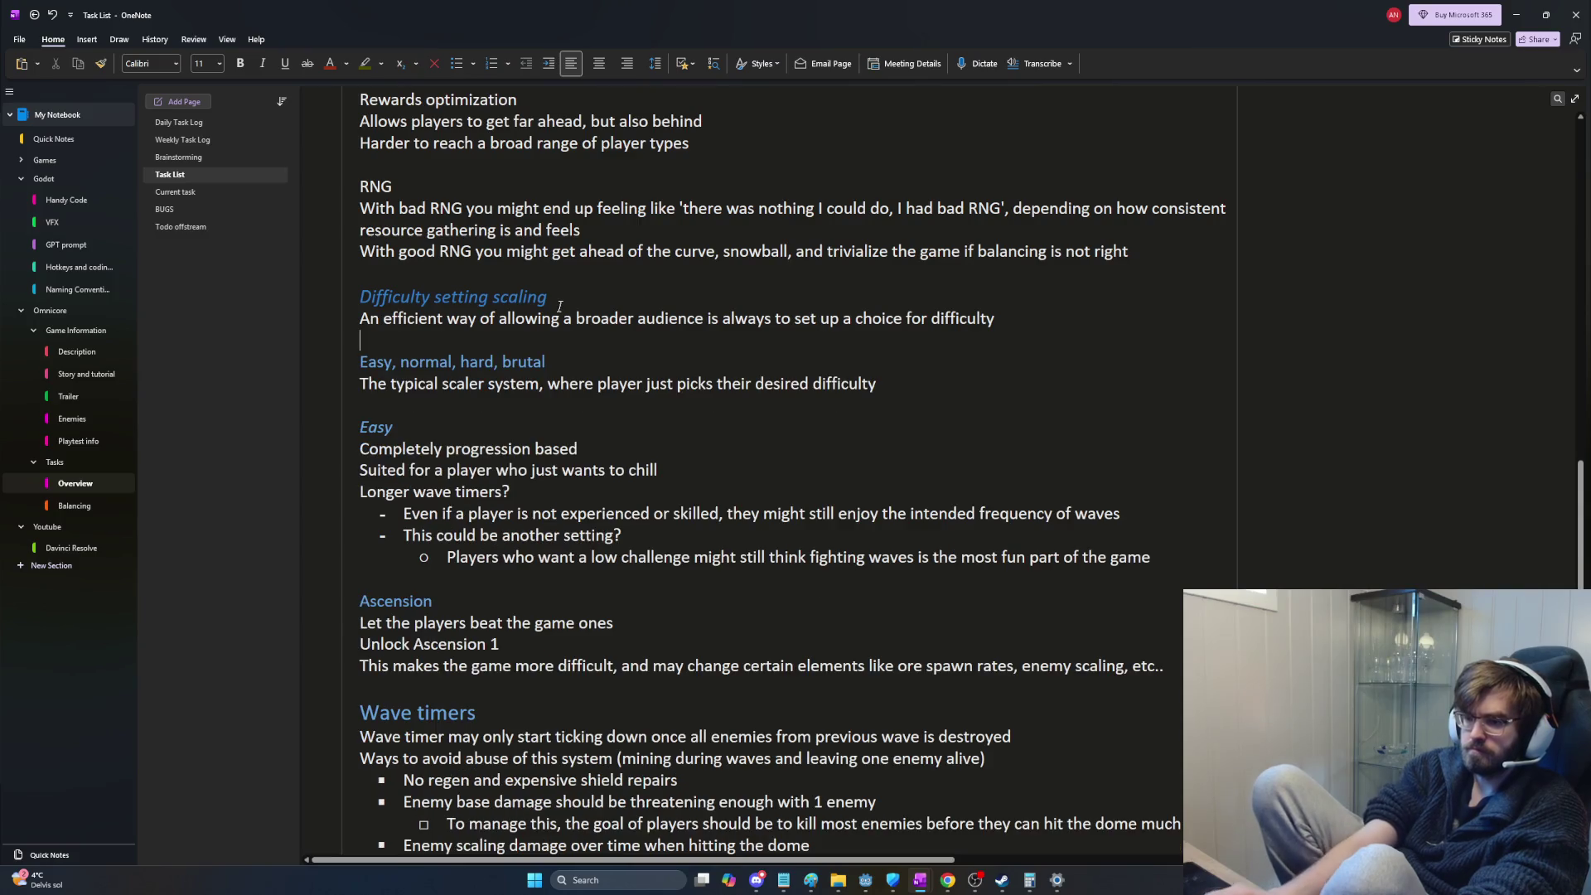
key("ctrl+i")
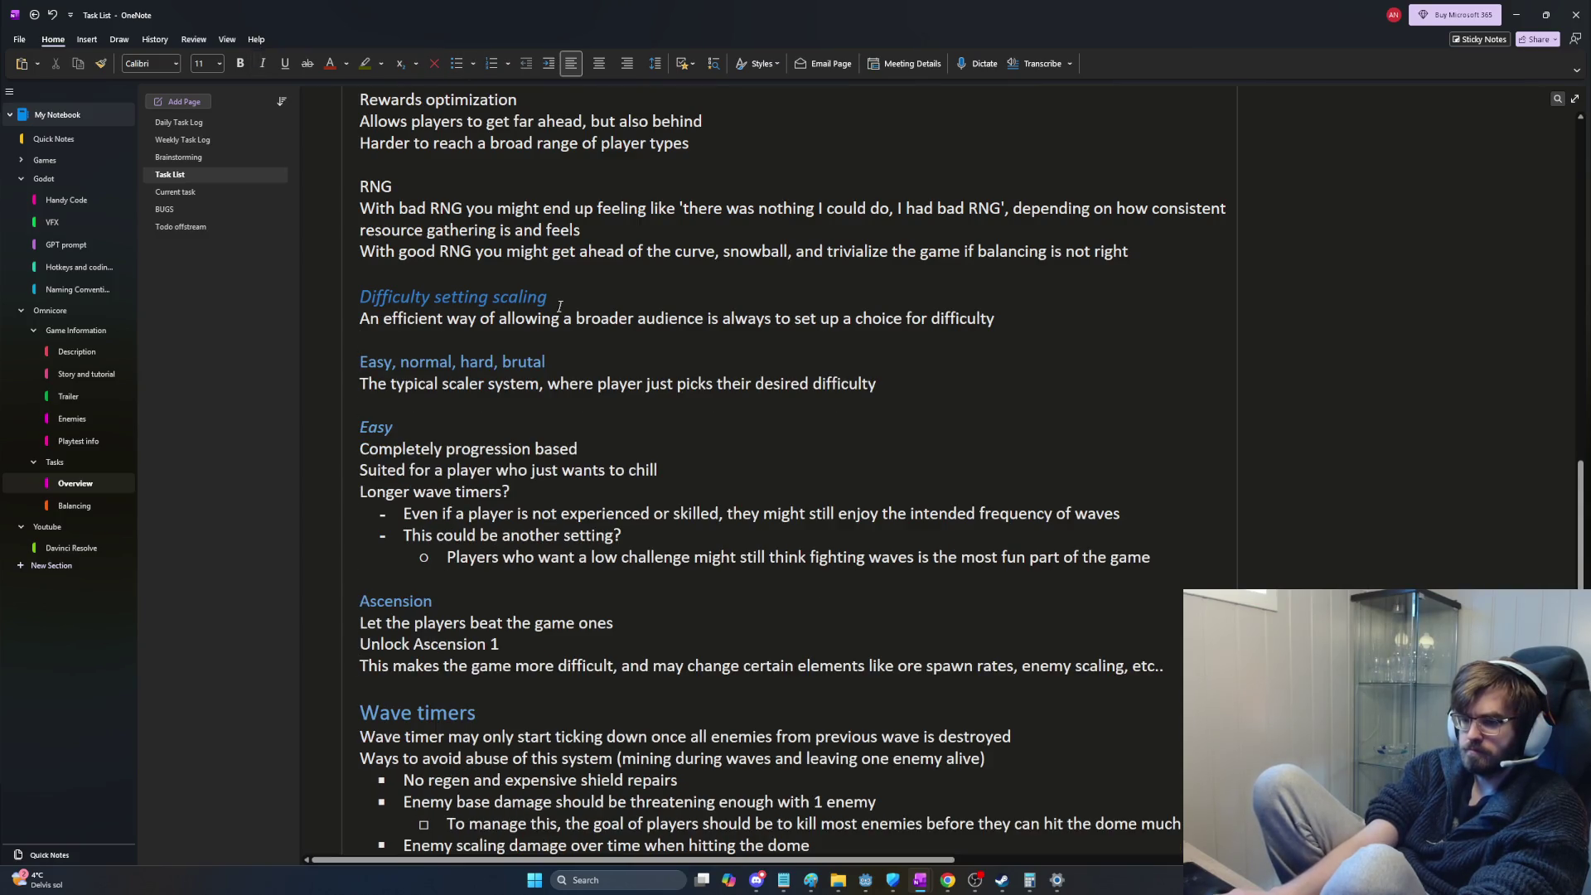
key("Return")
key("ctrl+v")
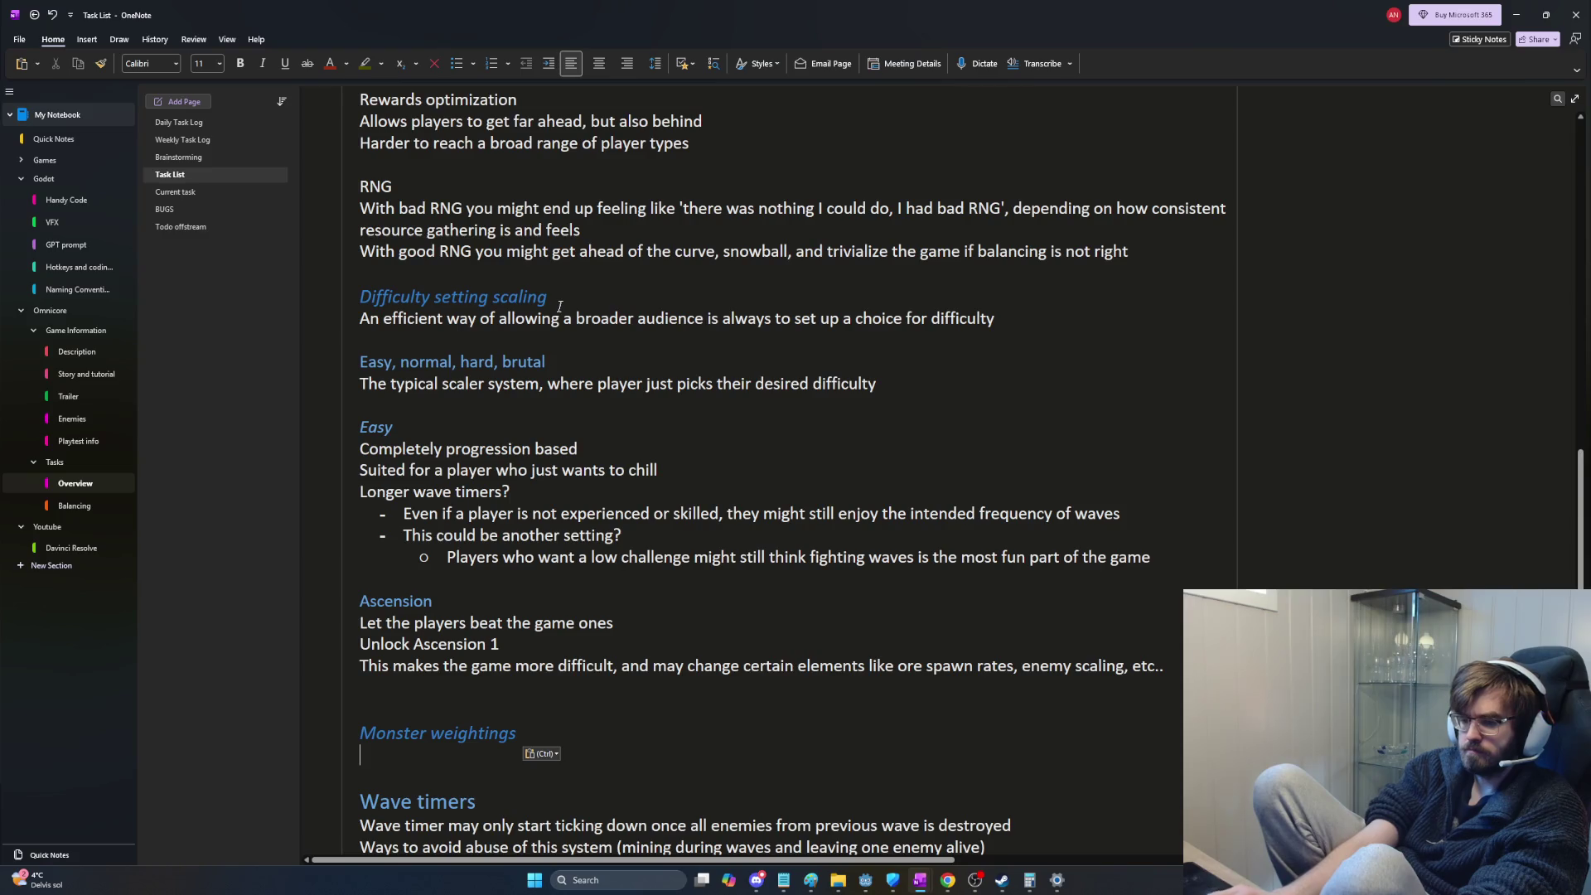
type("s")
Step: Start the Monster weightings section's first line with "Once a", tidying stray characters
key("BackSpace")
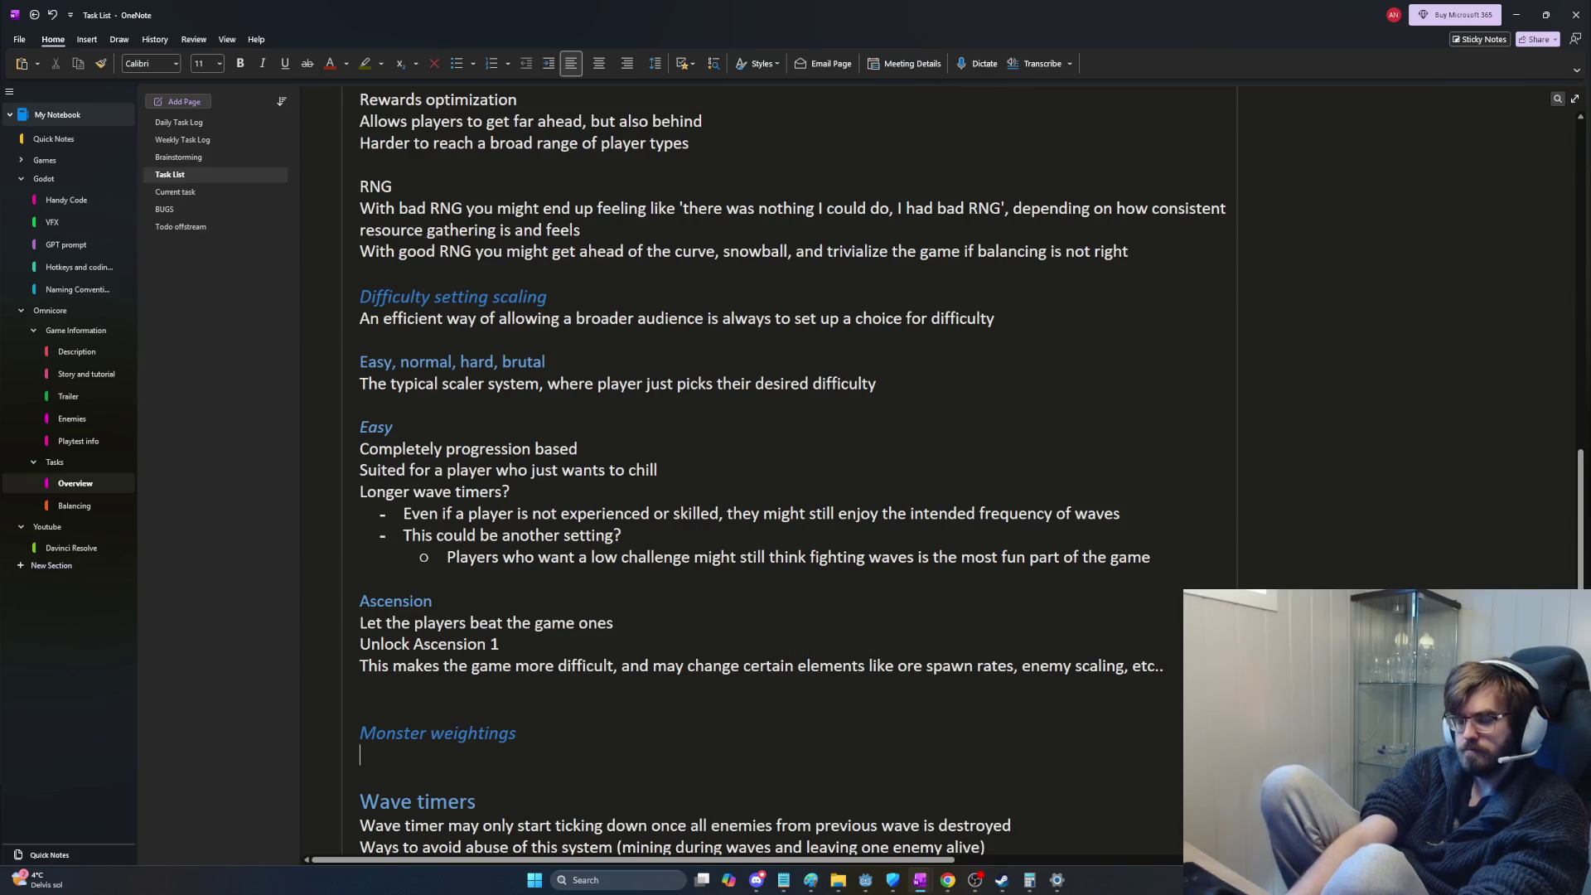
type("When scaling waves")
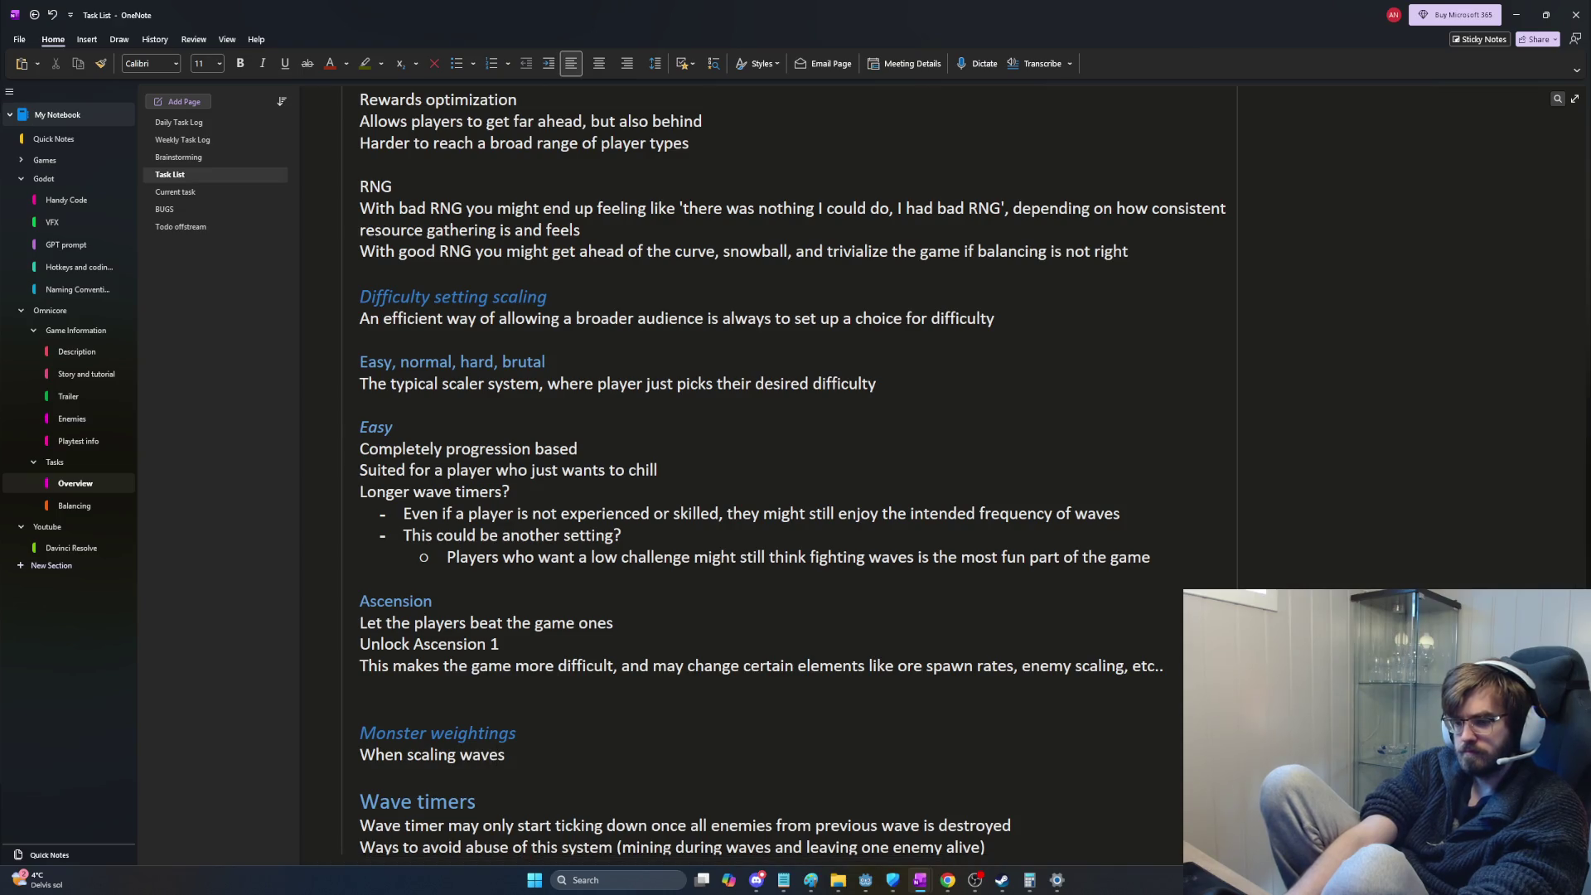
key("BackSpace")
key("BackSpace")
key("BackSpace")
type("ce a")
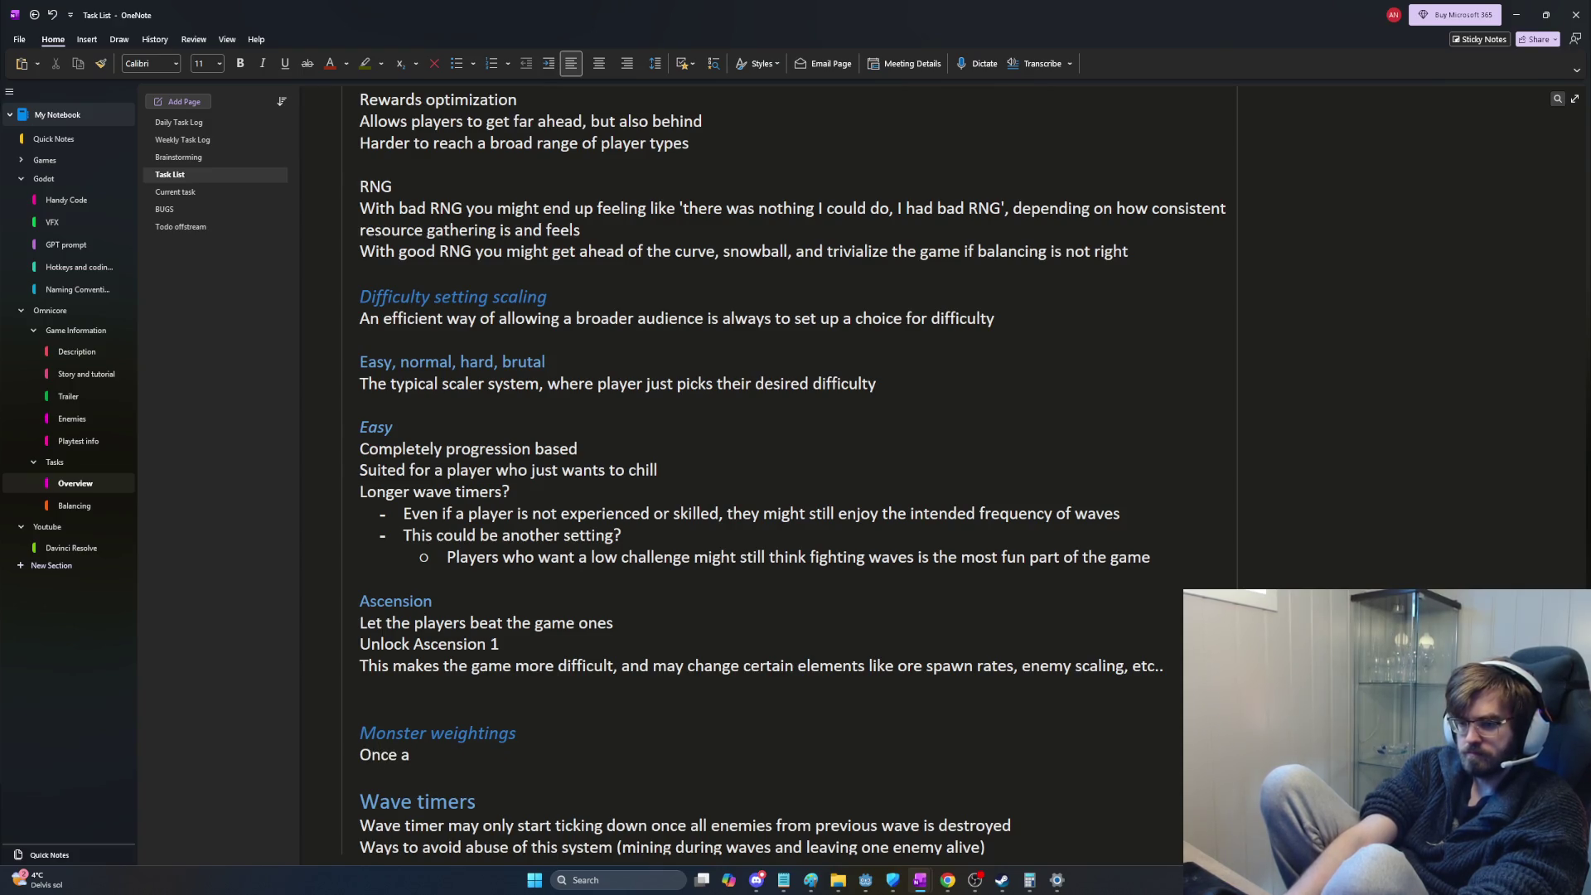
key("Up")
key("End")
key("Down")
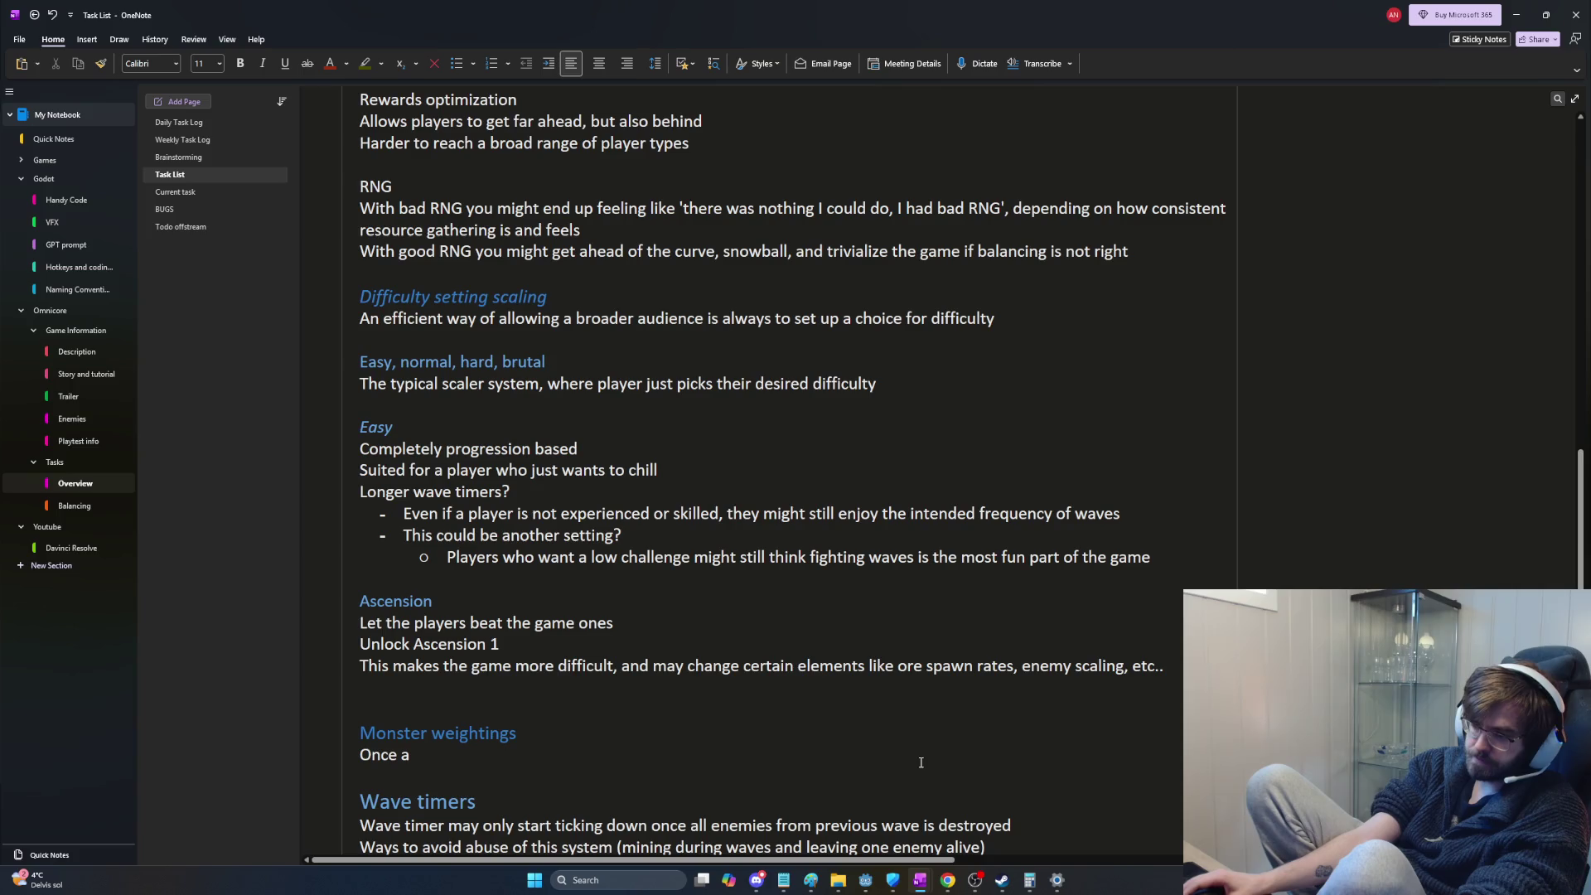
mouse_move(810, 881)
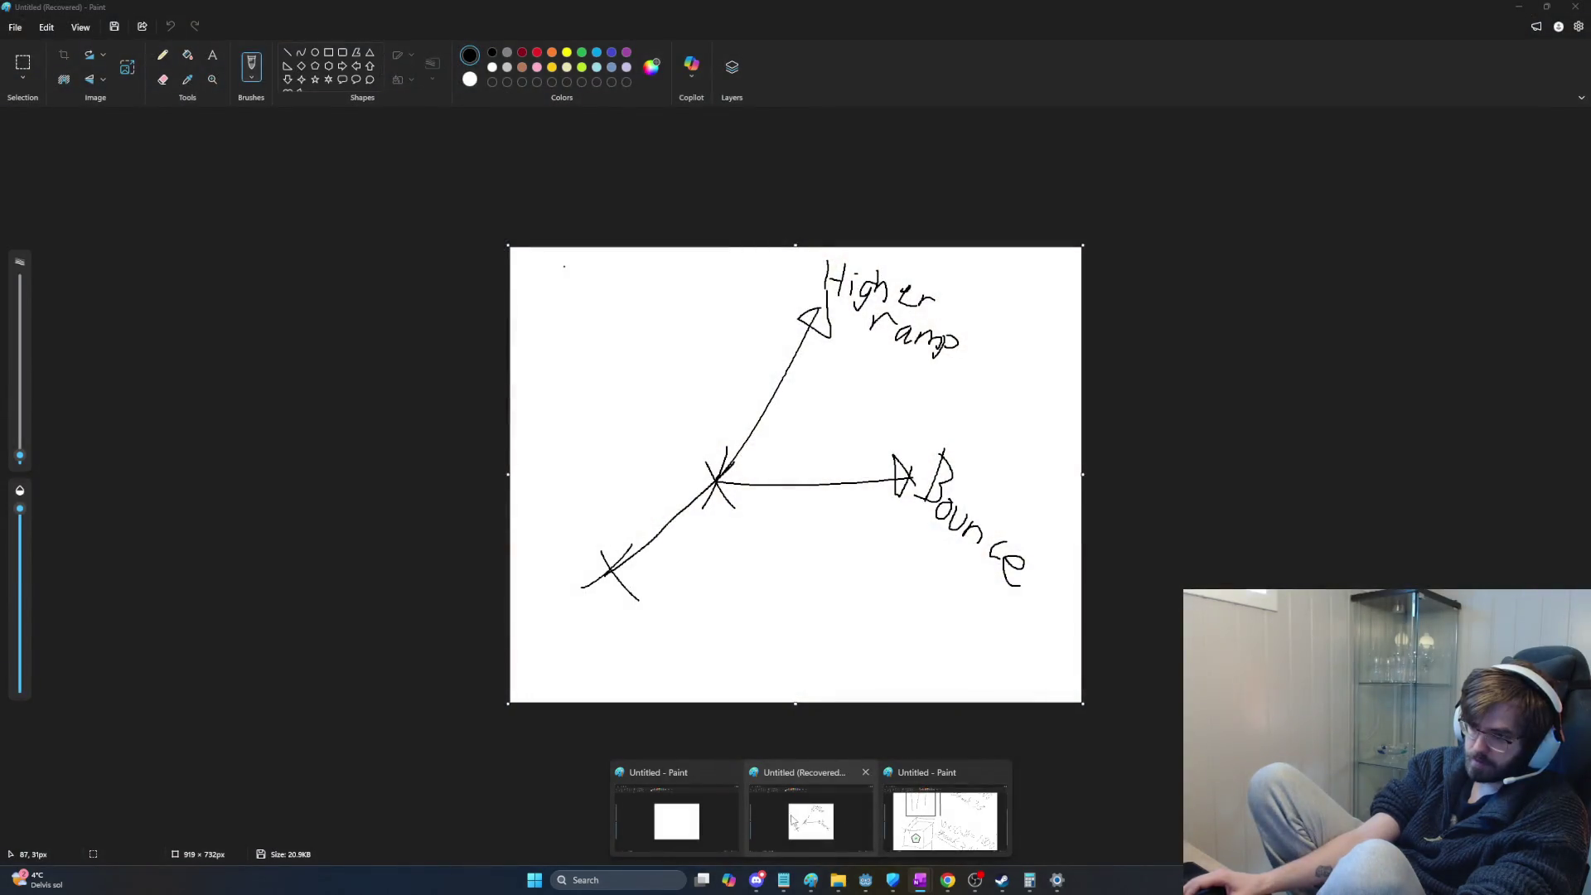
Step: Sketch two triangles linked by lines down to a large arc holding a small cylinder
left_click(716, 821)
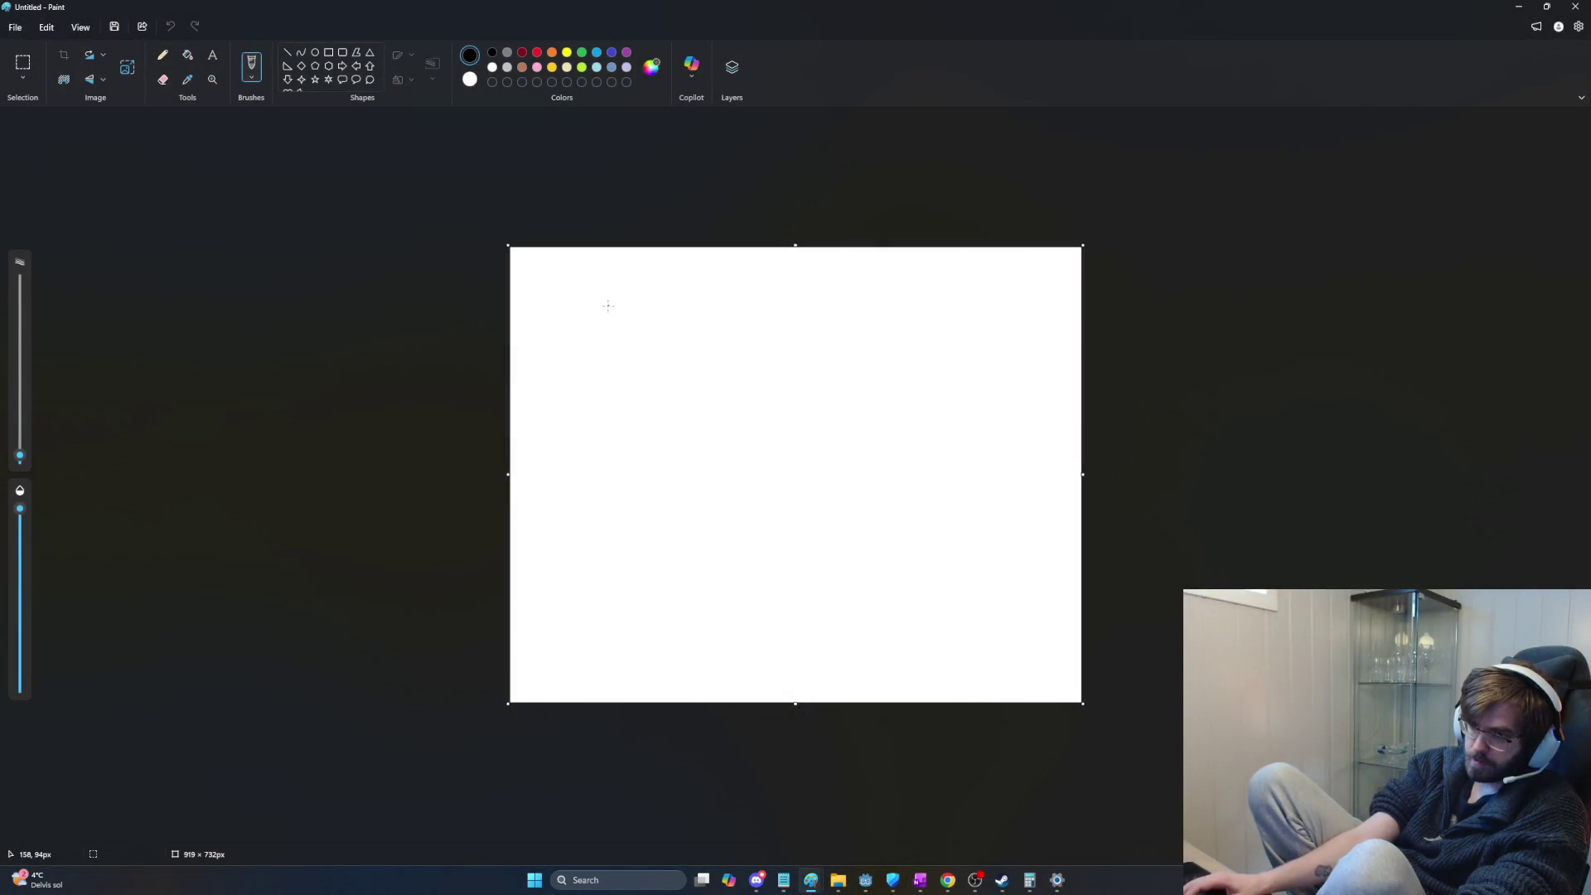
left_click_drag(567, 322, 559, 353)
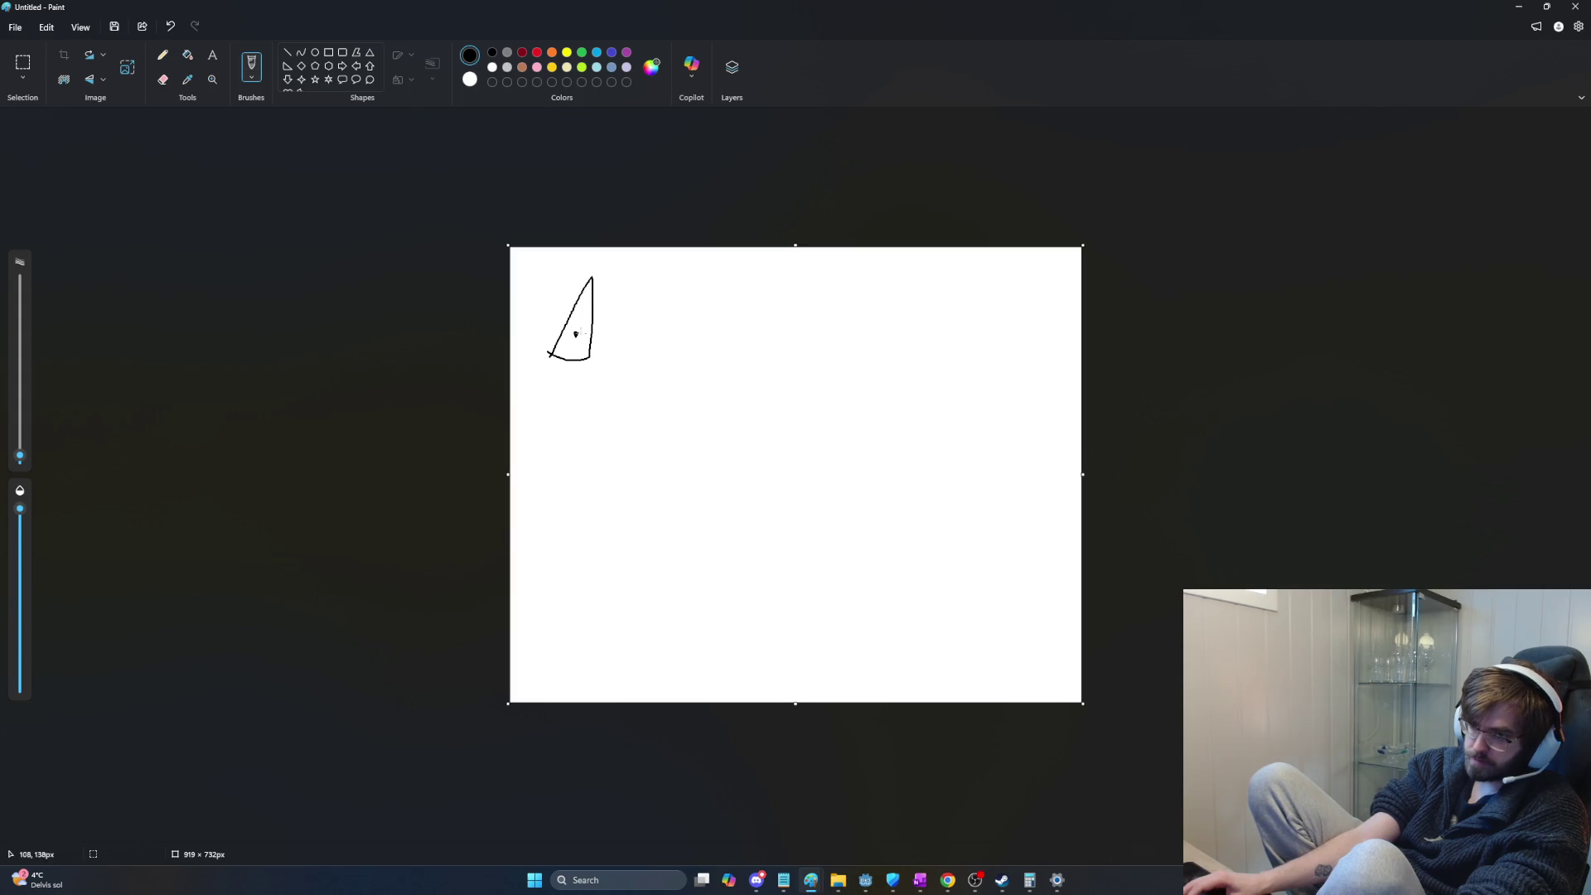
left_click_drag(766, 357, 752, 347)
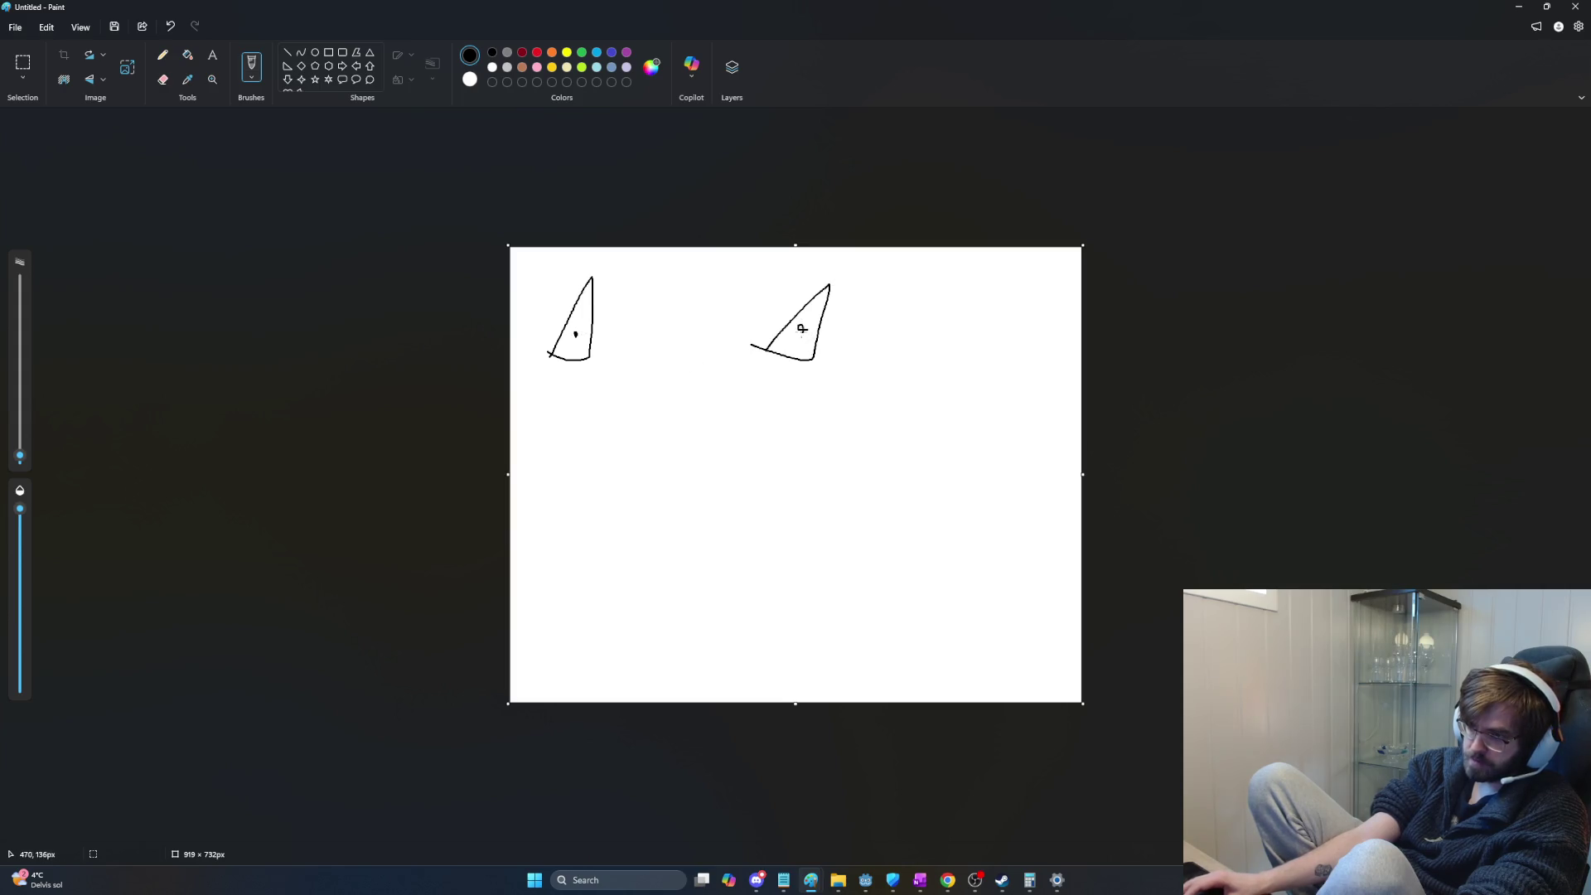
mouse_move(576, 547)
left_mouse_down()
mouse_move(597, 487)
mouse_move(825, 556)
left_mouse_up()
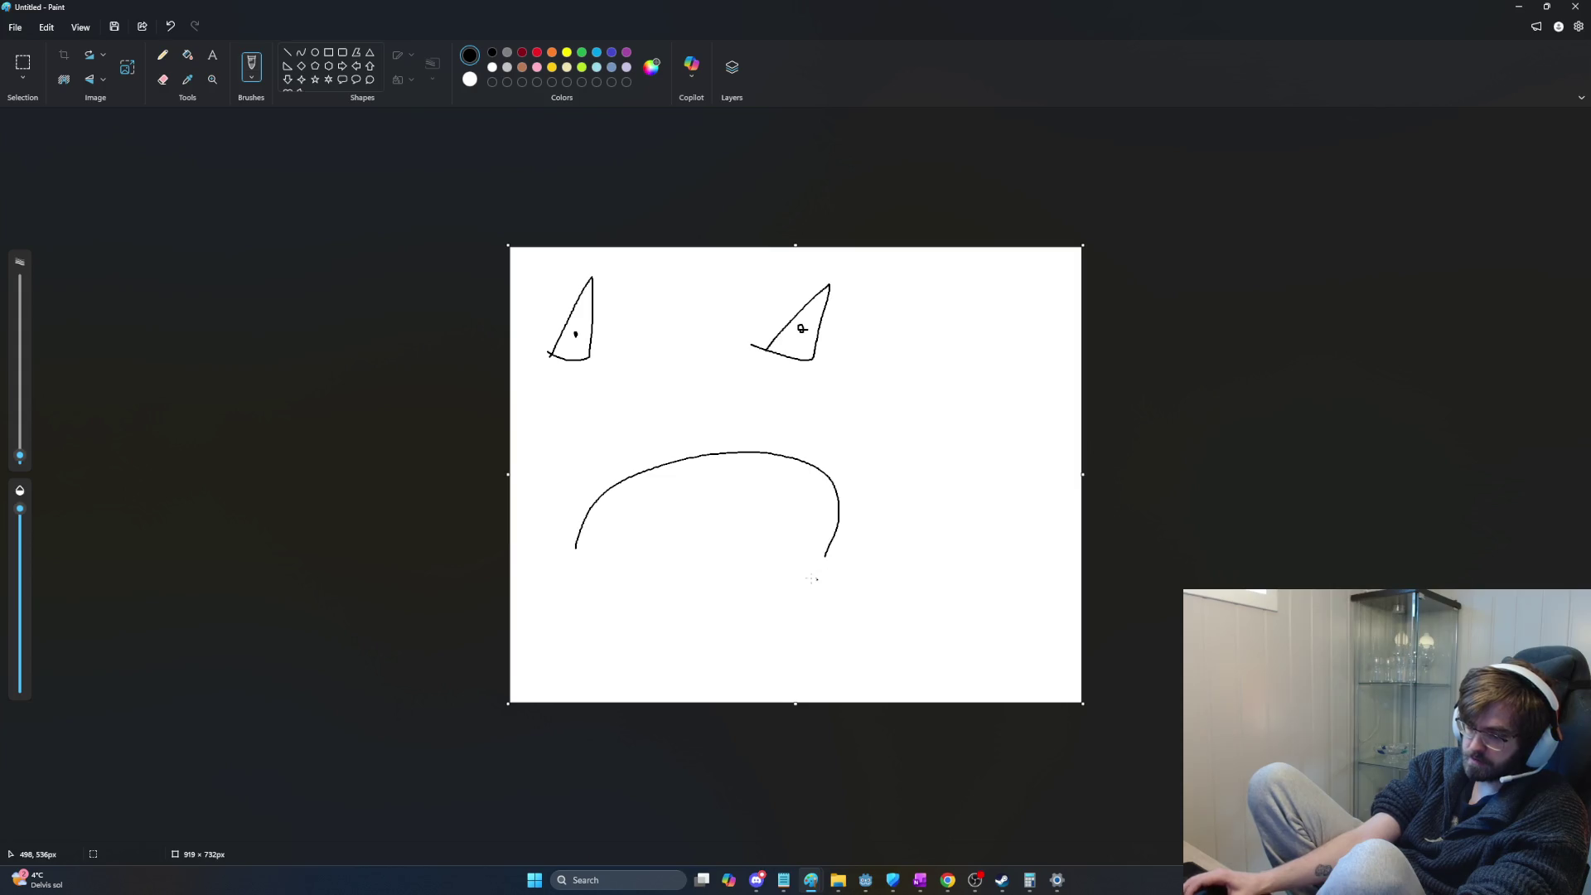
mouse_move(721, 528)
left_mouse_down()
mouse_move(715, 563)
mouse_move(704, 544)
left_mouse_up()
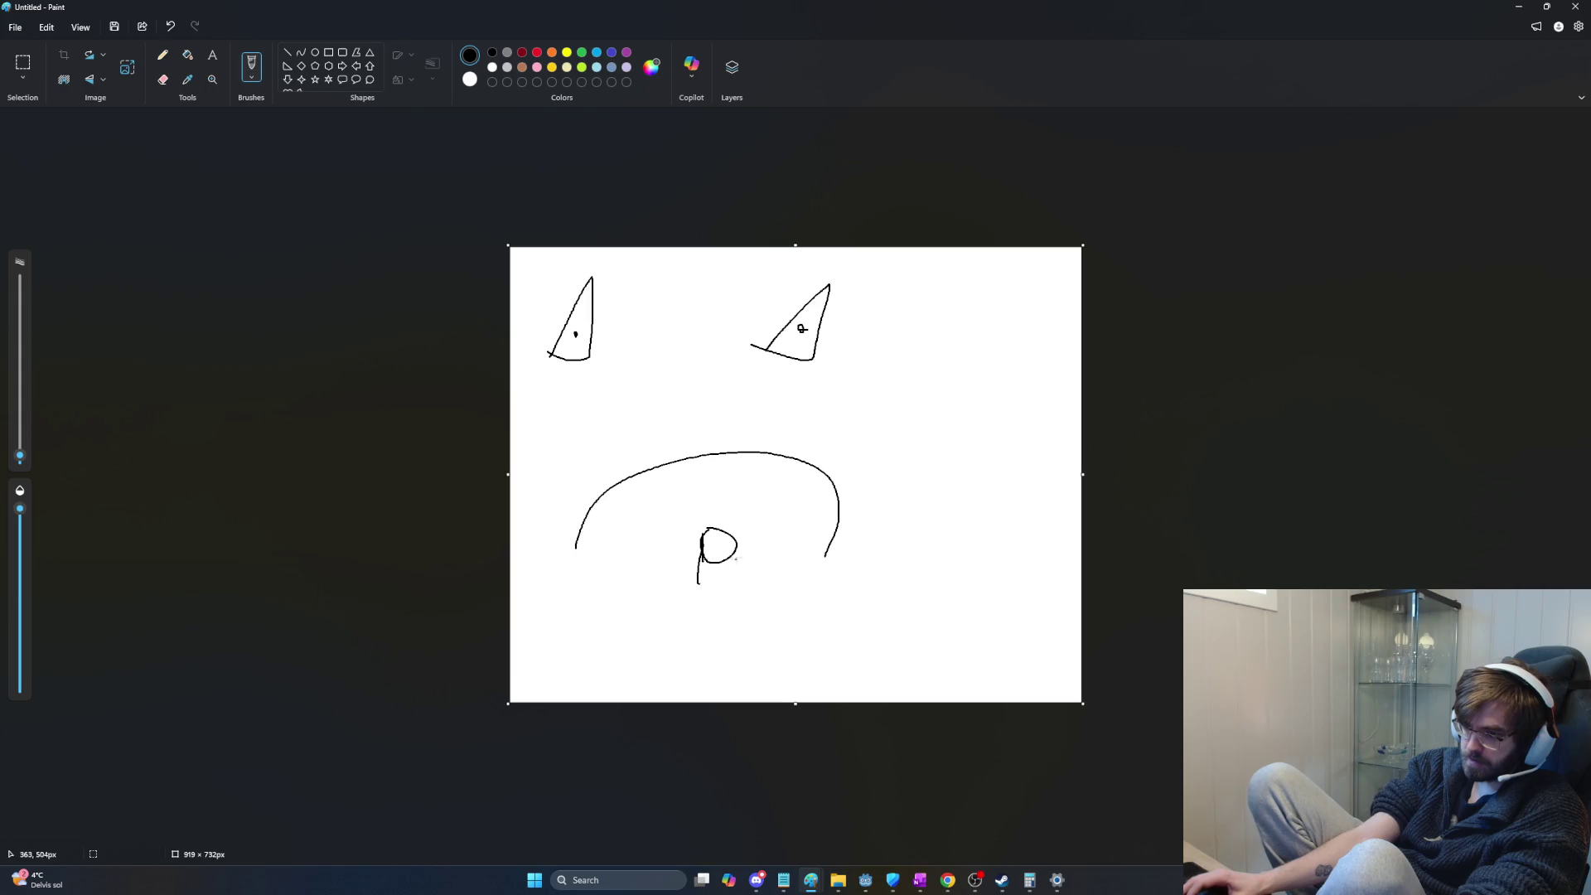
left_click_drag(735, 597, 693, 584)
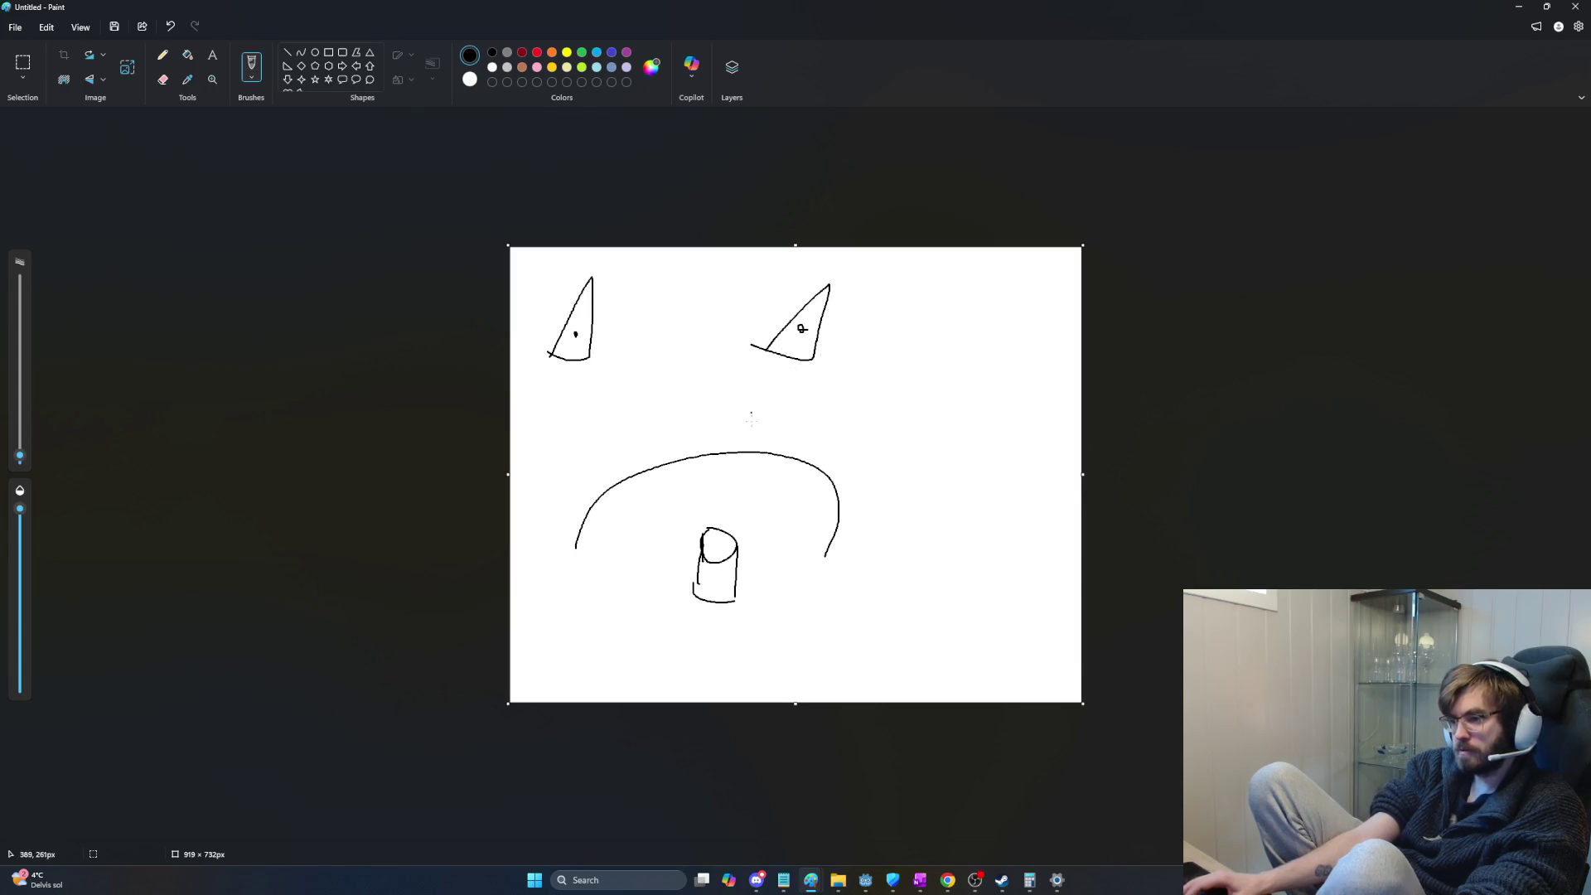
left_click_drag(573, 349, 643, 461)
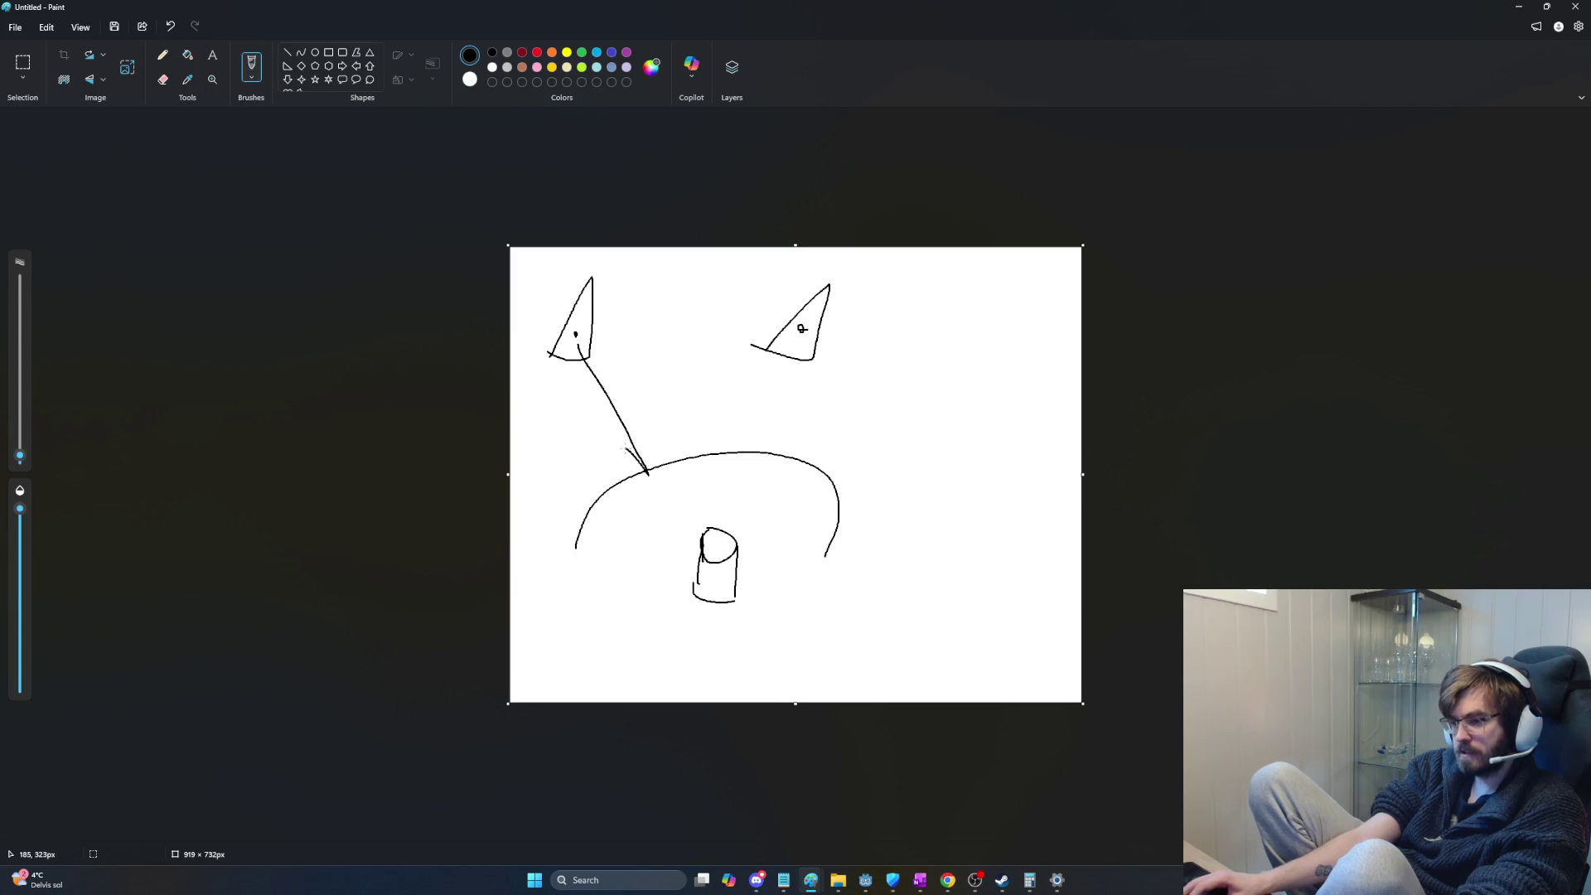
left_click_drag(800, 333, 753, 464)
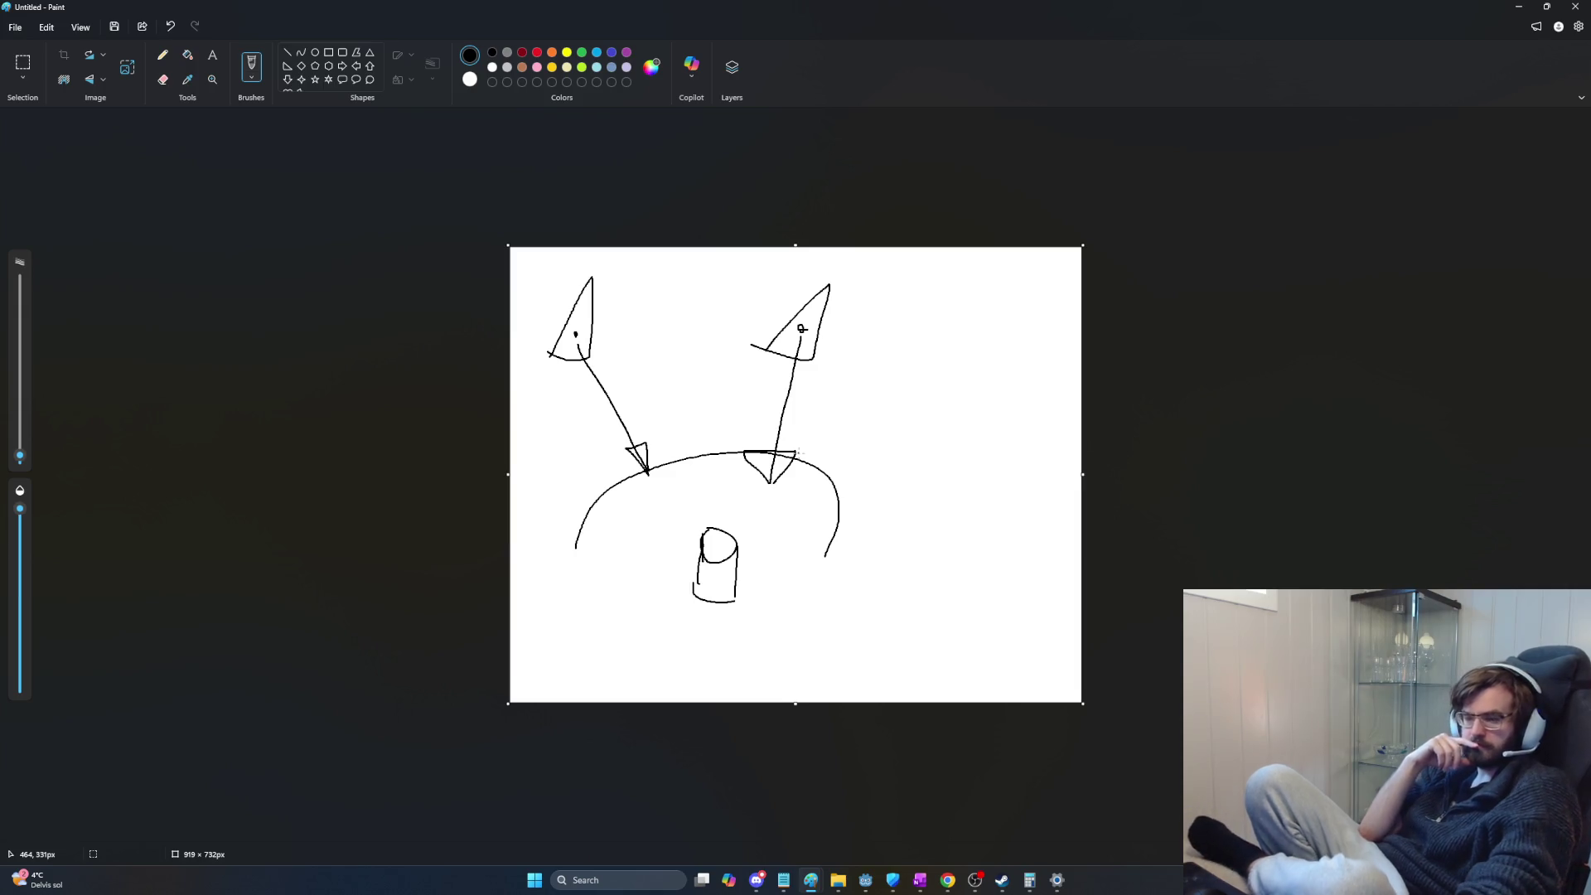
Step: Write the Monster weightings sentences on total wave difficulty and monster health versus danger
key("alt+Tab")
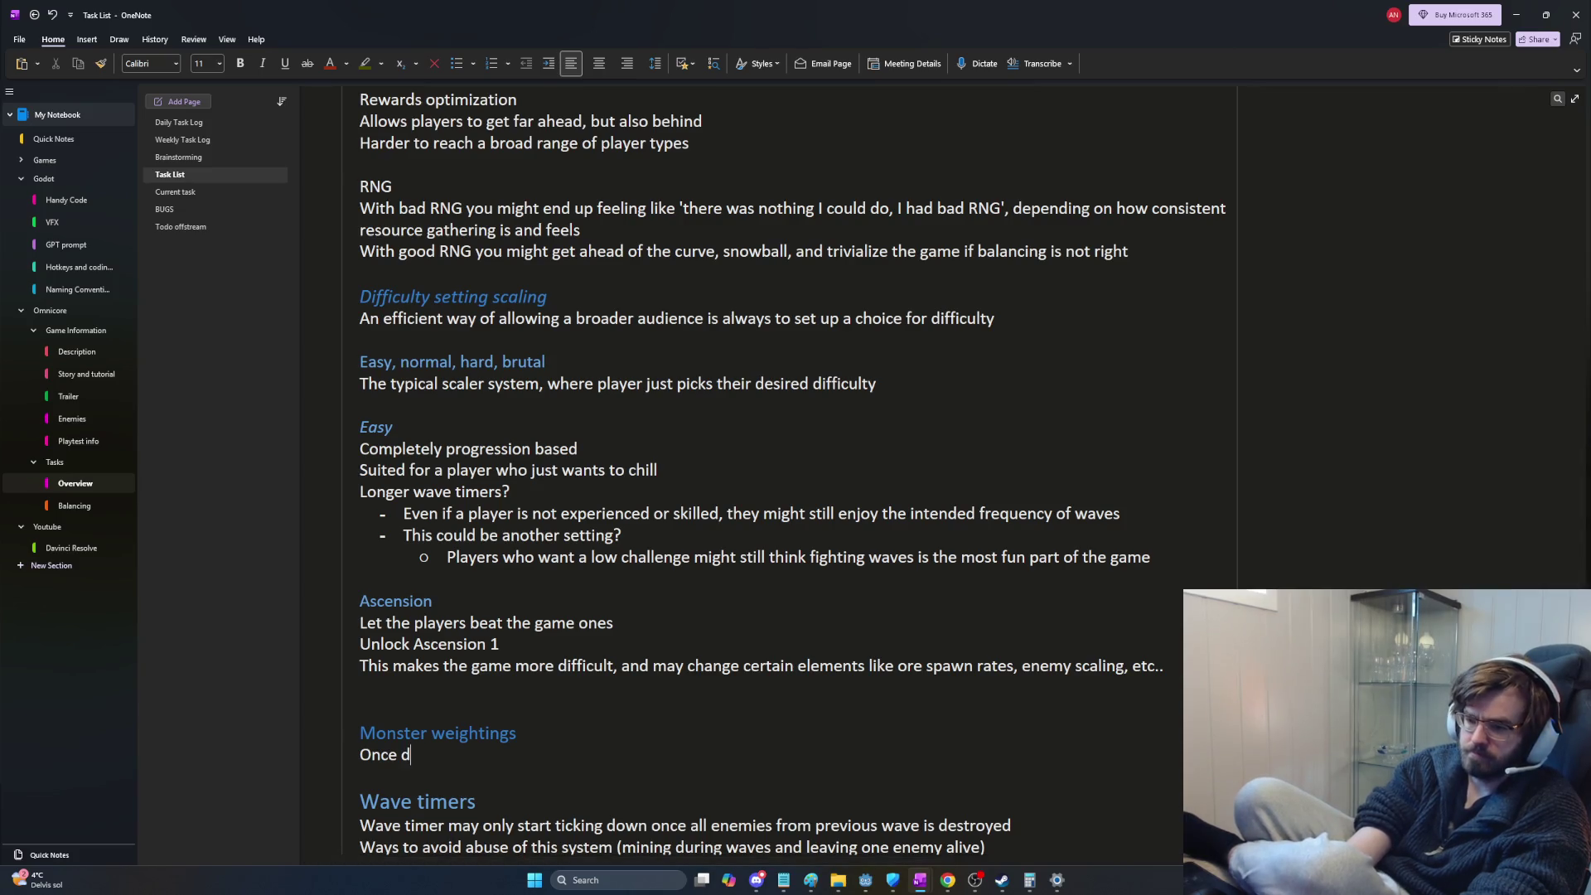
type("total wave difficulty has been calculated")
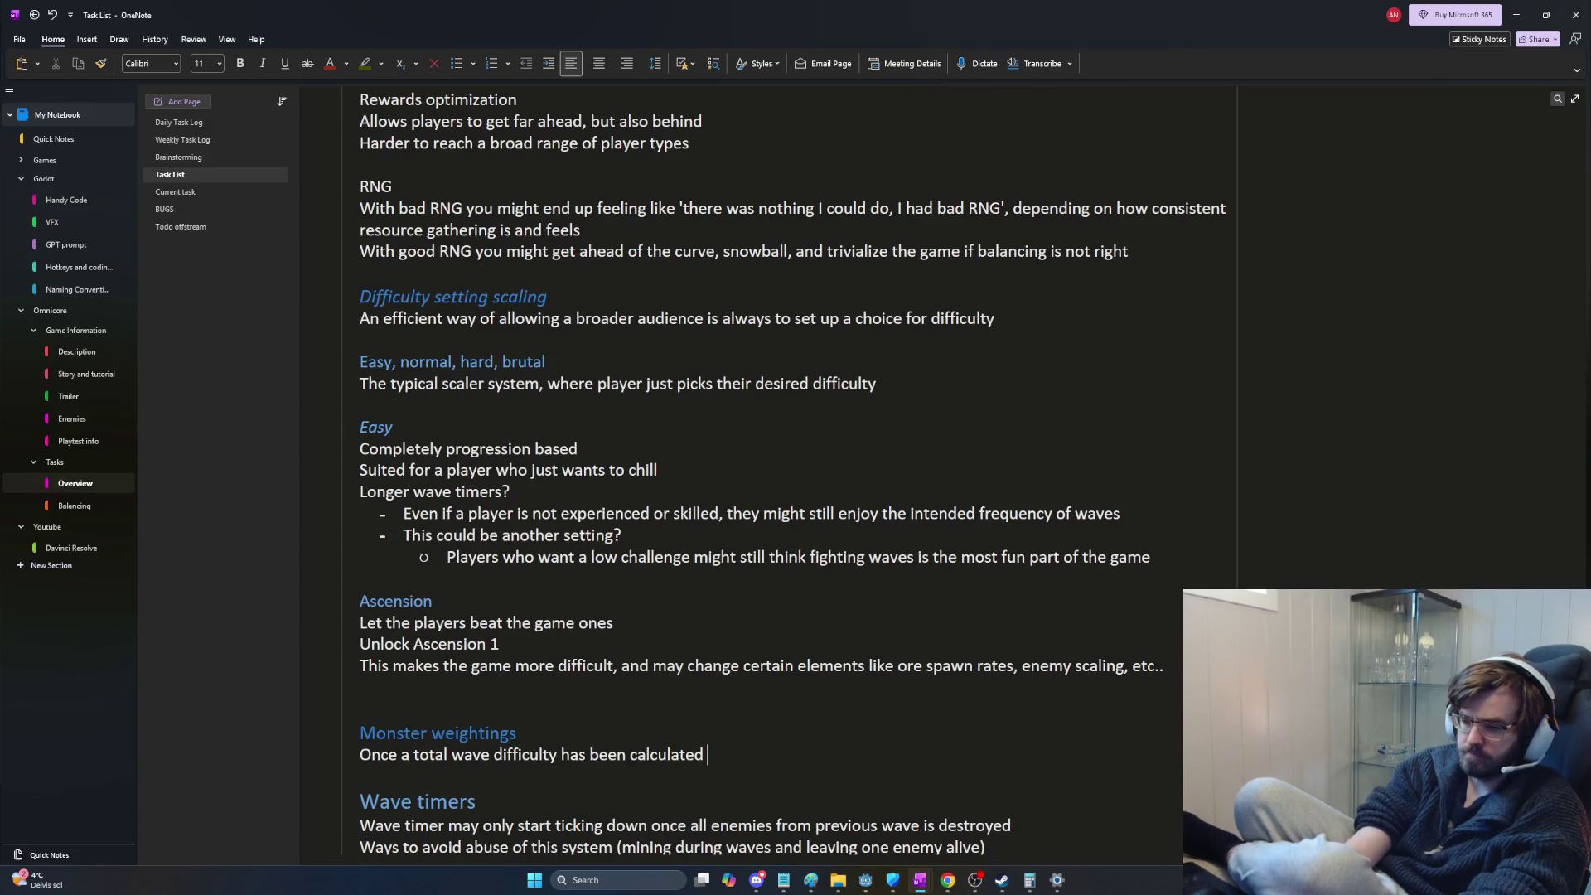
type("we need to")
type(" know how mu")
type("ny monster of each type we mayspawn")
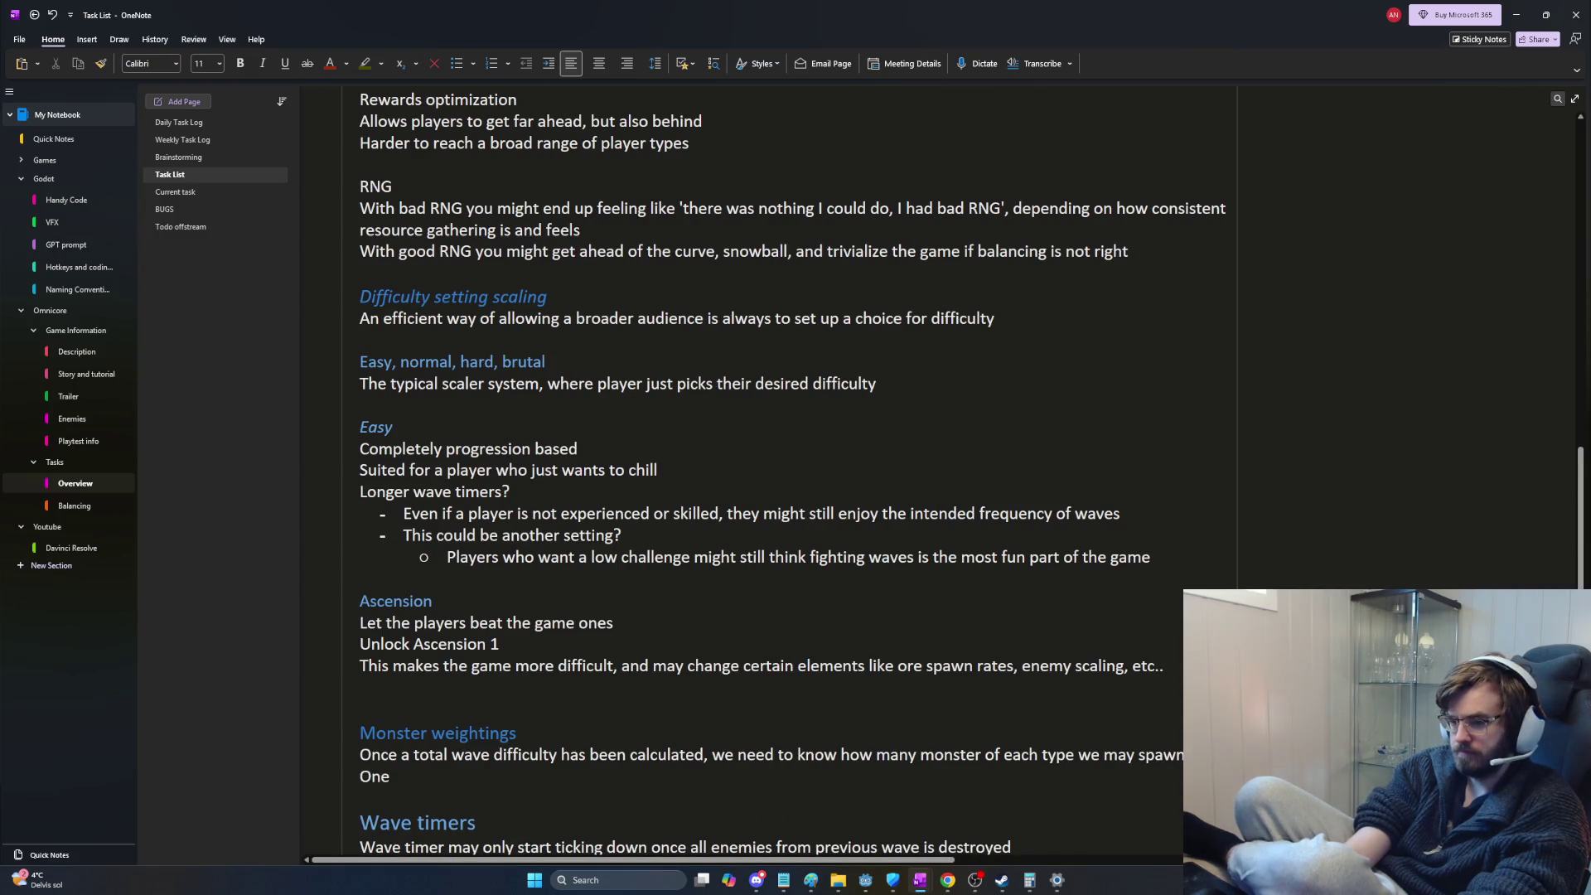
type("tor isa monsters health, ")
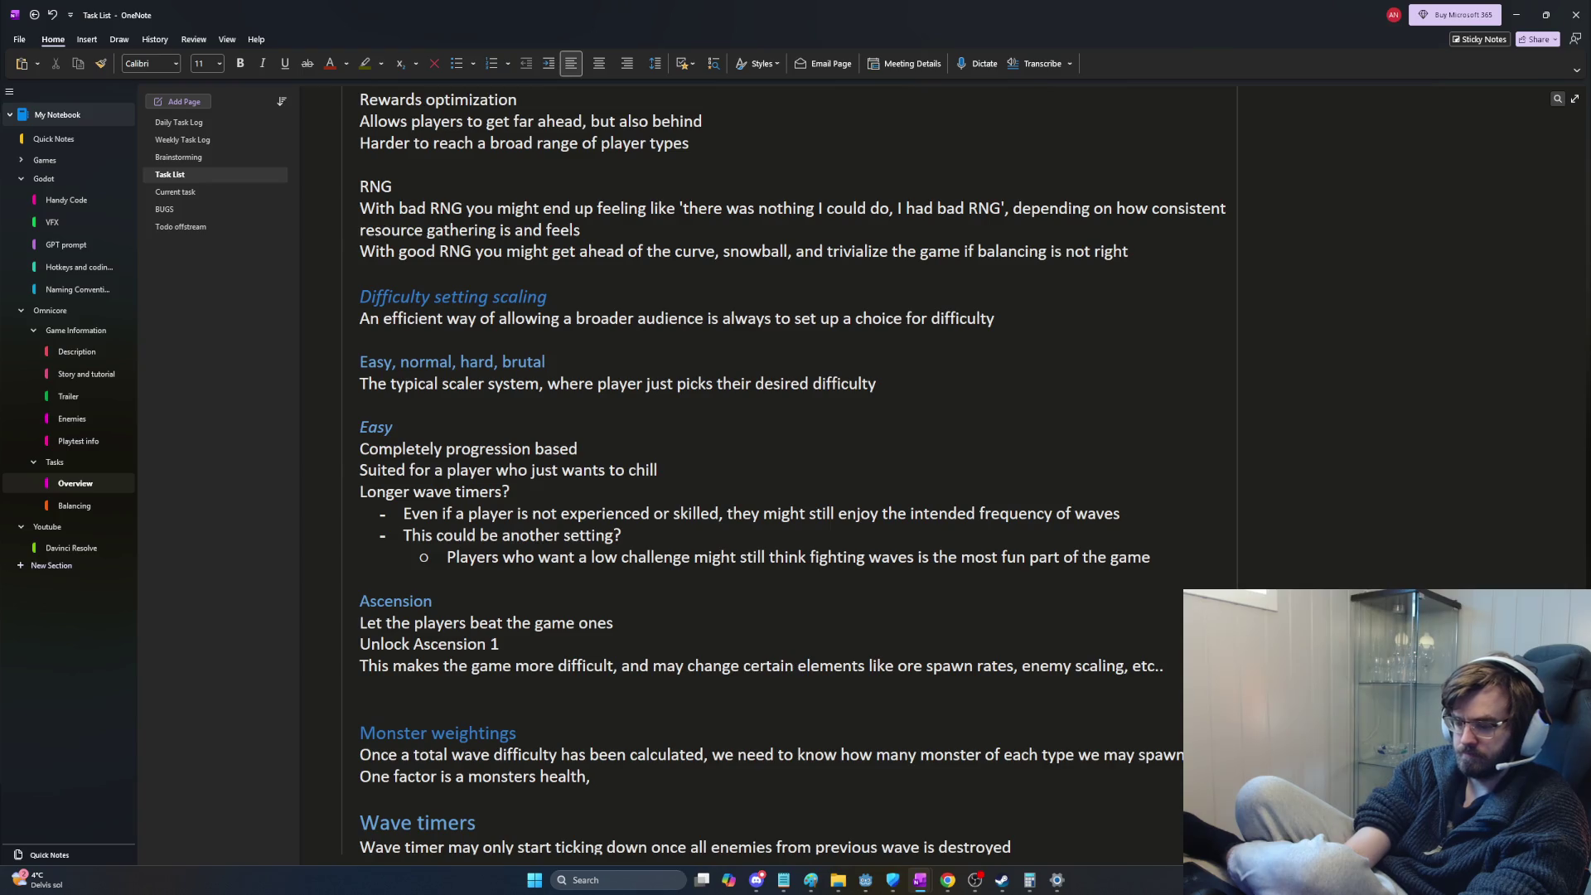
type("but the monsters overall danger")
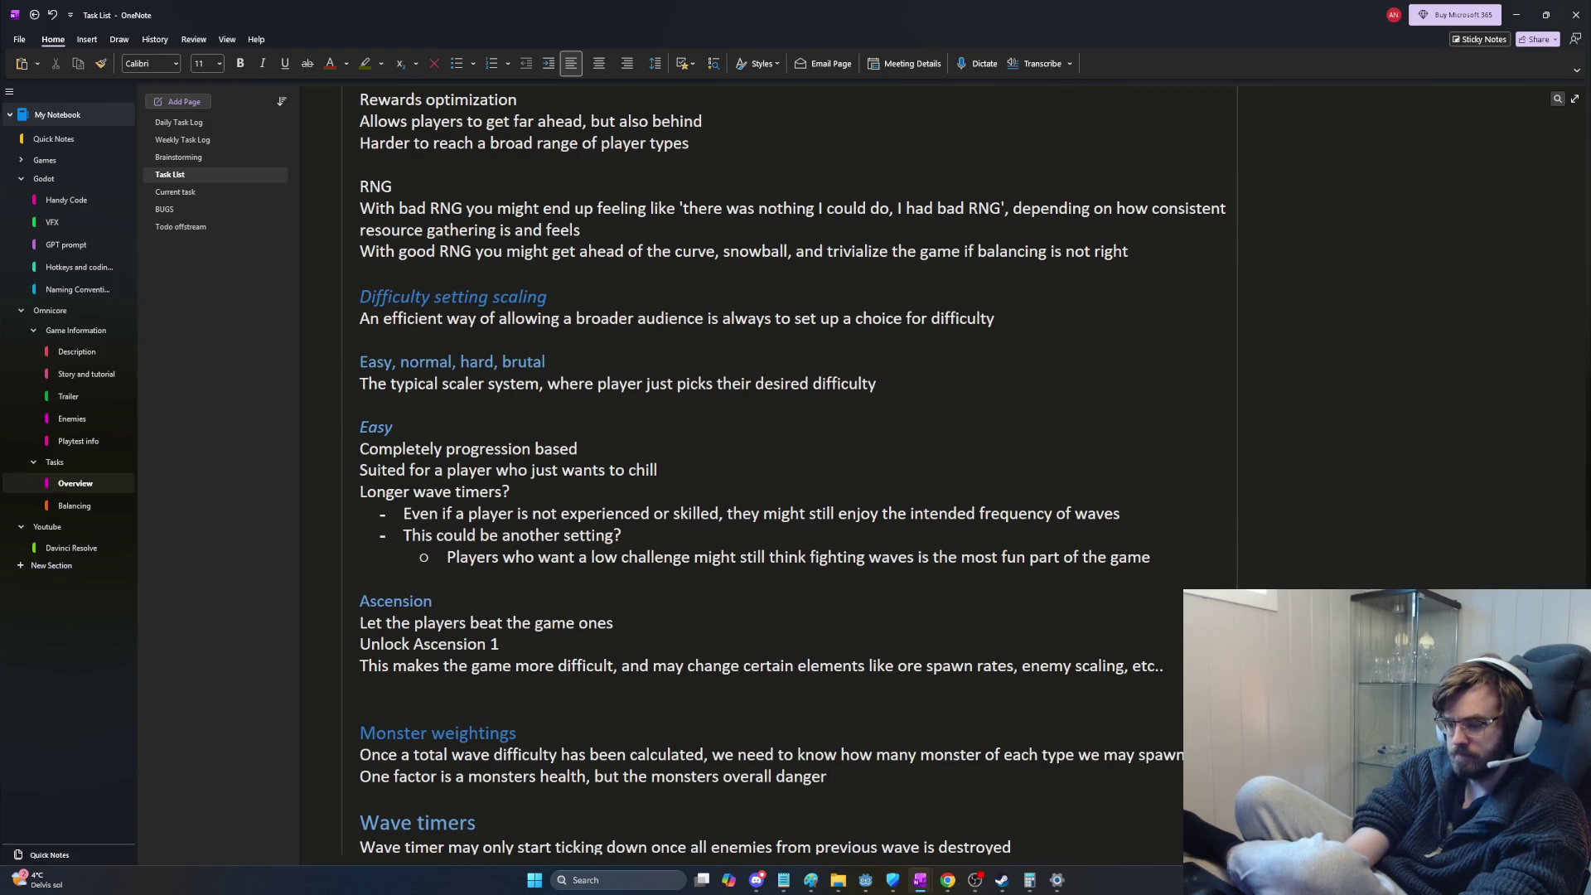
type("has more factors like speed and damage per seco")
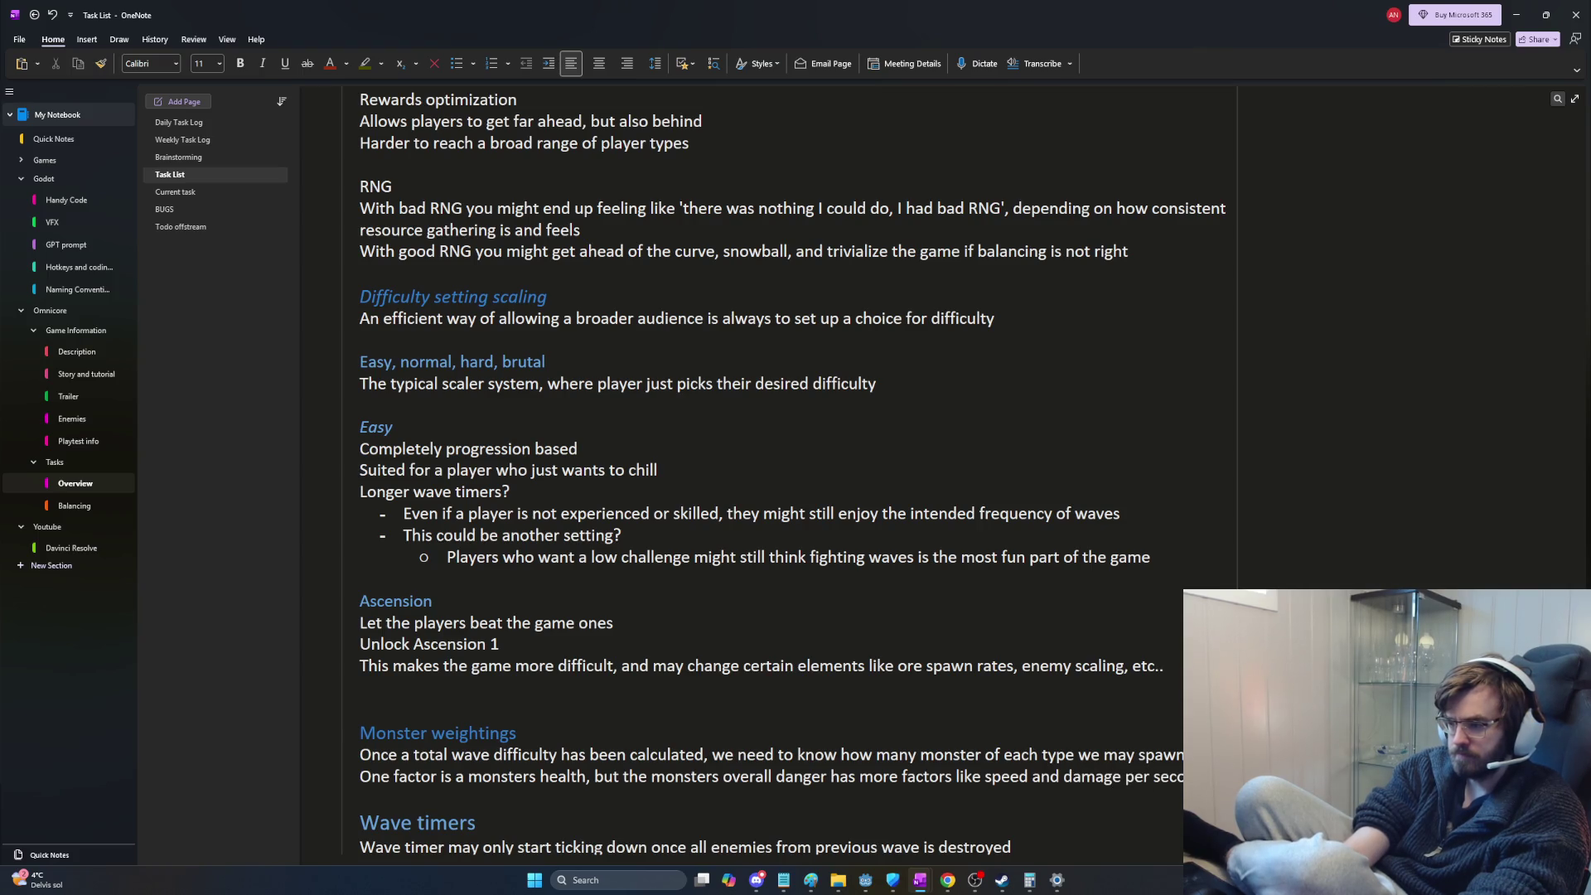
key("Return")
type("A")
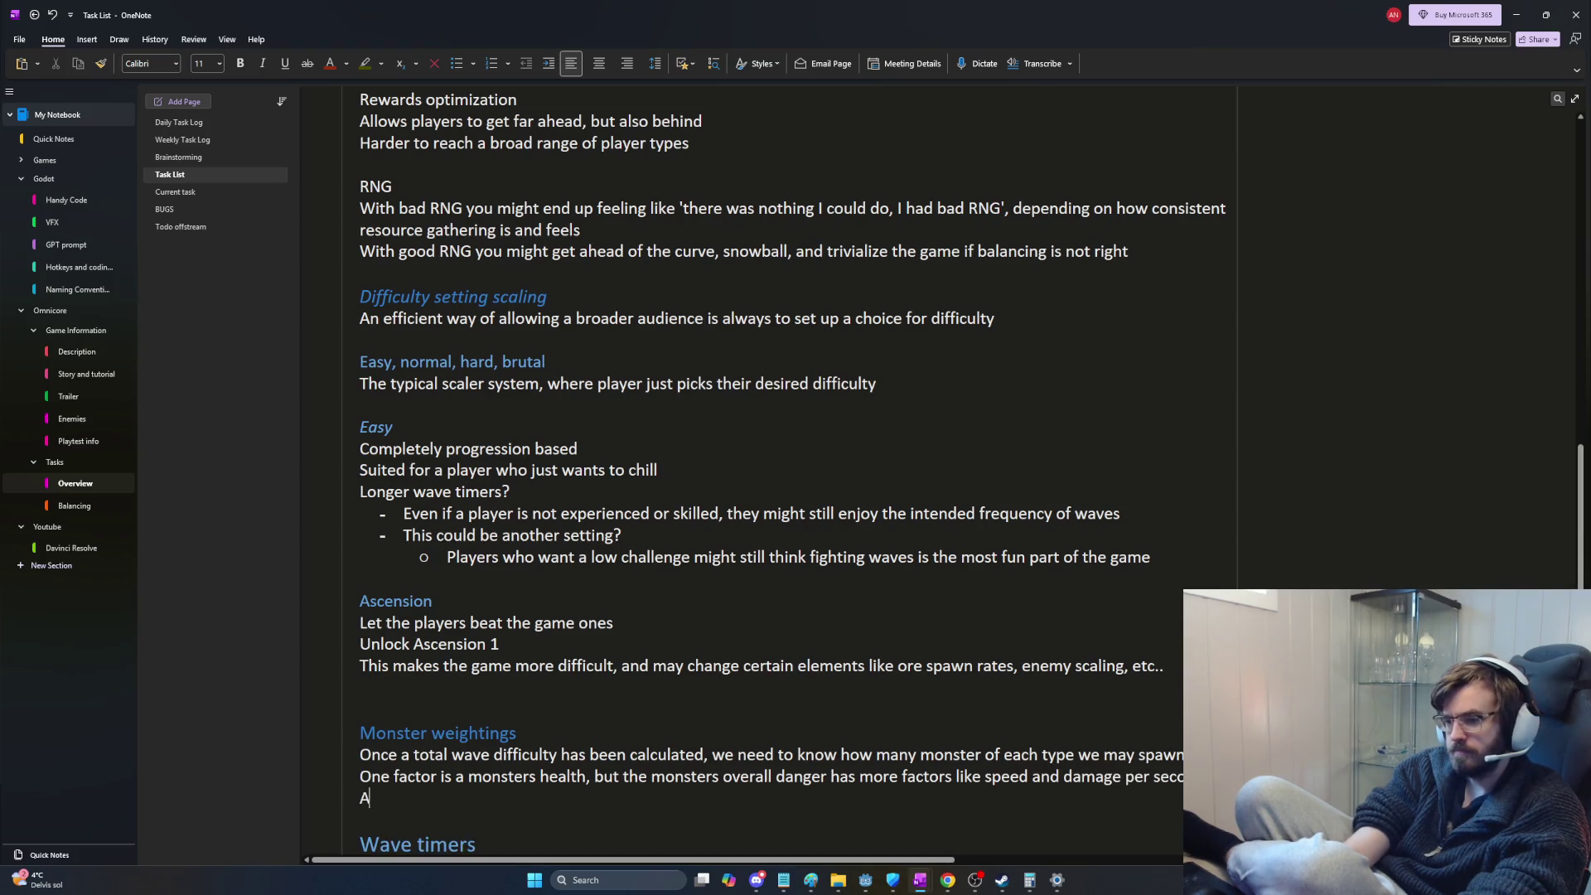
type(" monsters")
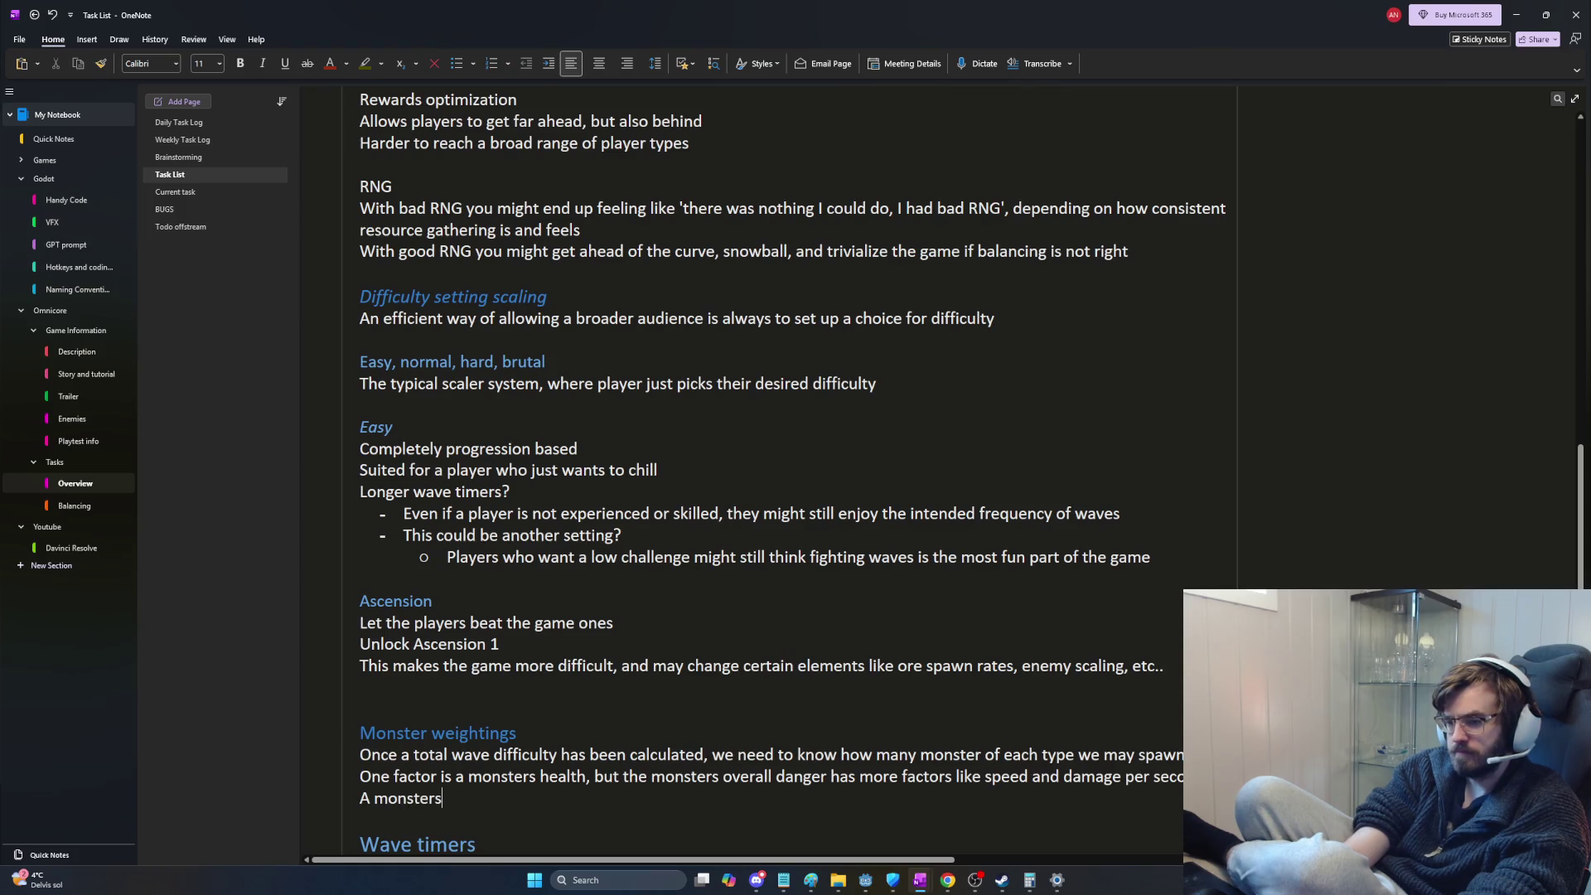
type(" difficult")
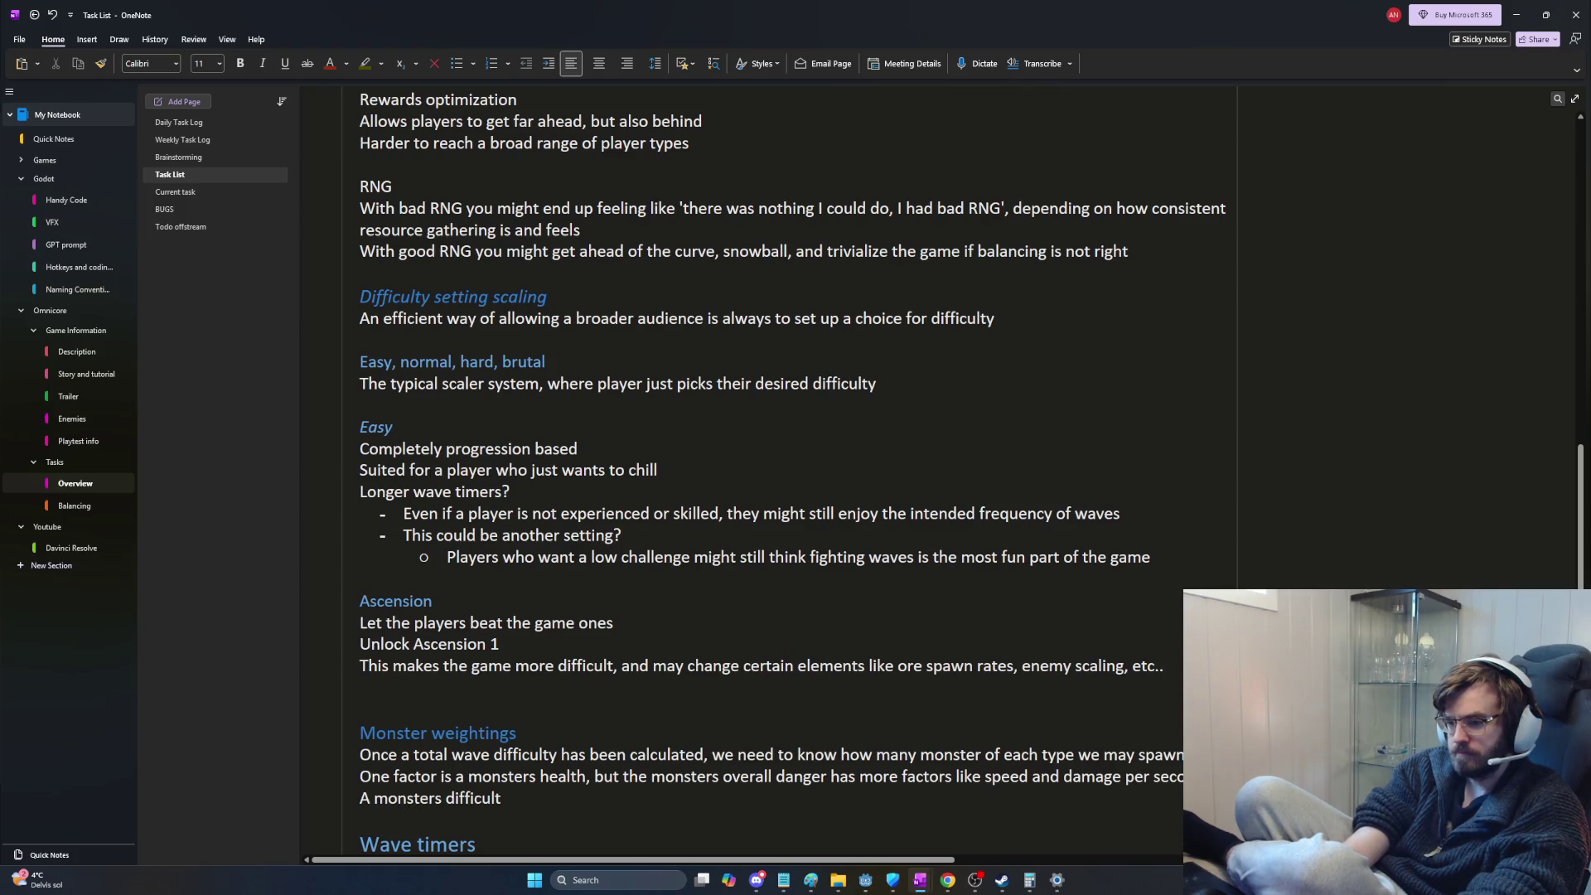
type("y weighting should beset based on")
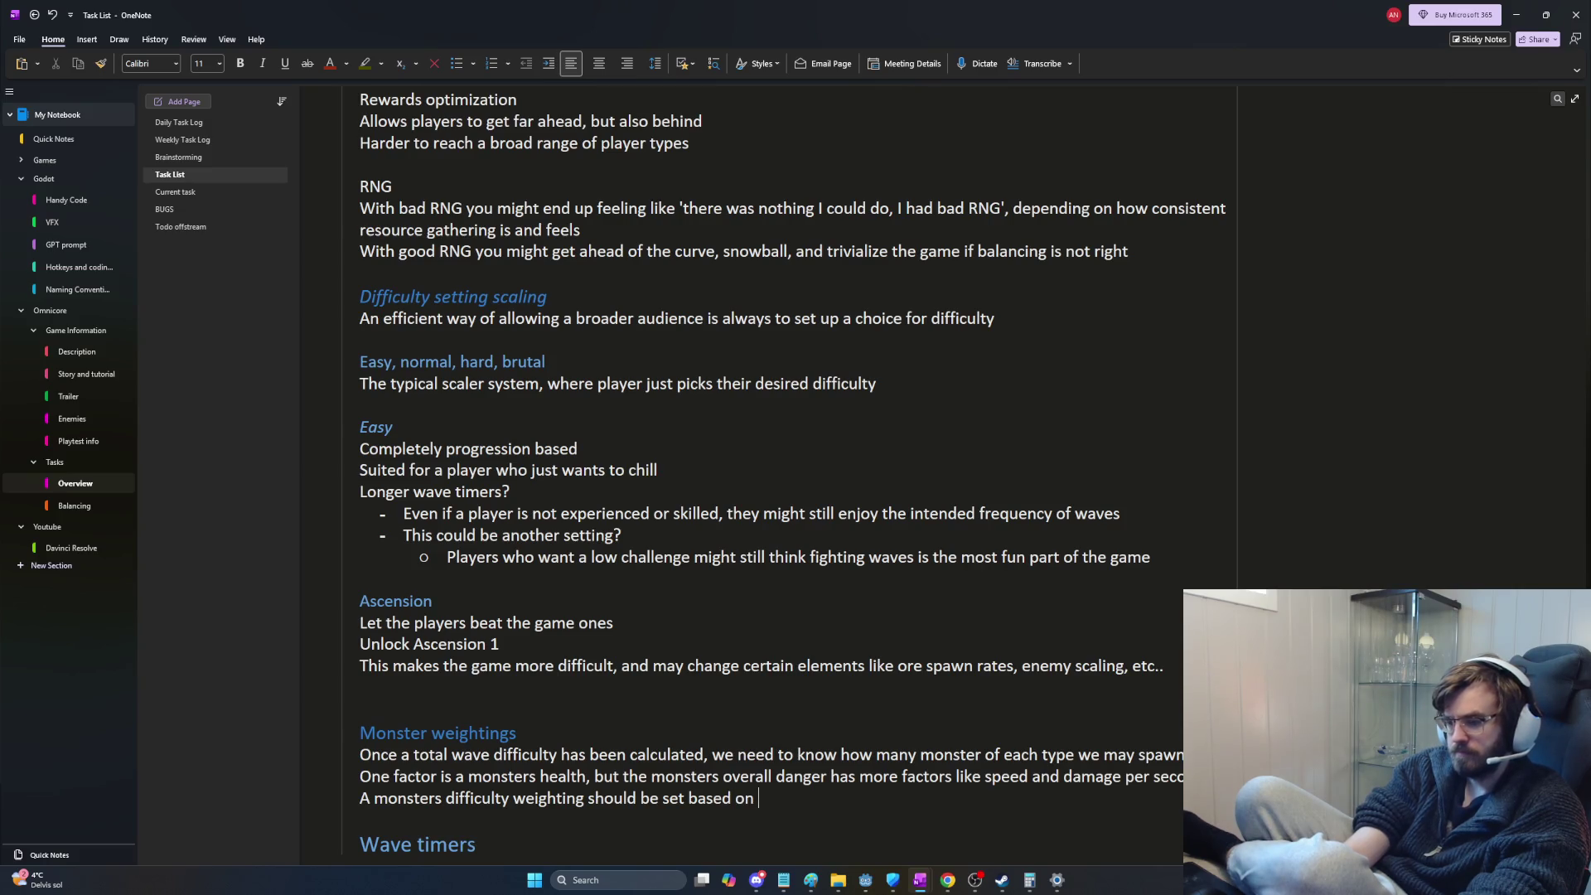
type(" how dan")
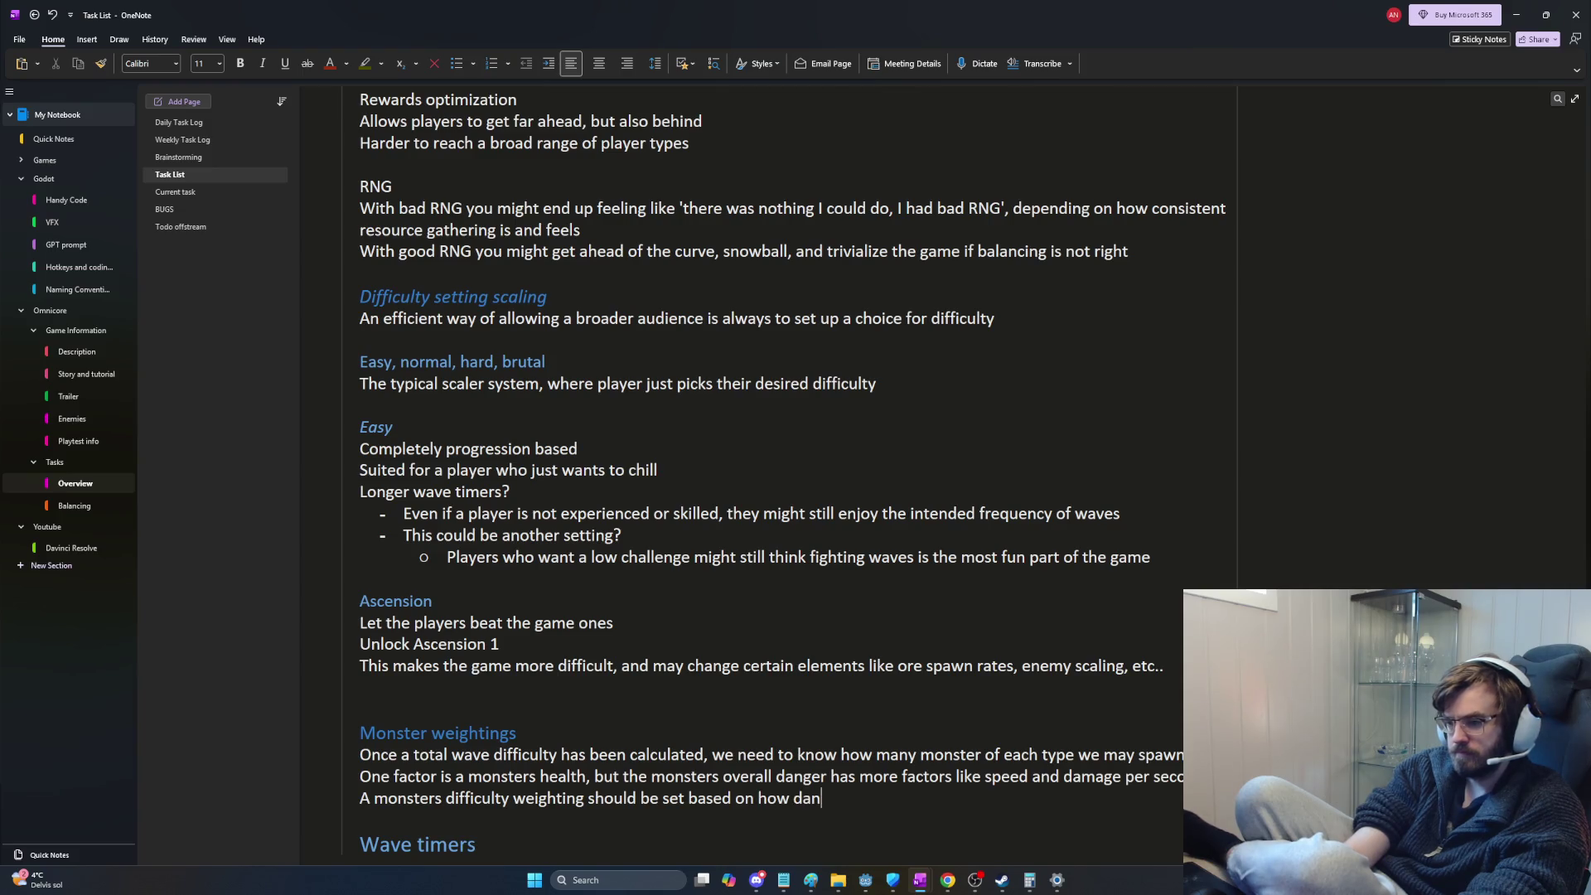
type("gerous i")
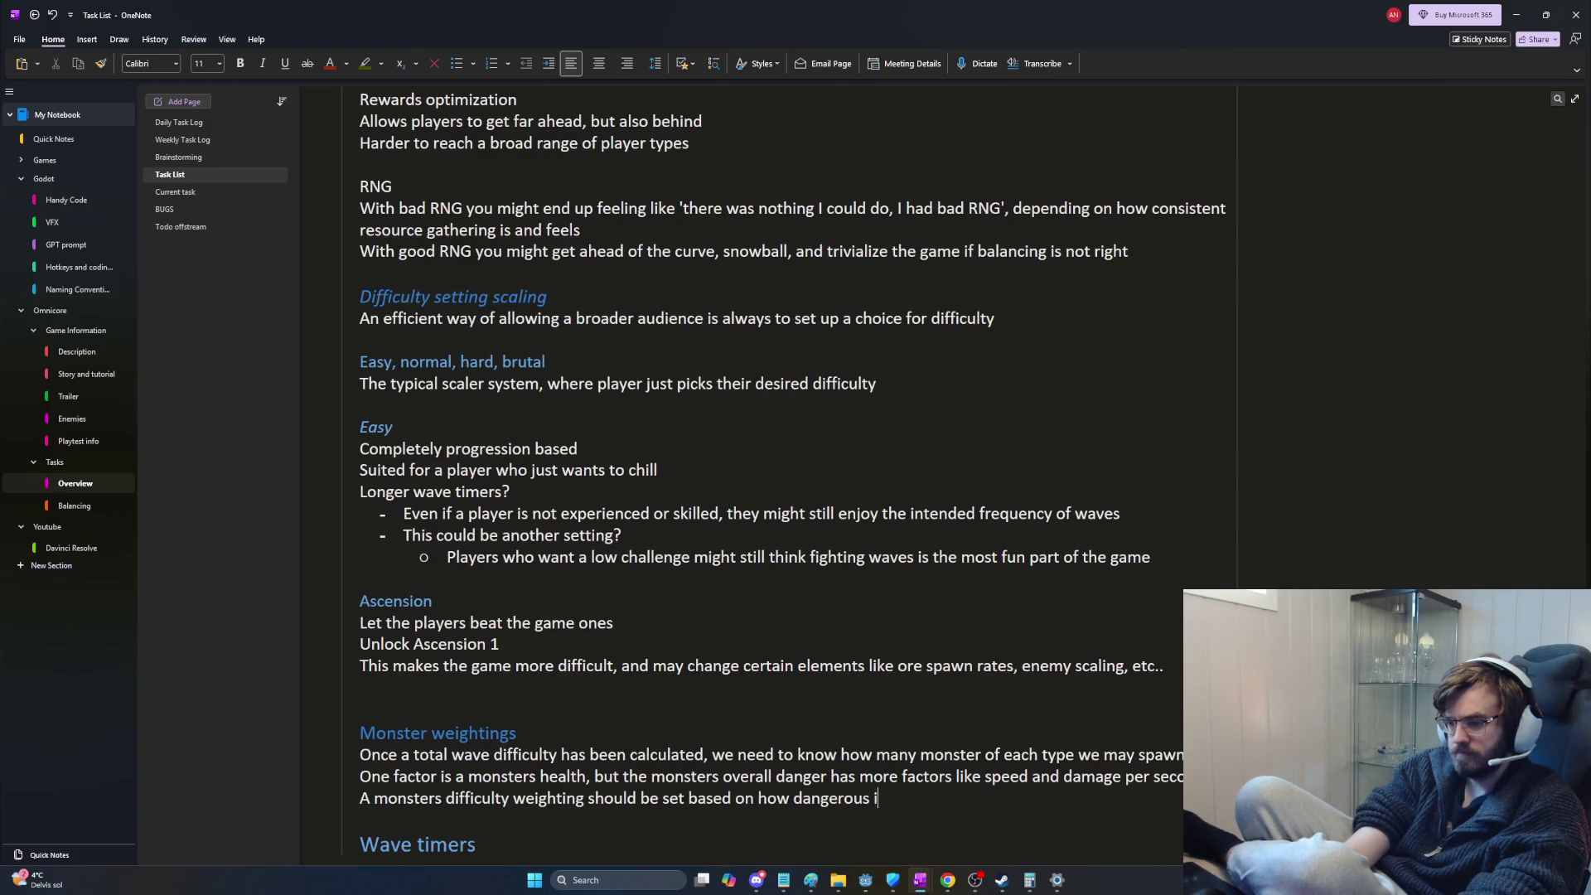
type("t is overall")
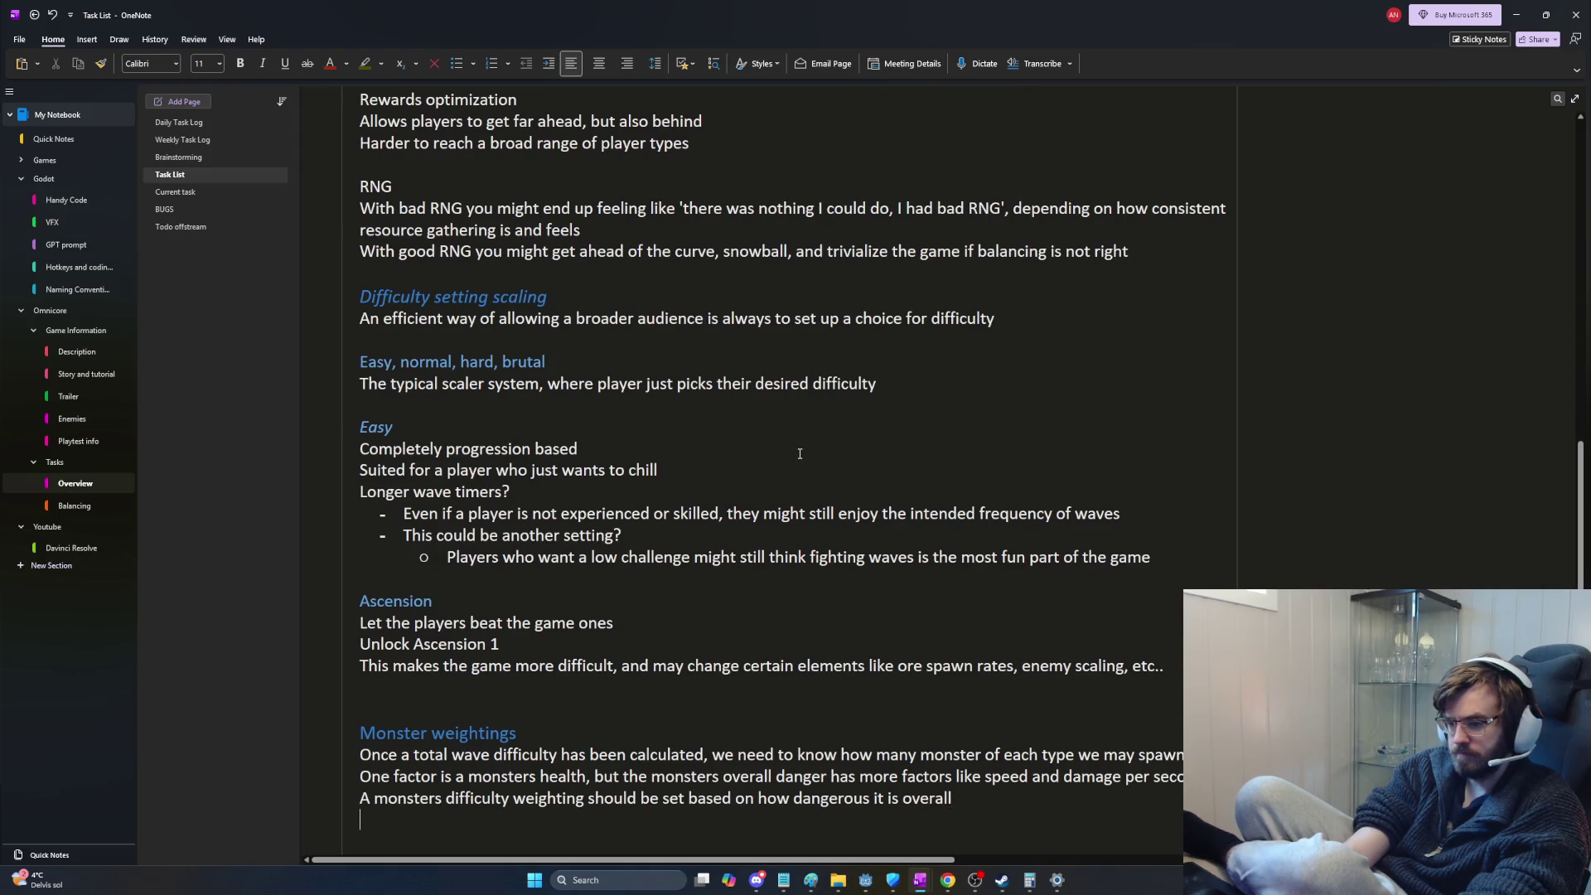
type("Wave timers")
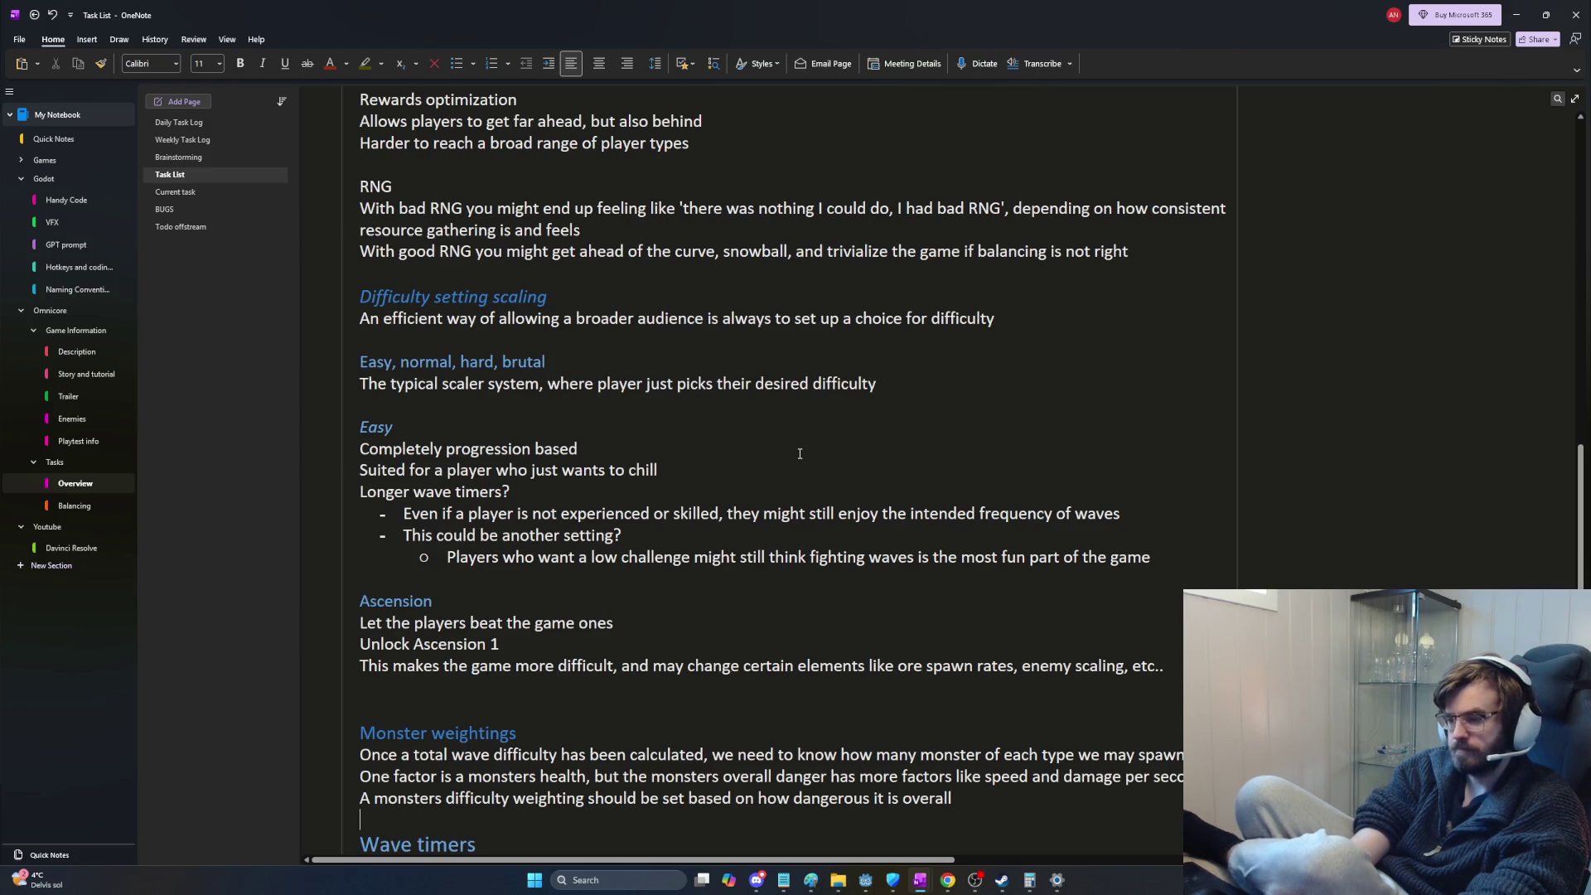
scroll(800, 453, "down", 1)
type("E.g. a slow moving enemy with high d")
type("amage c")
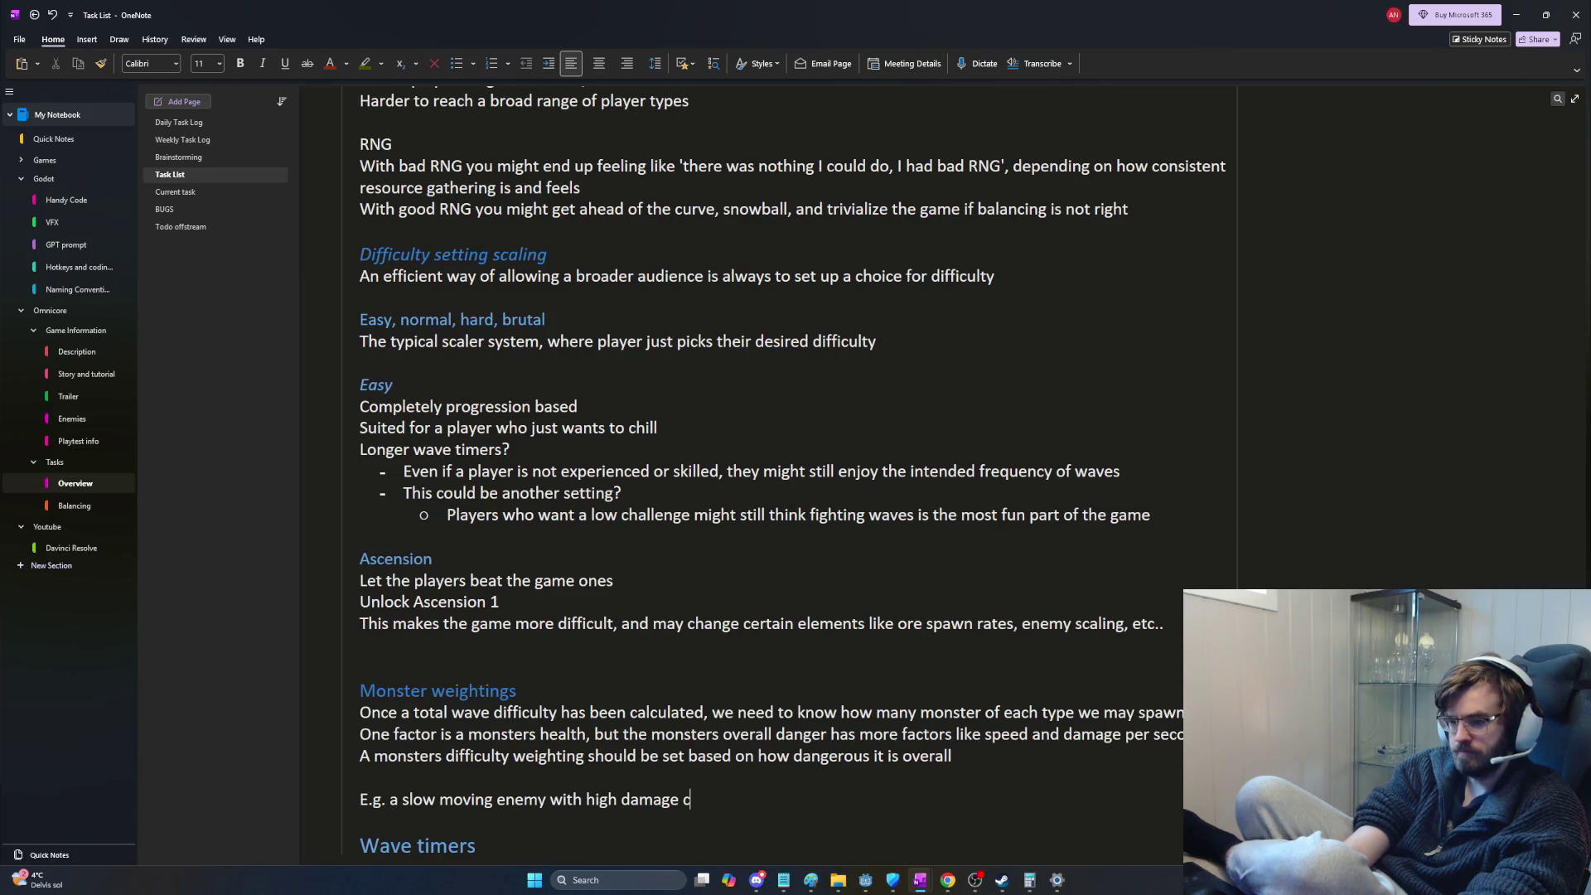
Step: Reword the example to end "a health ranged enemy with a strong attack"
key("BackSpace")
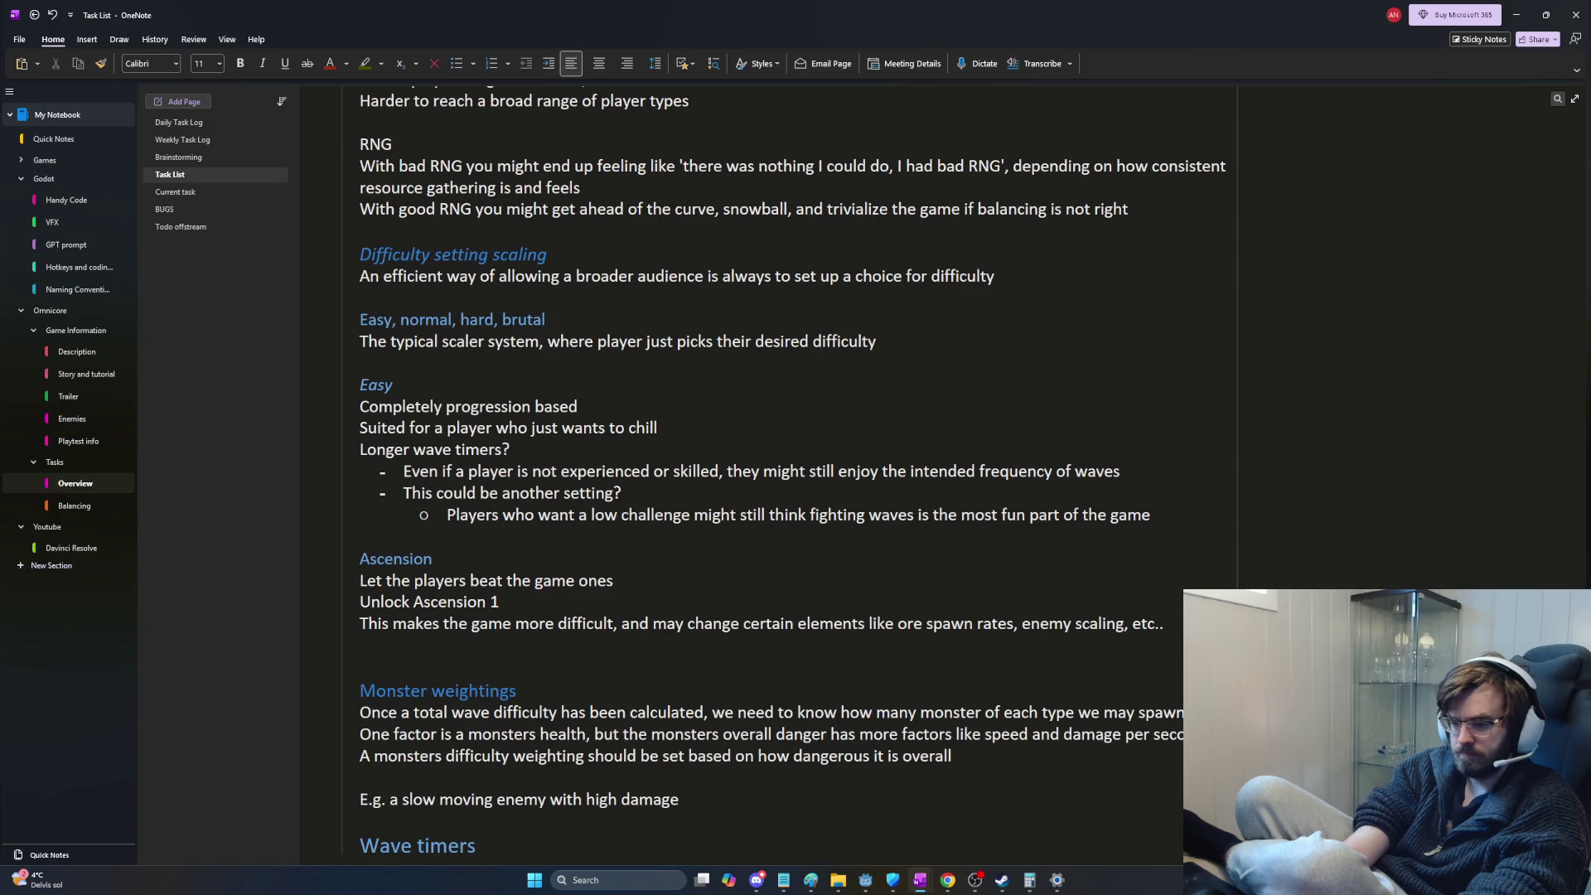
key("BackSpace")
key("BackSpace")
key("BackSpace")
key("BackSpace")
key("BackSpace")
key("BackSpace")
type("with high health")
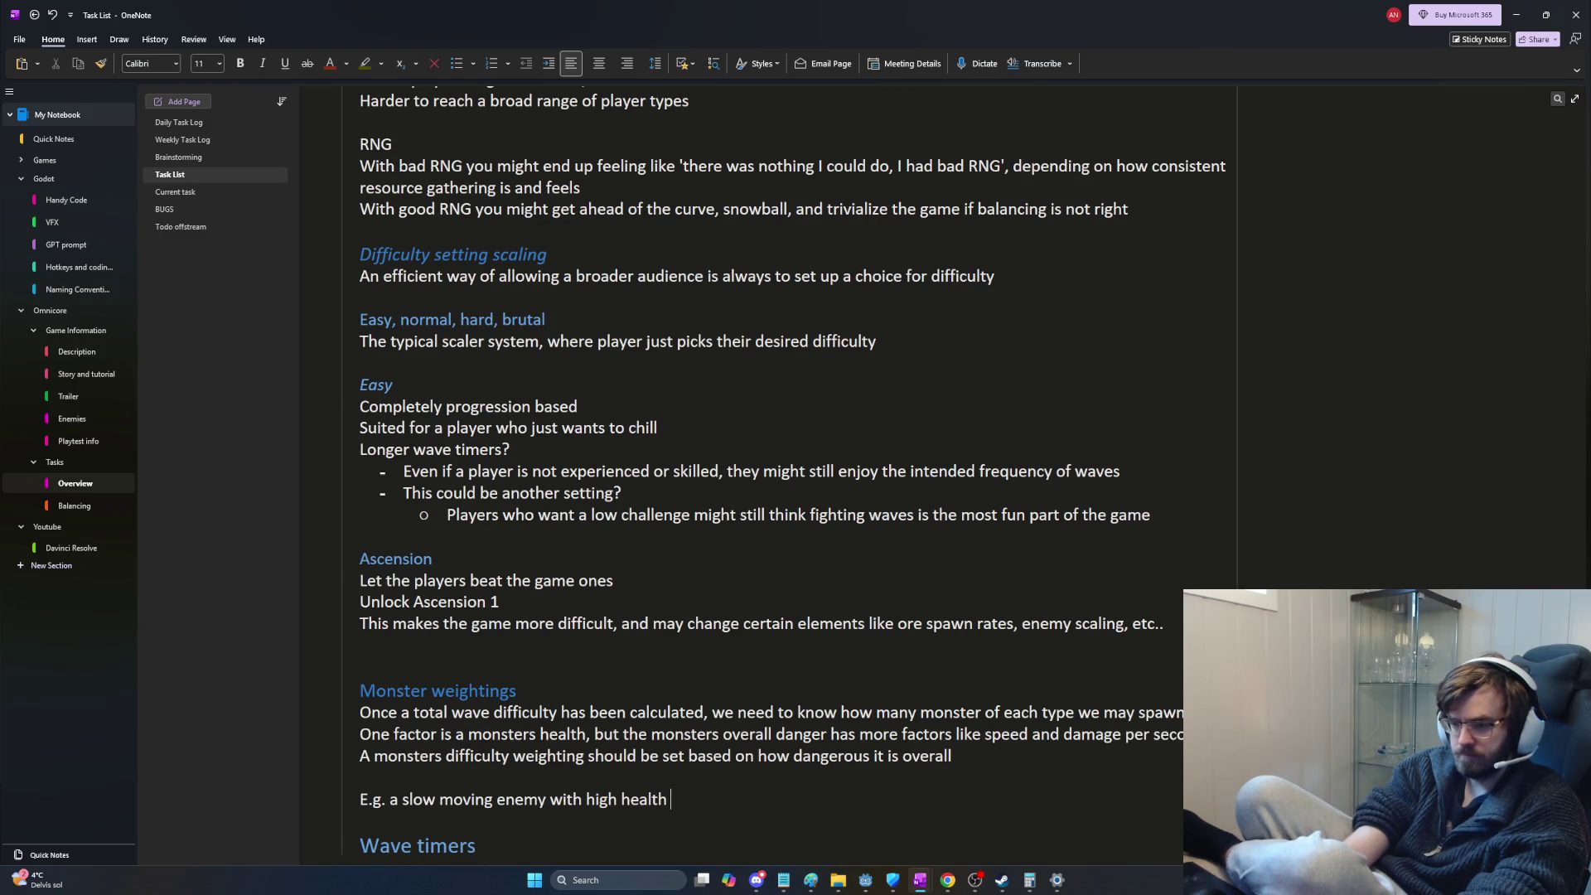
key("BackSpace")
key("BackSpace")
key("BackSpace")
key("BackSpace")
key("BackSpace")
key("BackSpace")
type("enemy with melee range and ")
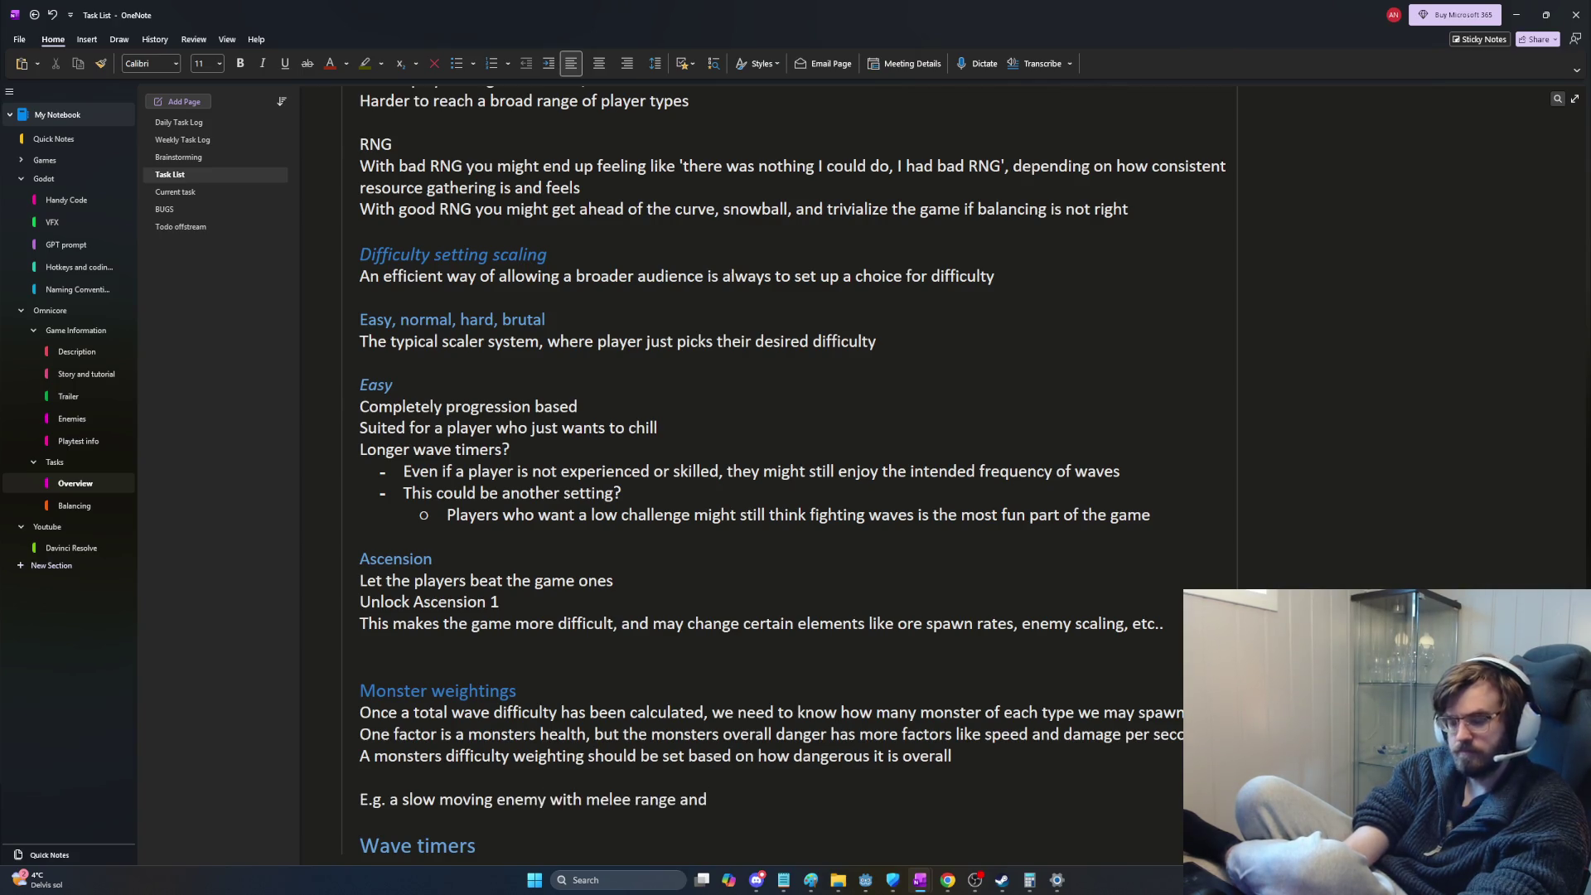
type("high heal")
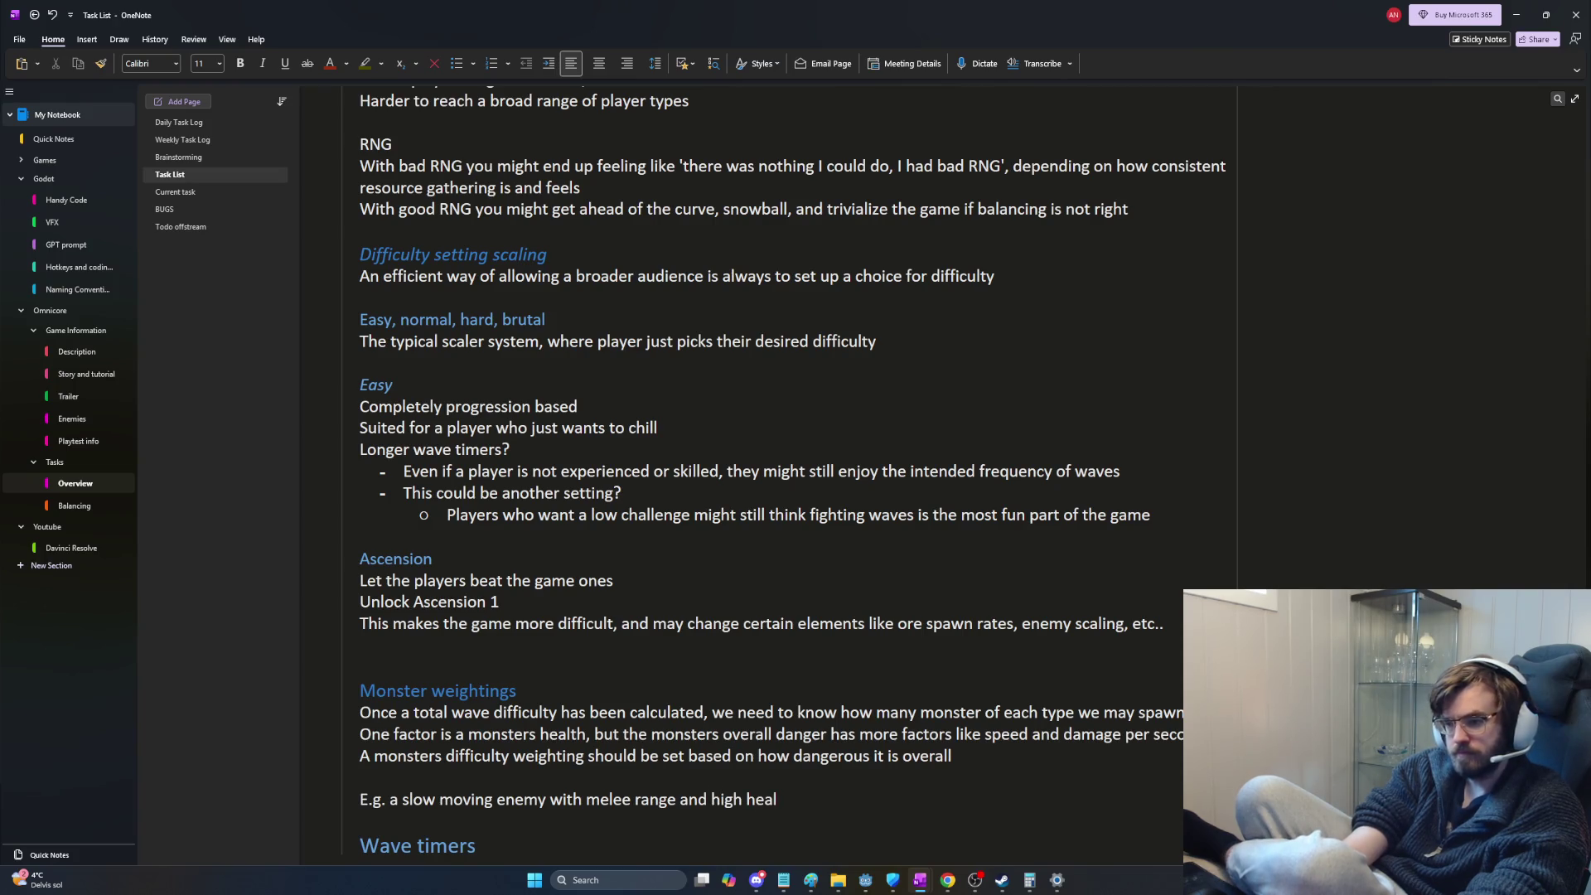
type("th can be the same diffi")
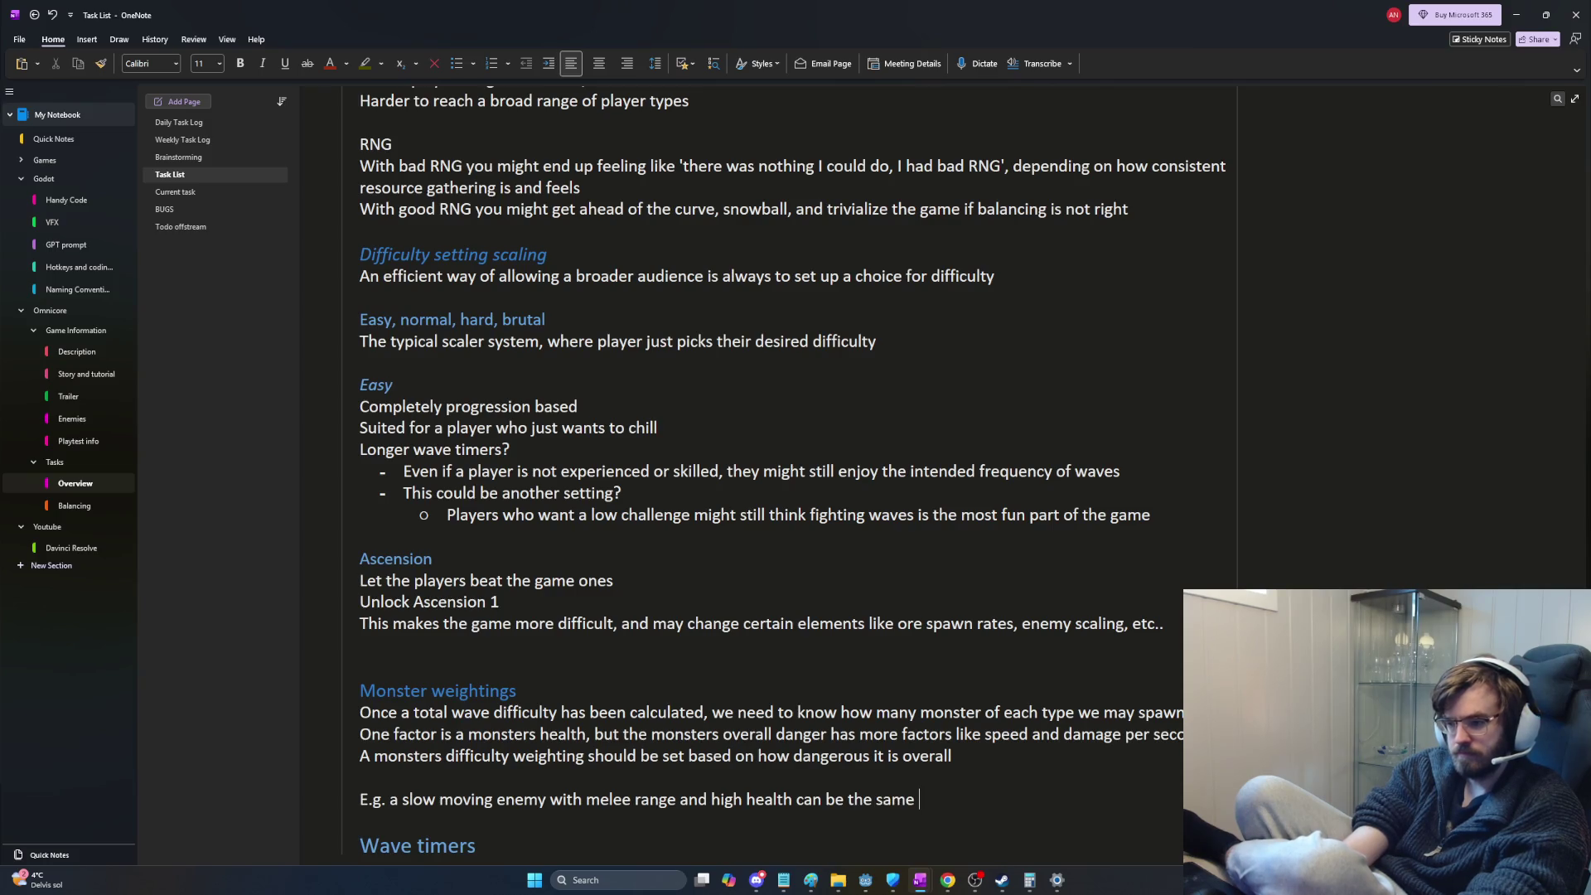
type("culty or lower difficu")
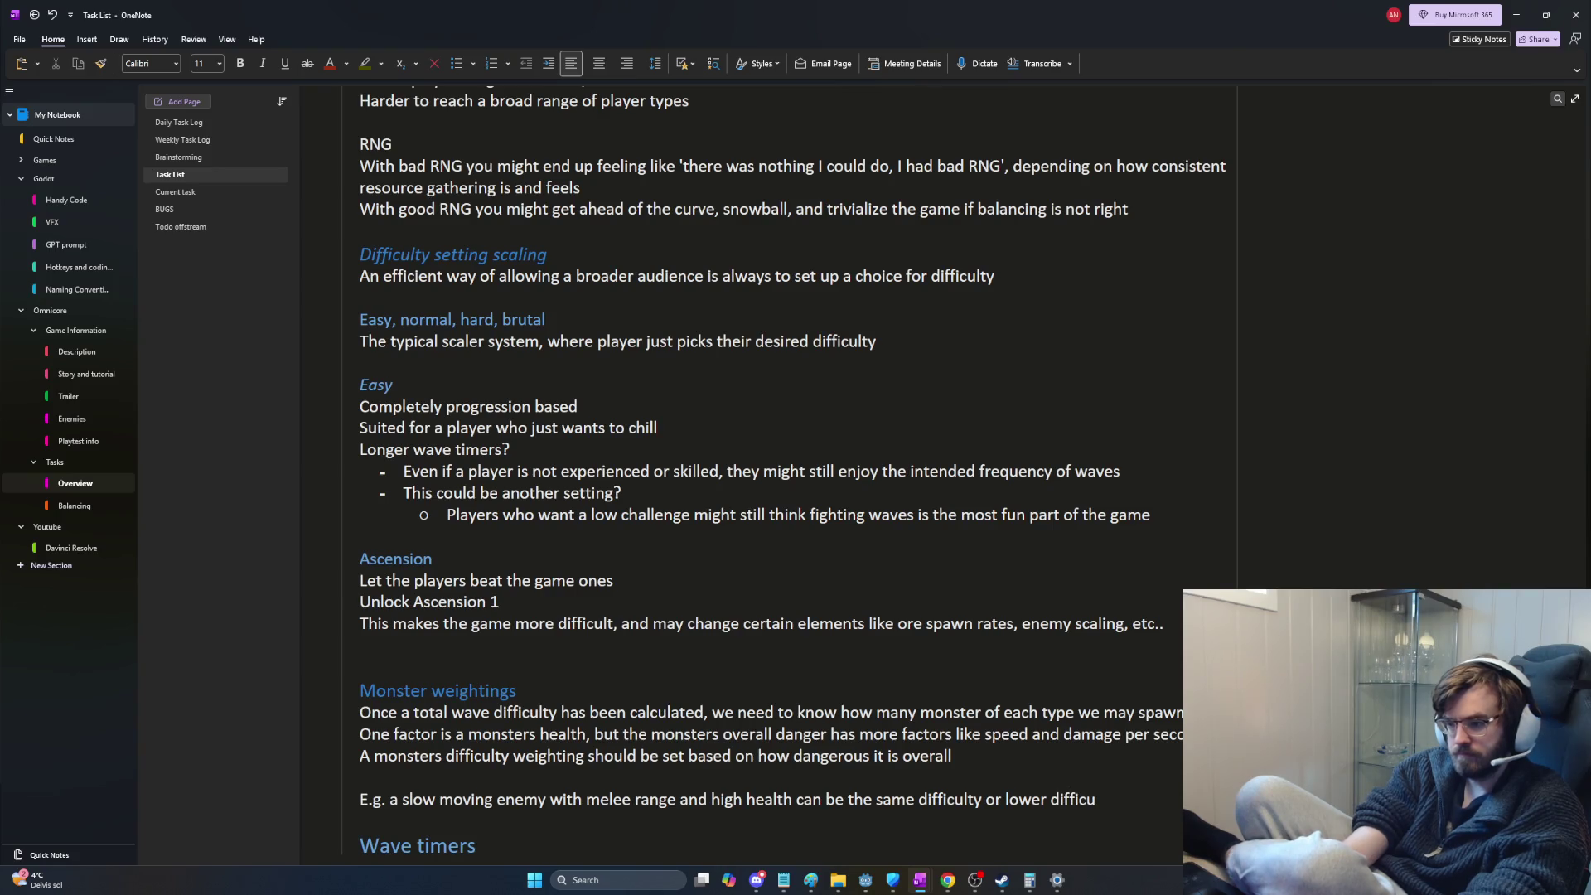
key("BackSpace")
key("BackSpace")
key("BackSpace")
key("BackSpace")
key("BackSpace")
key("BackSpace")
key("BackSpace")
key("BackSpace")
key("BackSpace")
key("BackSpace")
type("n have the same")
type(" weighting or even lower w")
type("eigh")
key("BackSpace")
key("BackSpace")
key("BackSpace")
key("BackSpace")
key("BackSpace")
key("BackSpace")
key("BackSpace")
key("BackSpace")
key("BackSpace")
key("BackSpace")
key("BackSpace")
key("BackSpace")
key("BackSpace")
key("BackSpace")
type("or lower weighting compared to a health ")
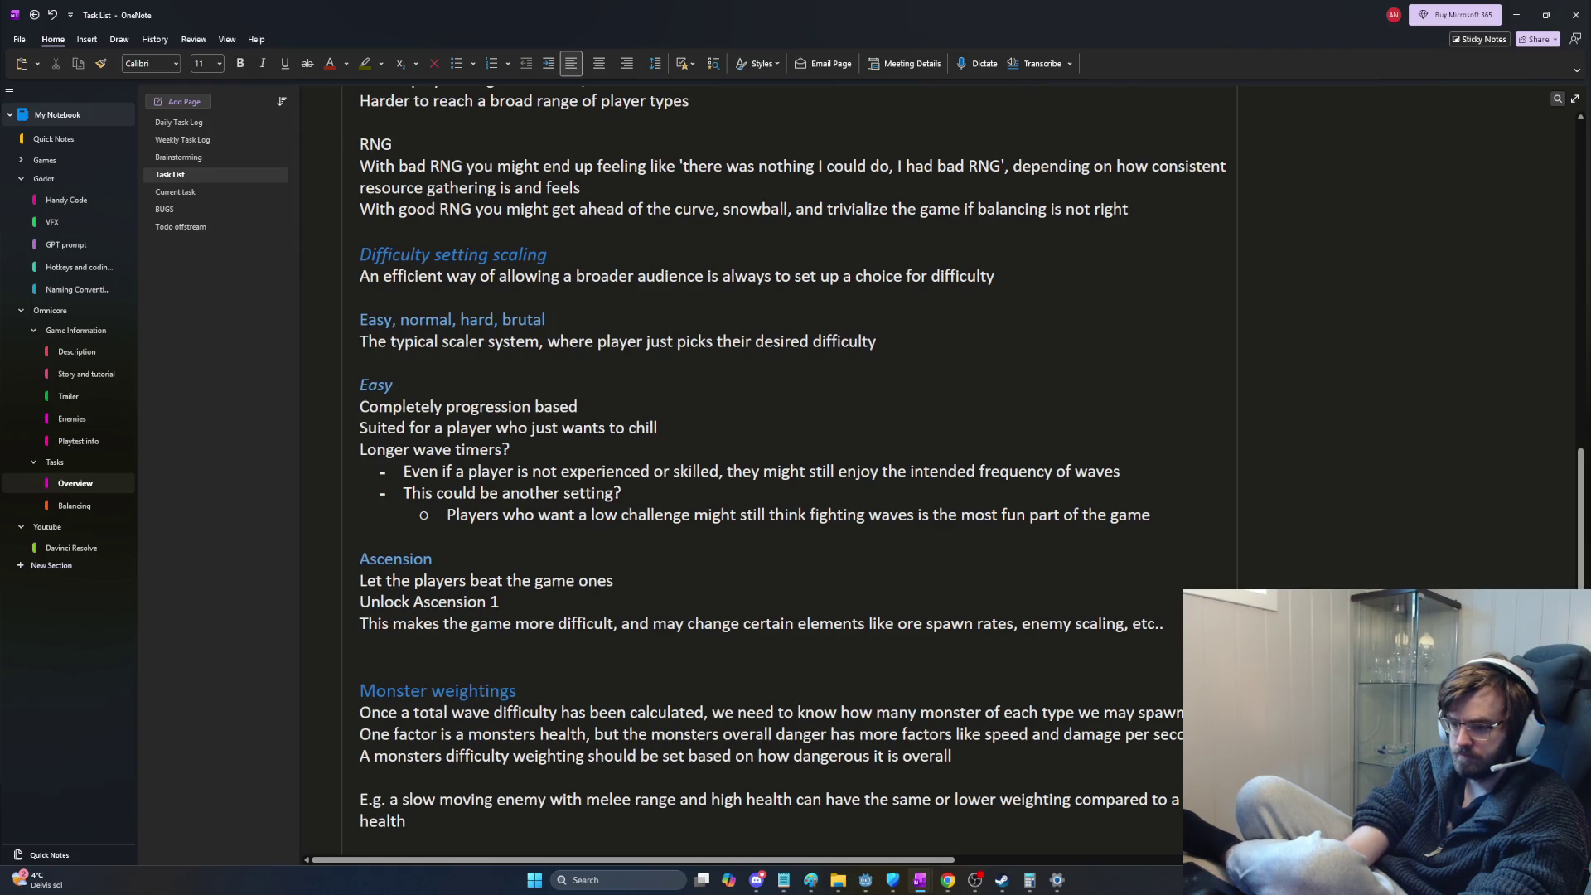
type("ranged enemy with a st")
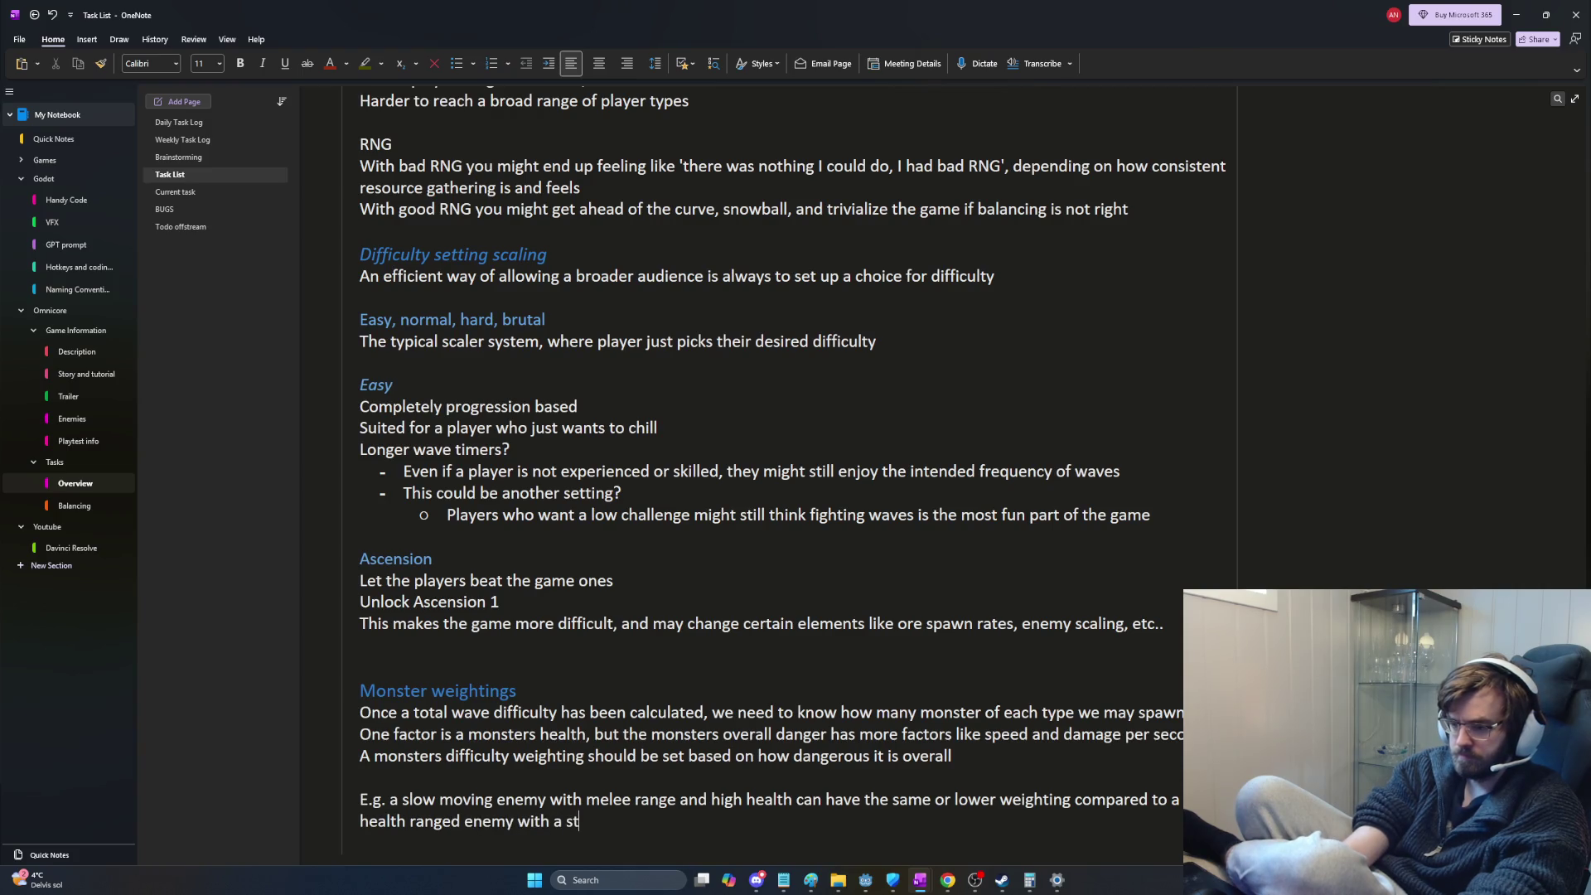
key("BackSpace")
key("BackSpace")
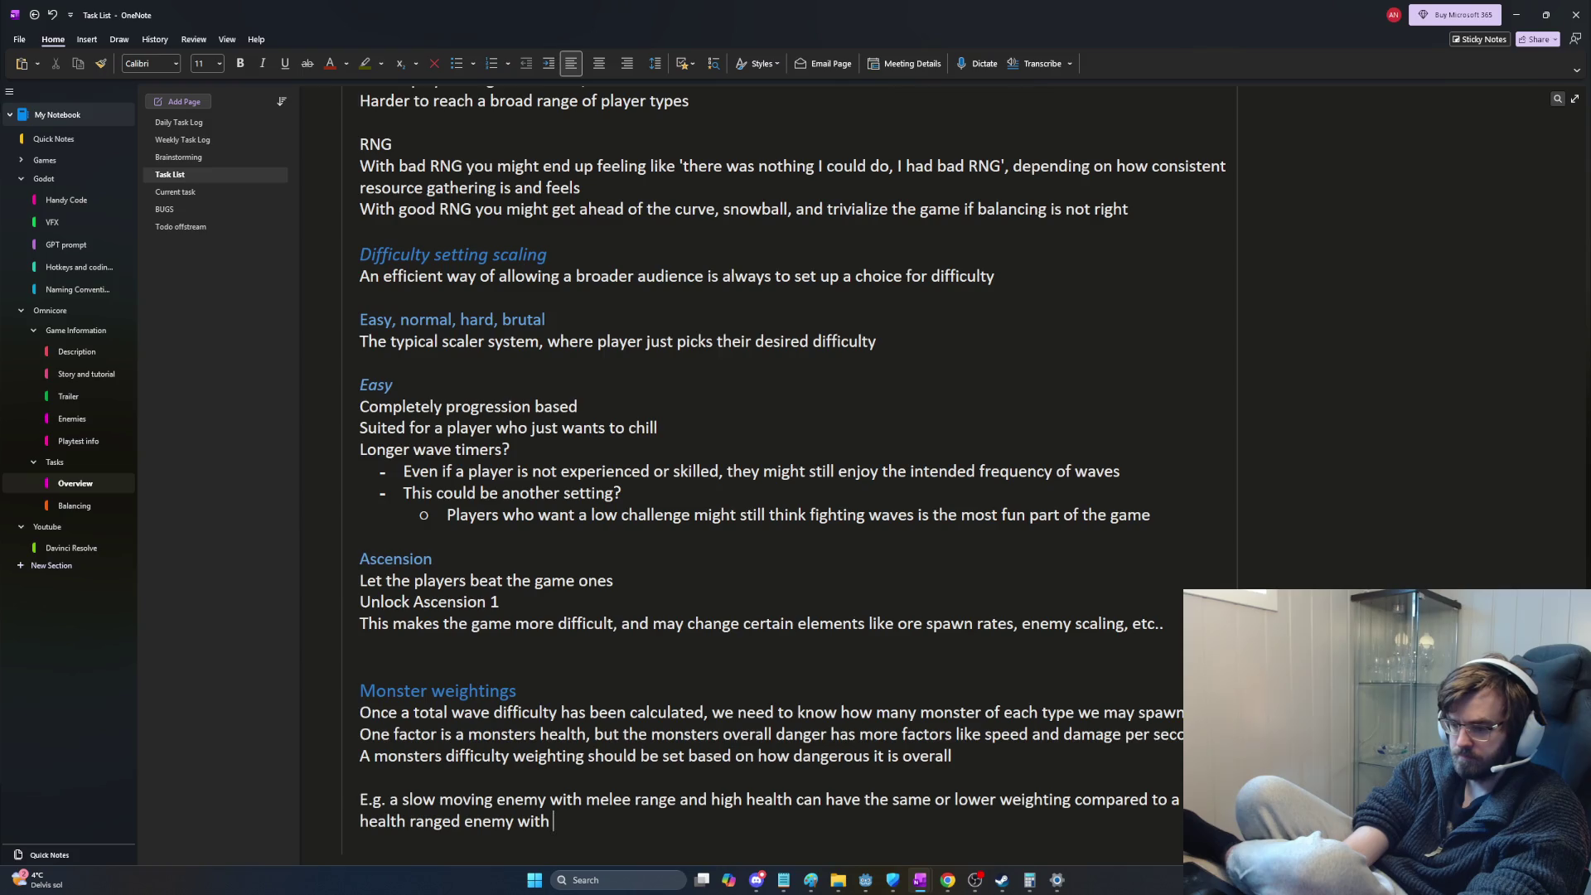
type("a strong attack")
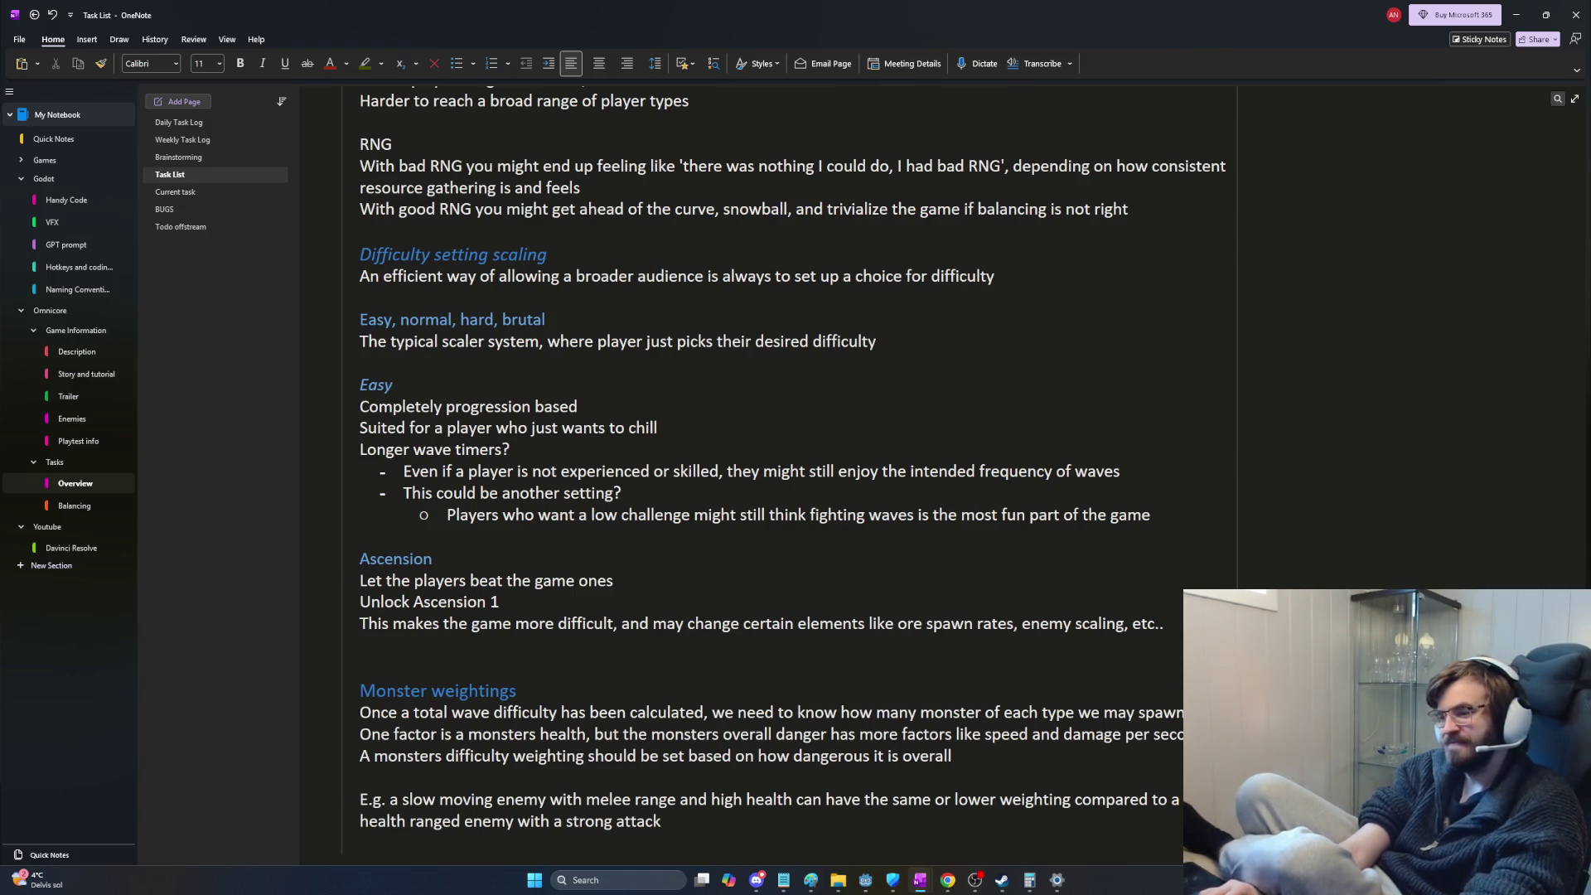
scroll(799, 456, "down", 1)
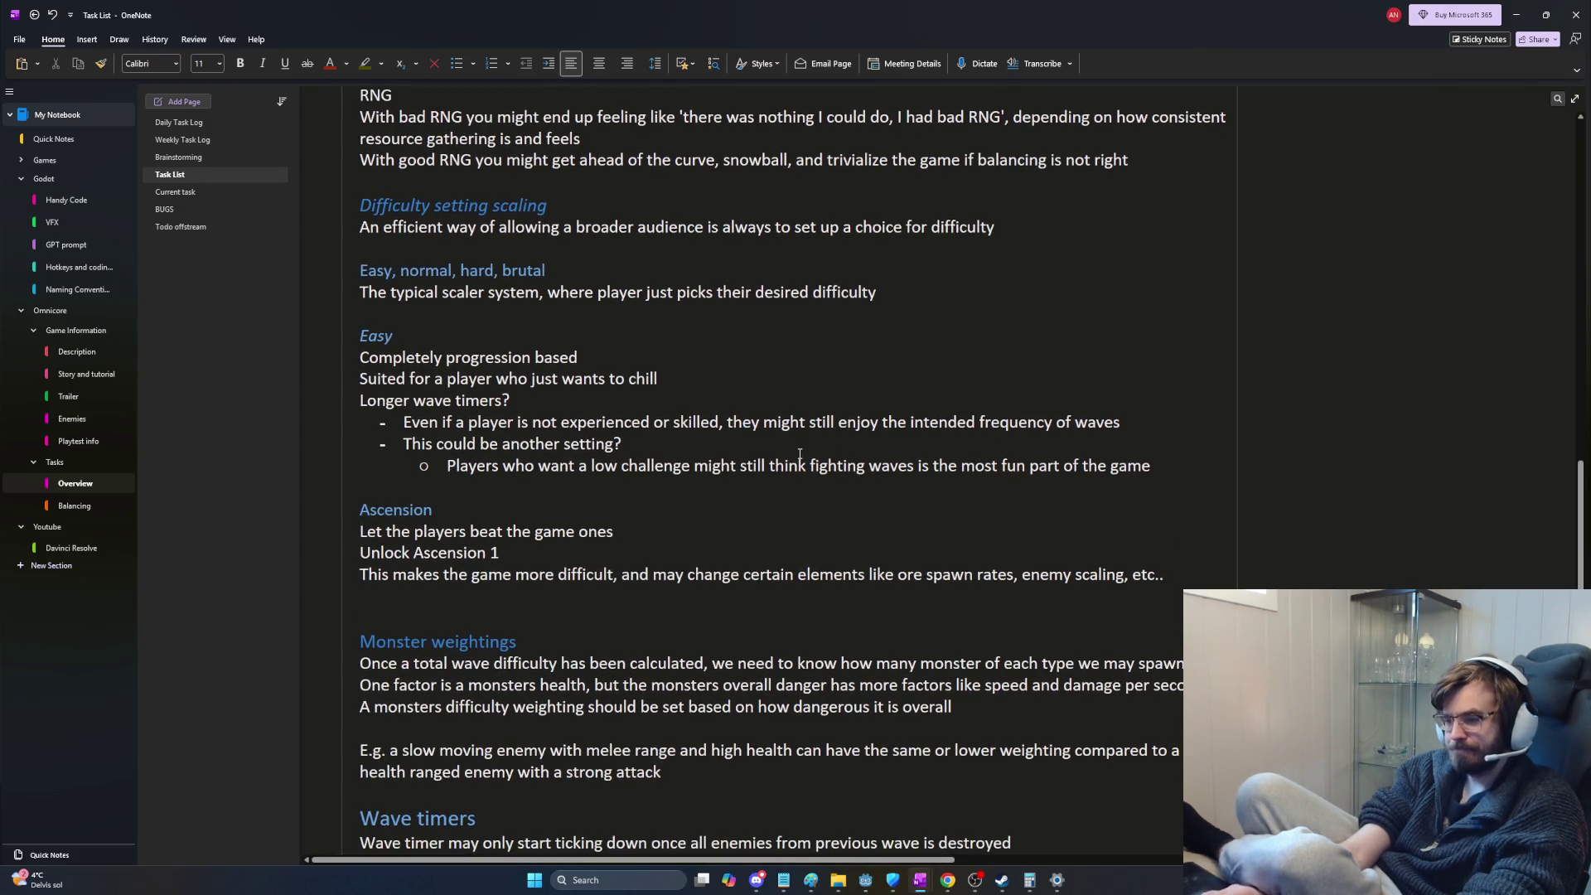
key("ctrl+z")
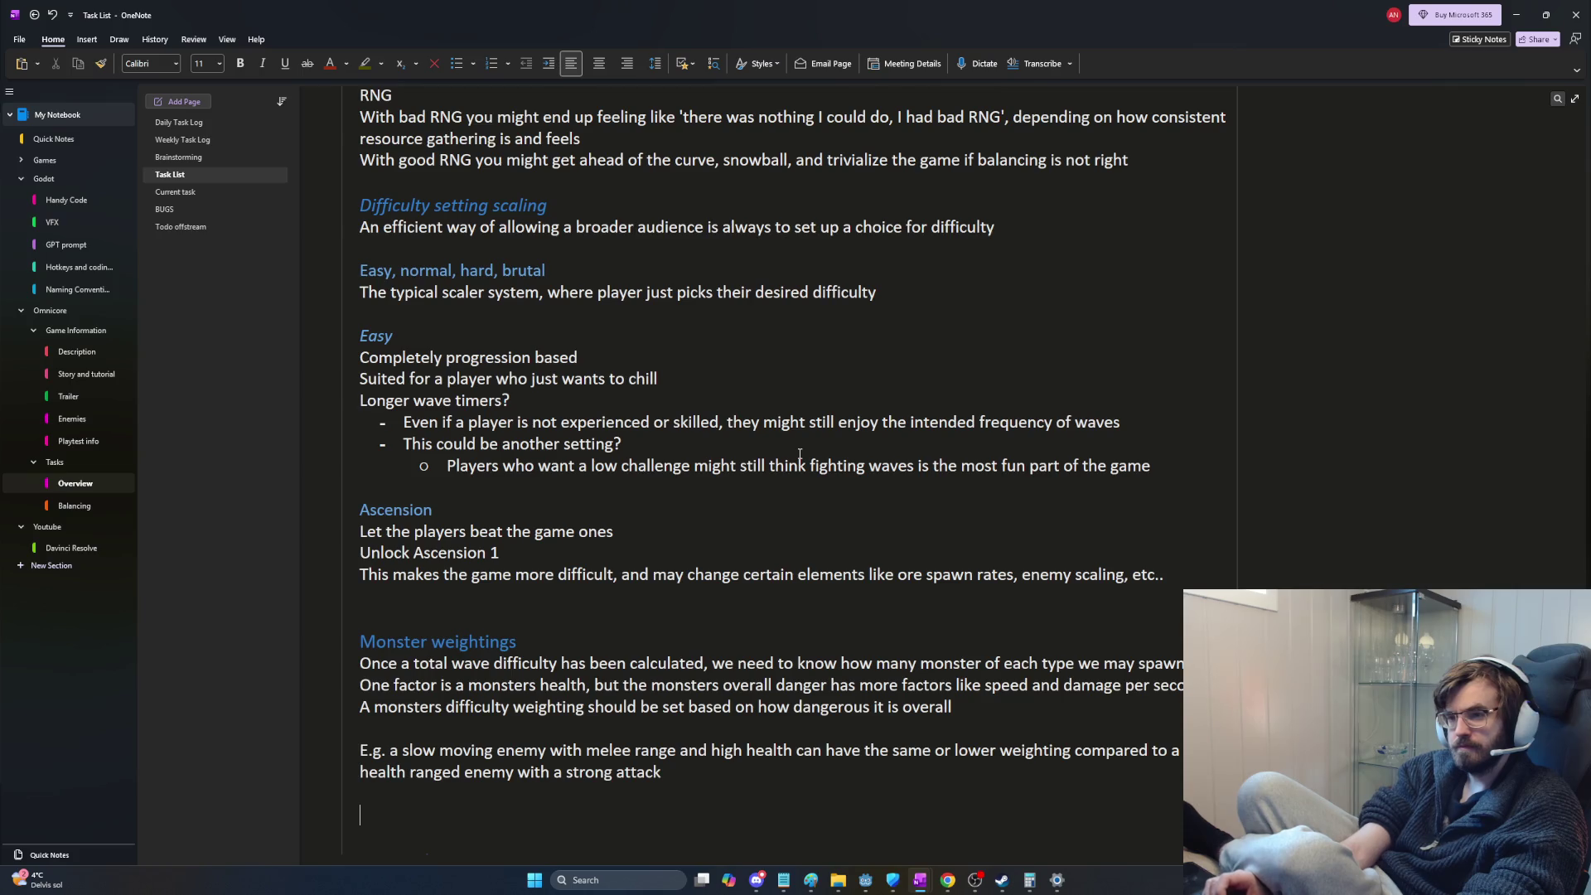
mouse_move(376, 97)
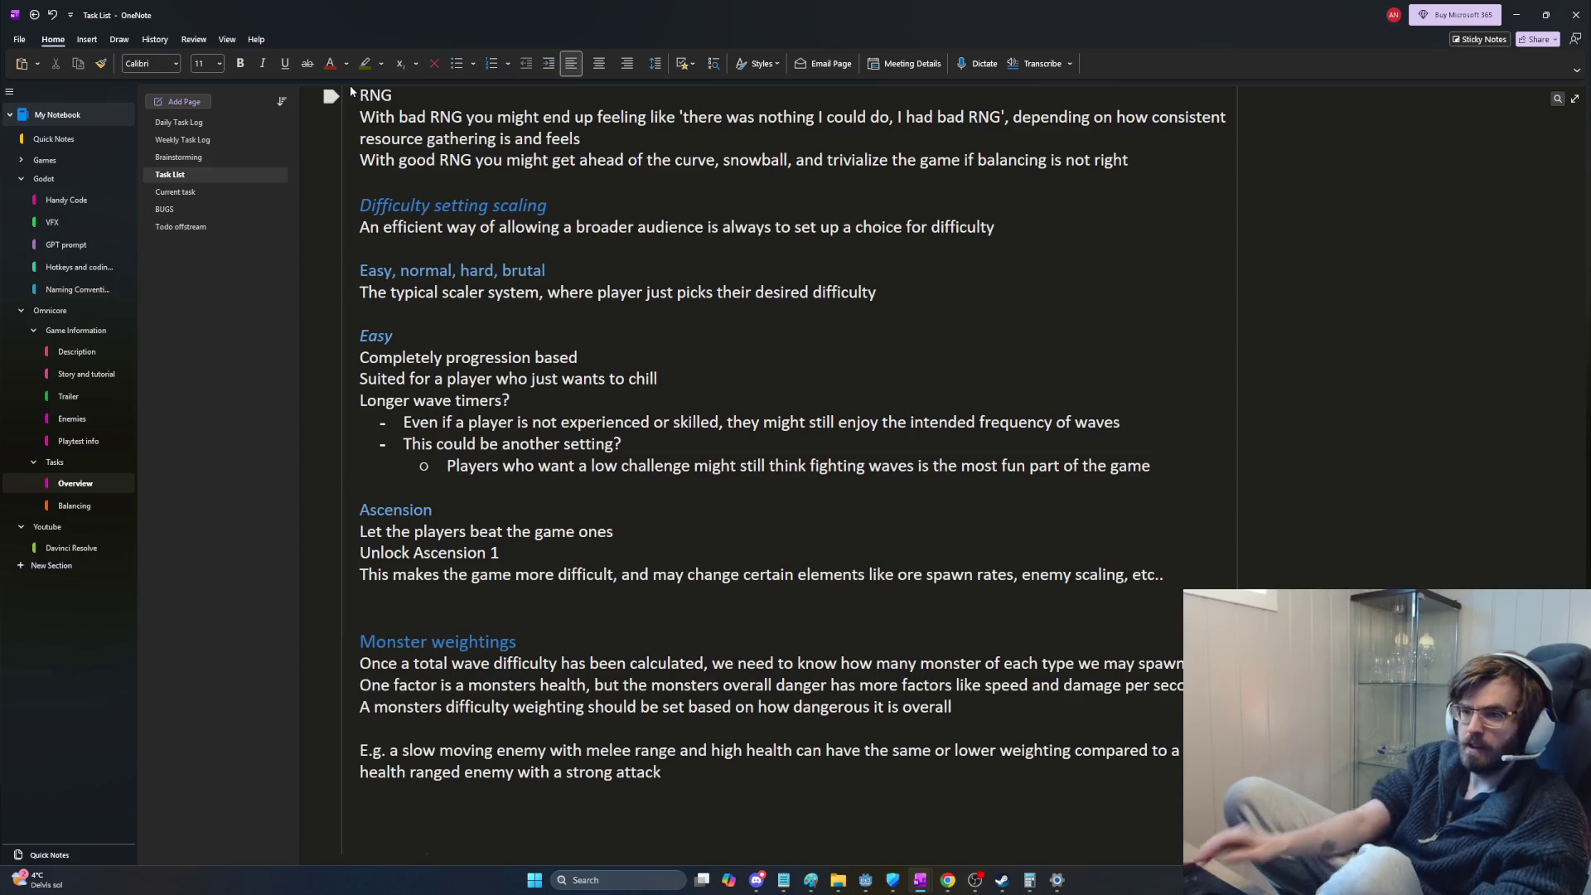
left_click(186, 159)
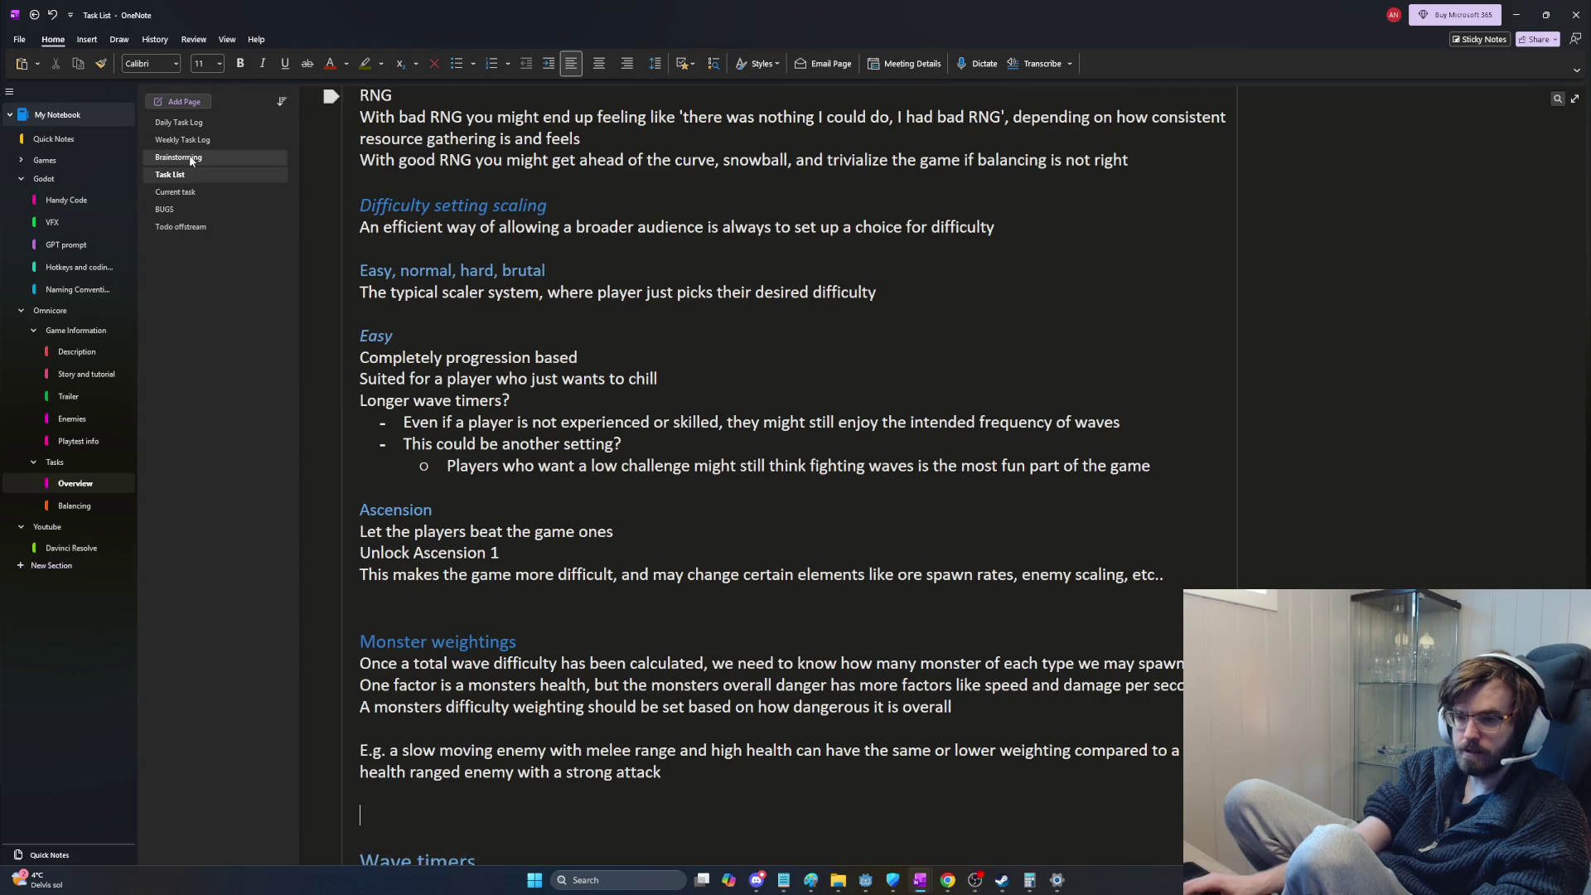
scroll(535, 340, "up", 3)
scroll(535, 339, "up", 5)
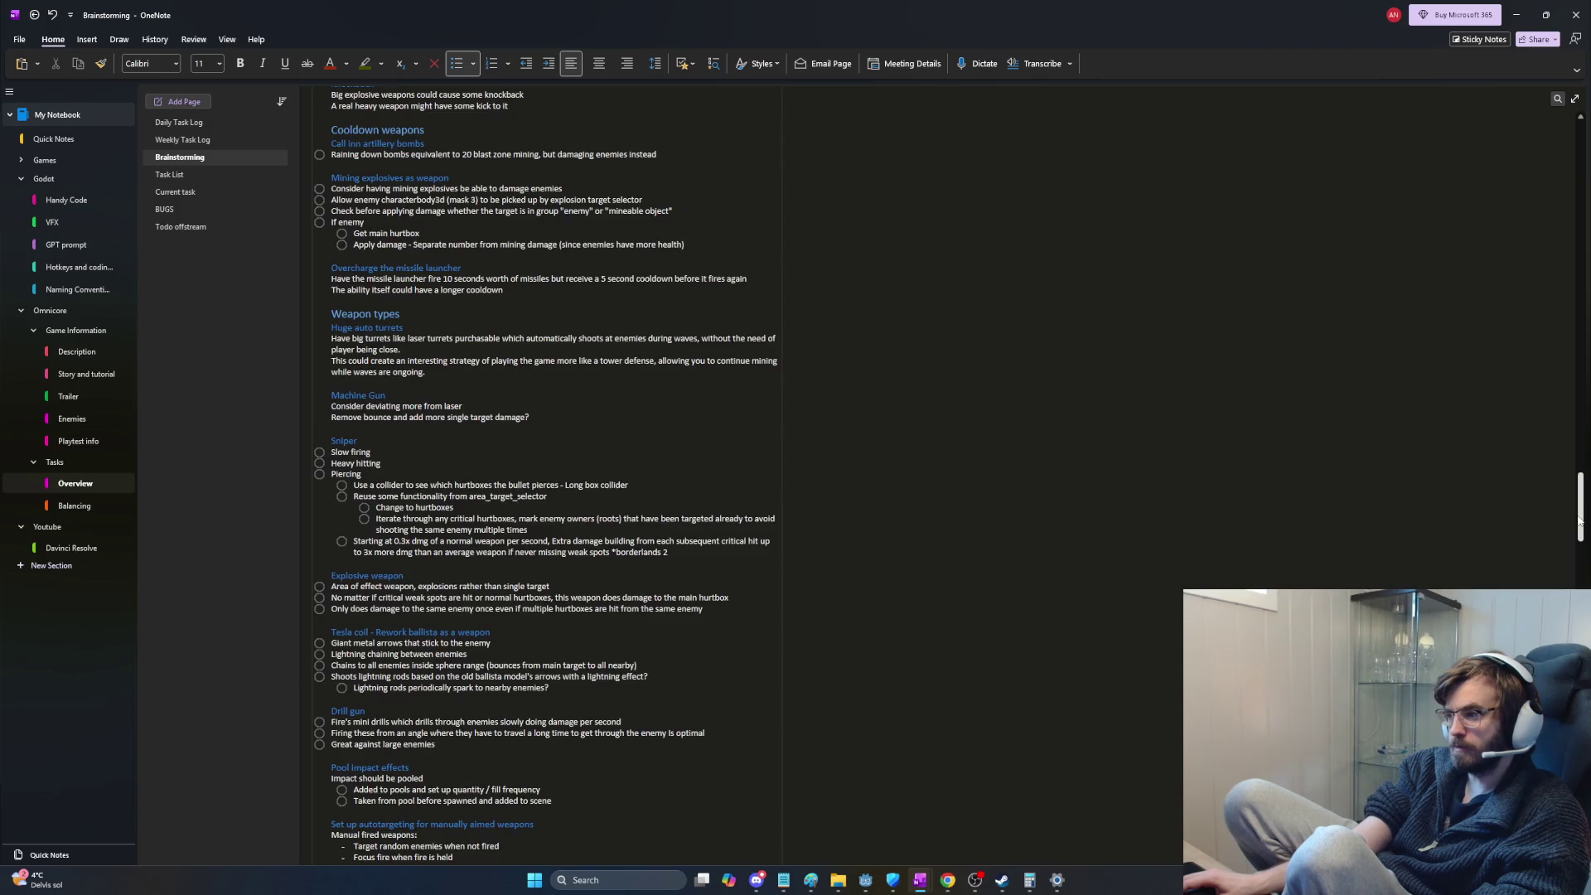
scroll(494, 263, "up", 2)
scroll(495, 262, "up", 5)
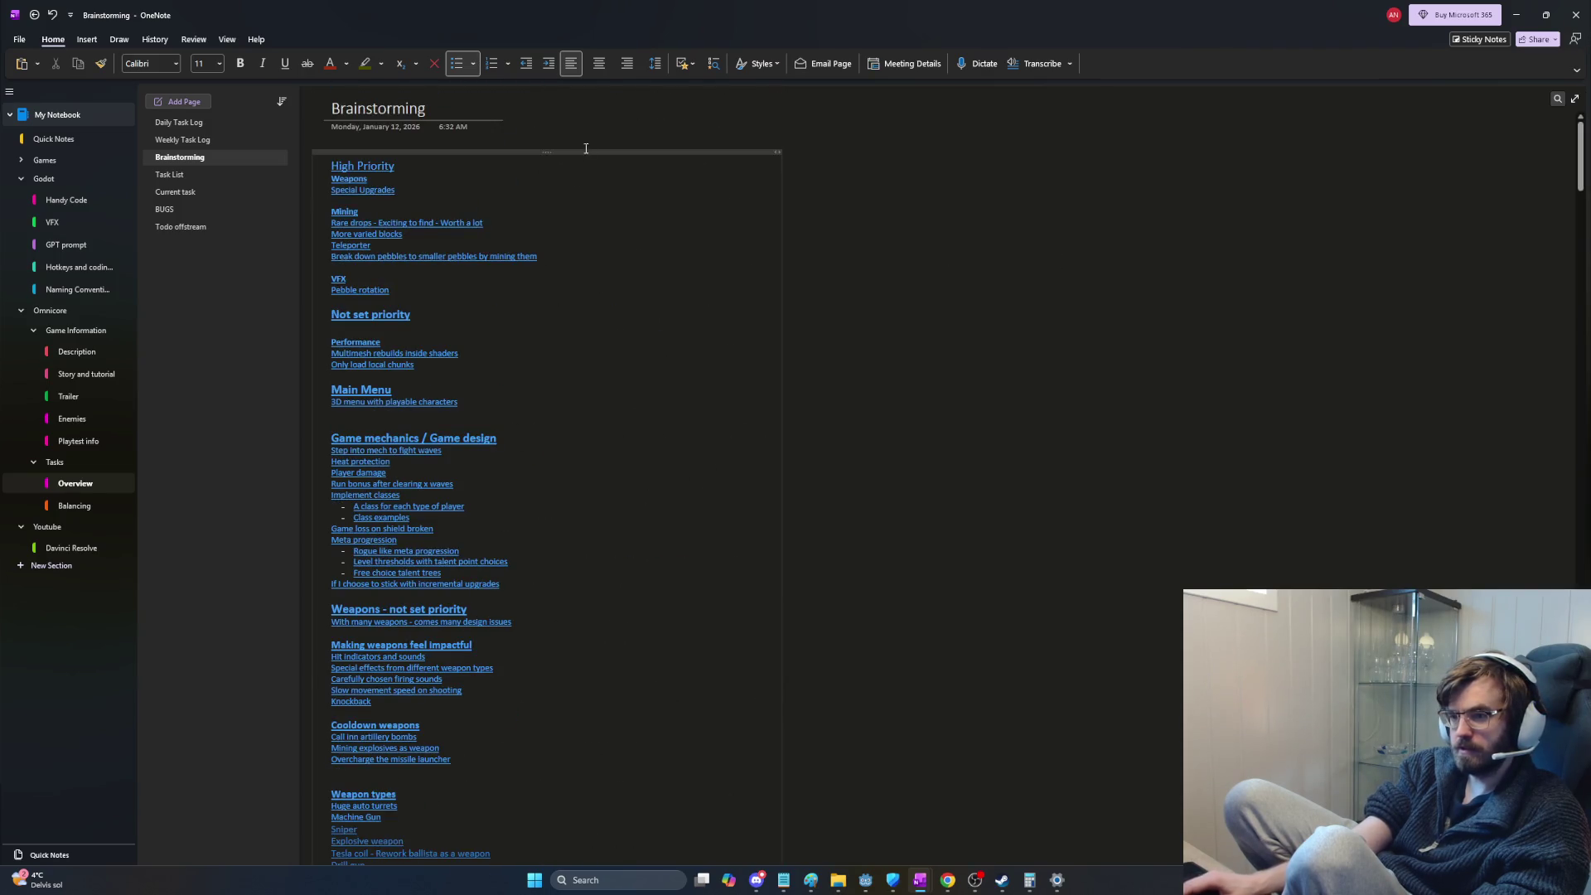
scroll(580, 153, "down", 5)
scroll(524, 496, "down", 5)
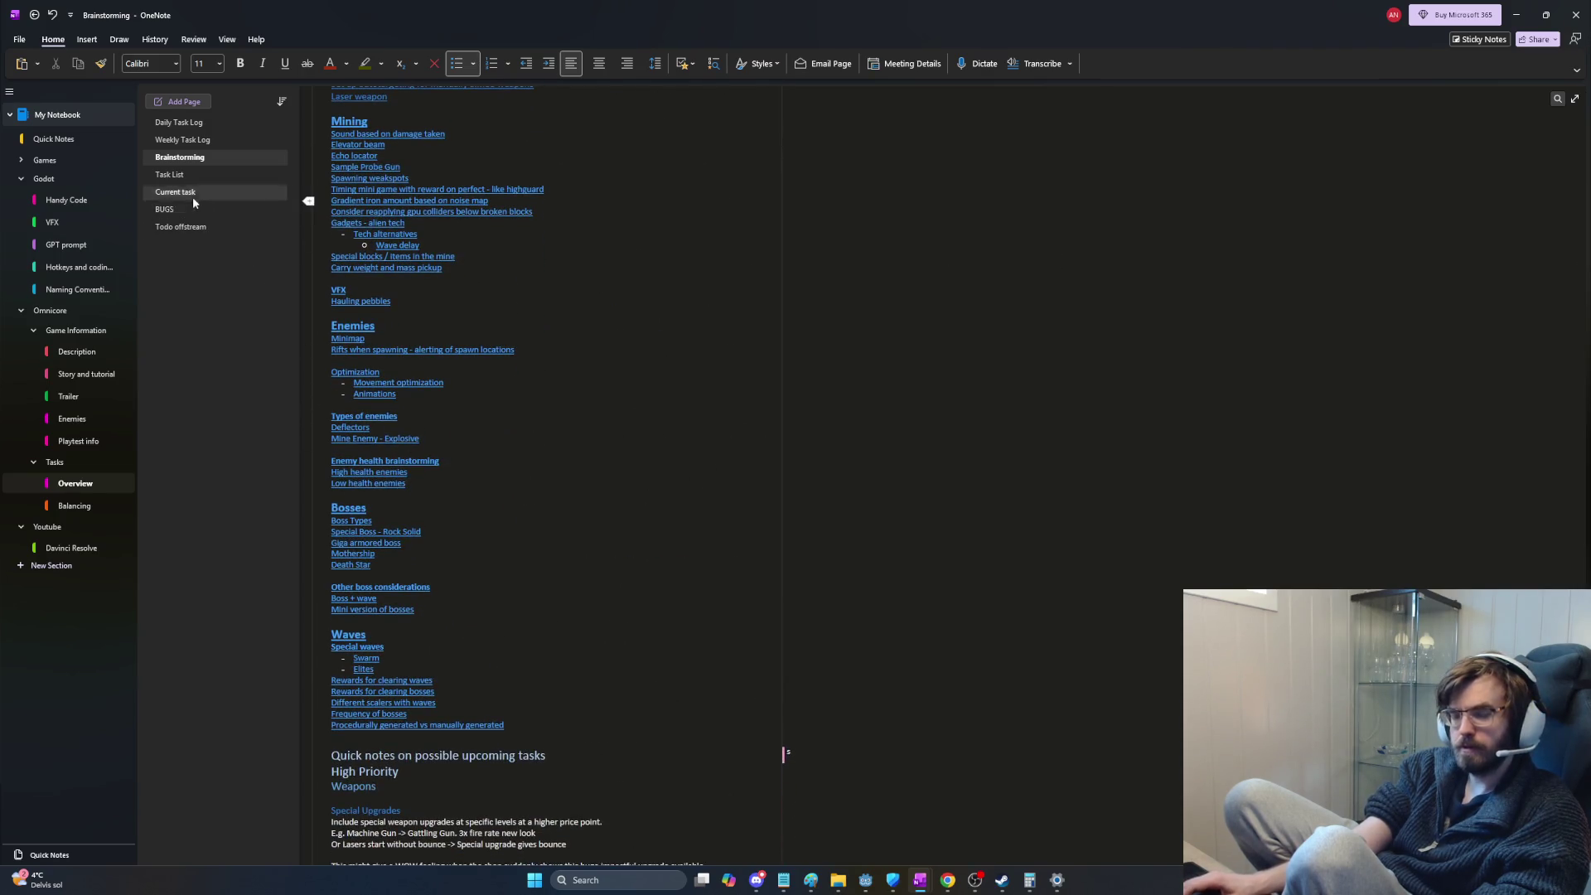
Step: Review the old Brainstorming page's linked index of Mining, Enemies, Bosses and Waves topics
left_click(170, 174)
left_click(180, 157)
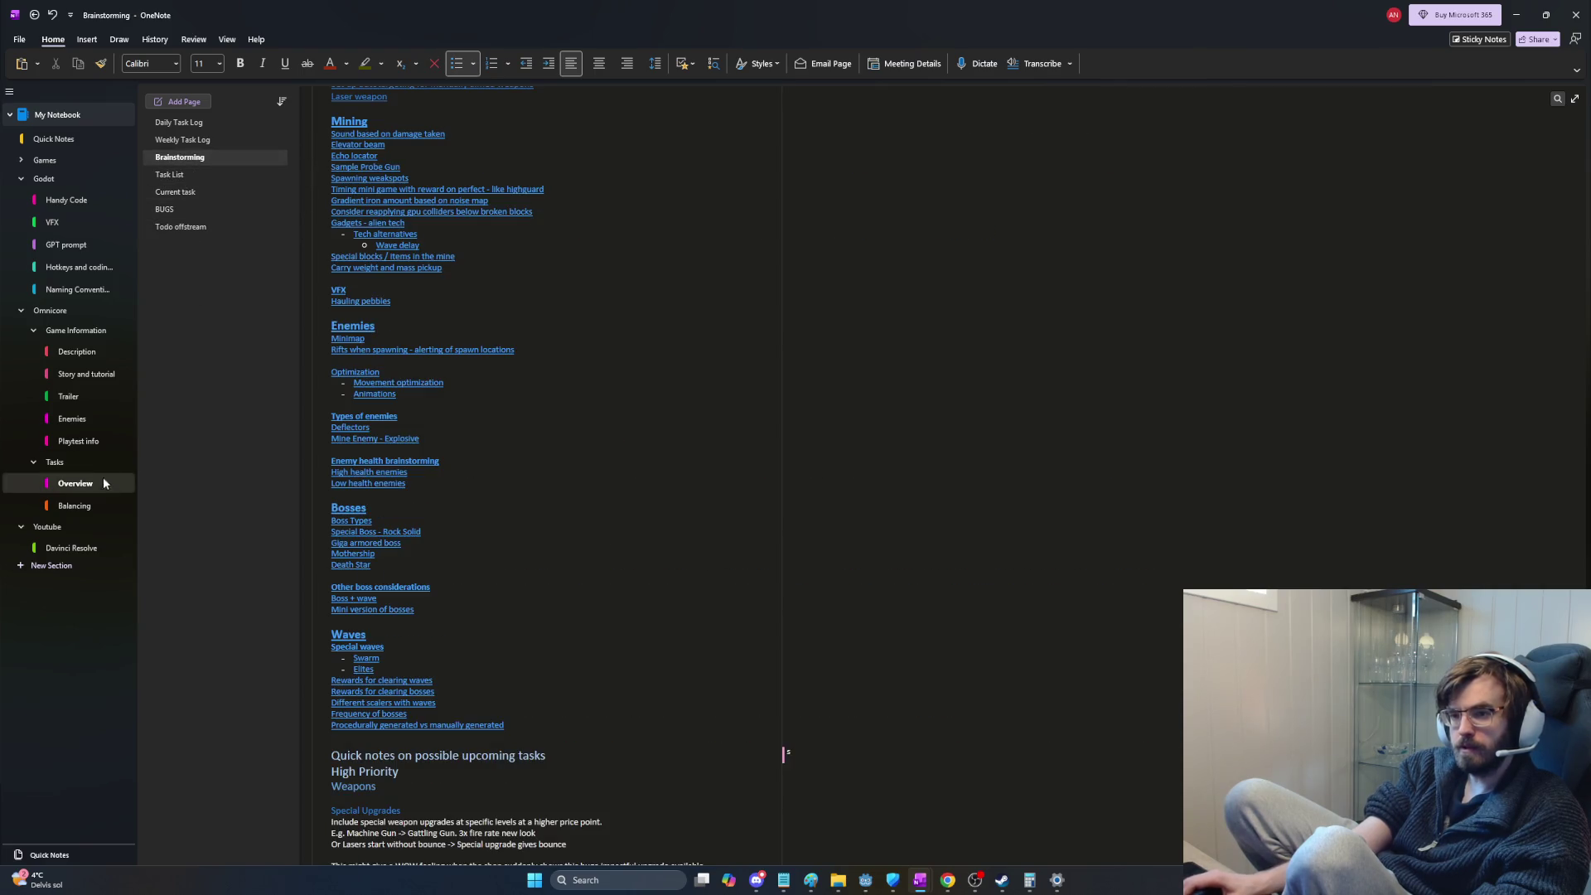
right_click(56, 464)
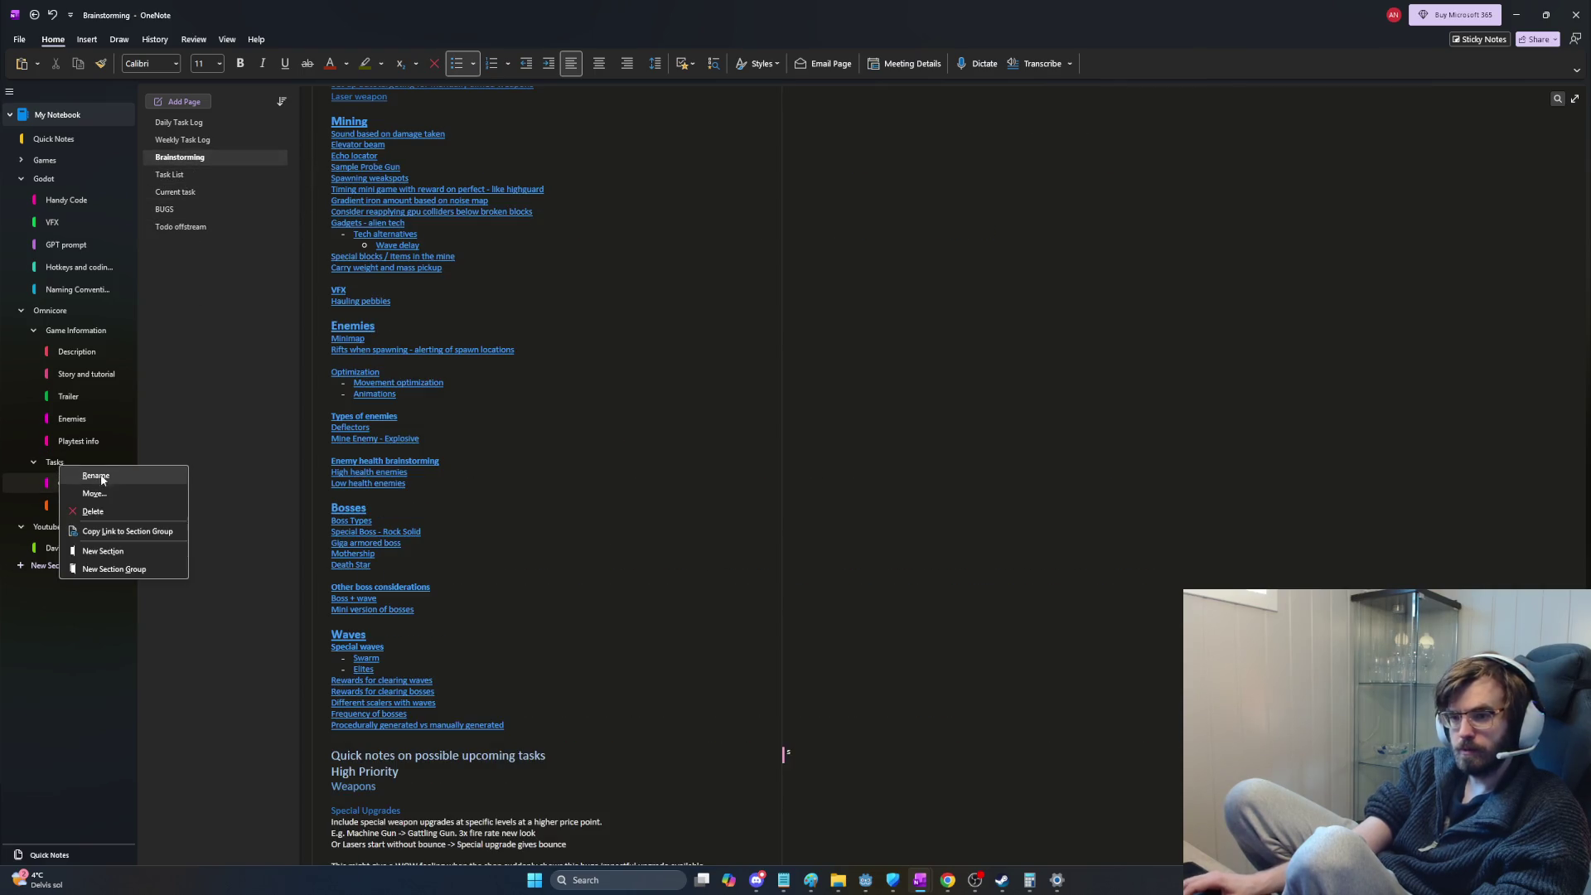
Step: Create a Brainstorming section under Tasks with a first page titled Mining
left_click(119, 552)
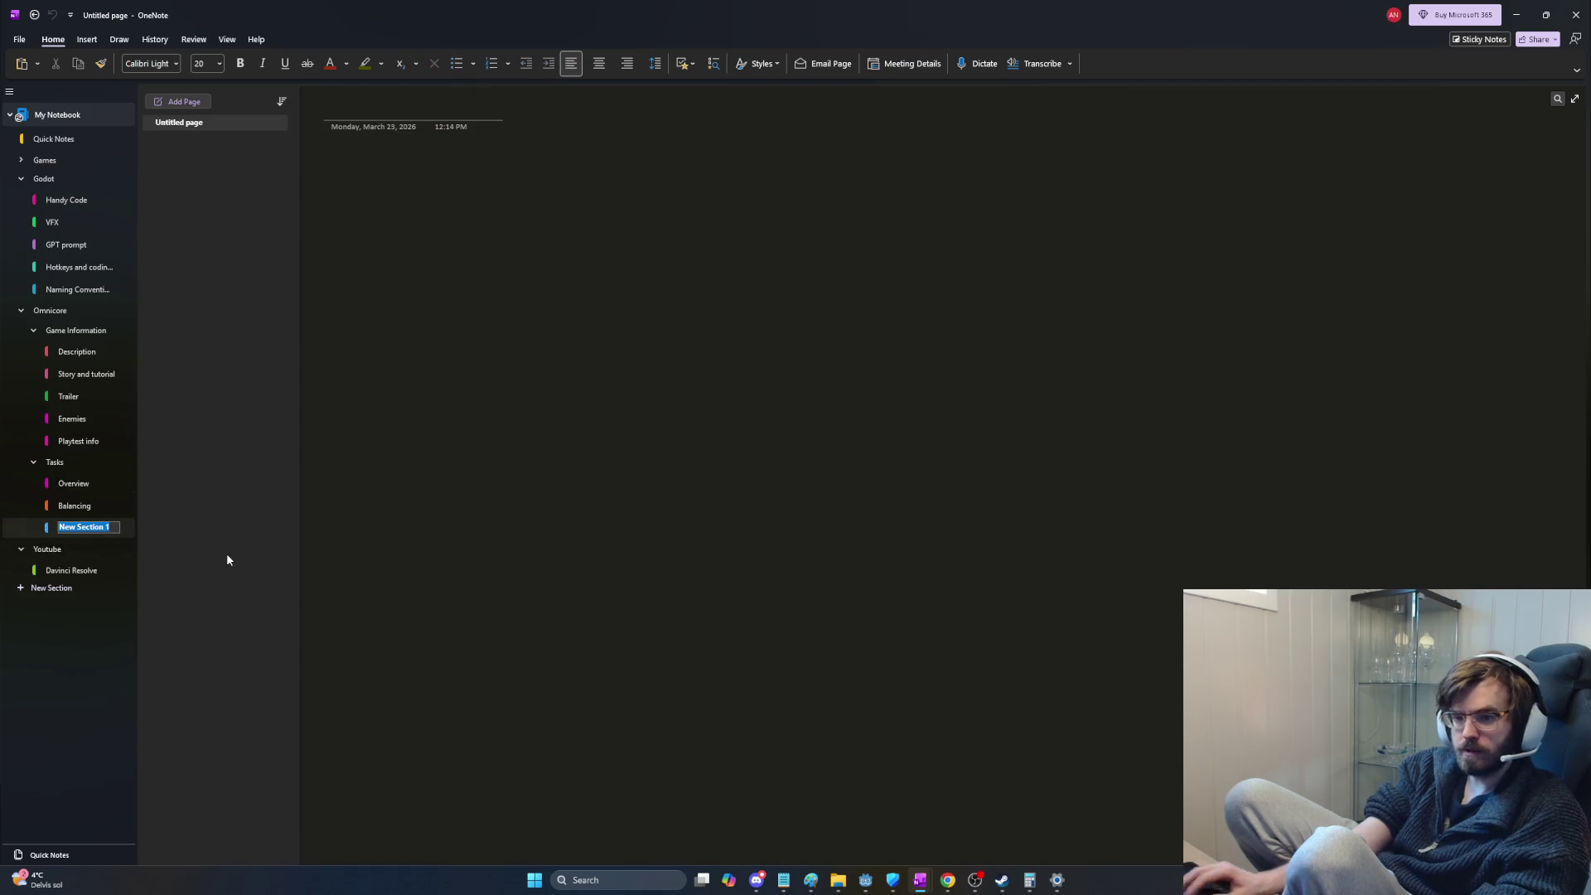
type("Brainstorming")
key("Return")
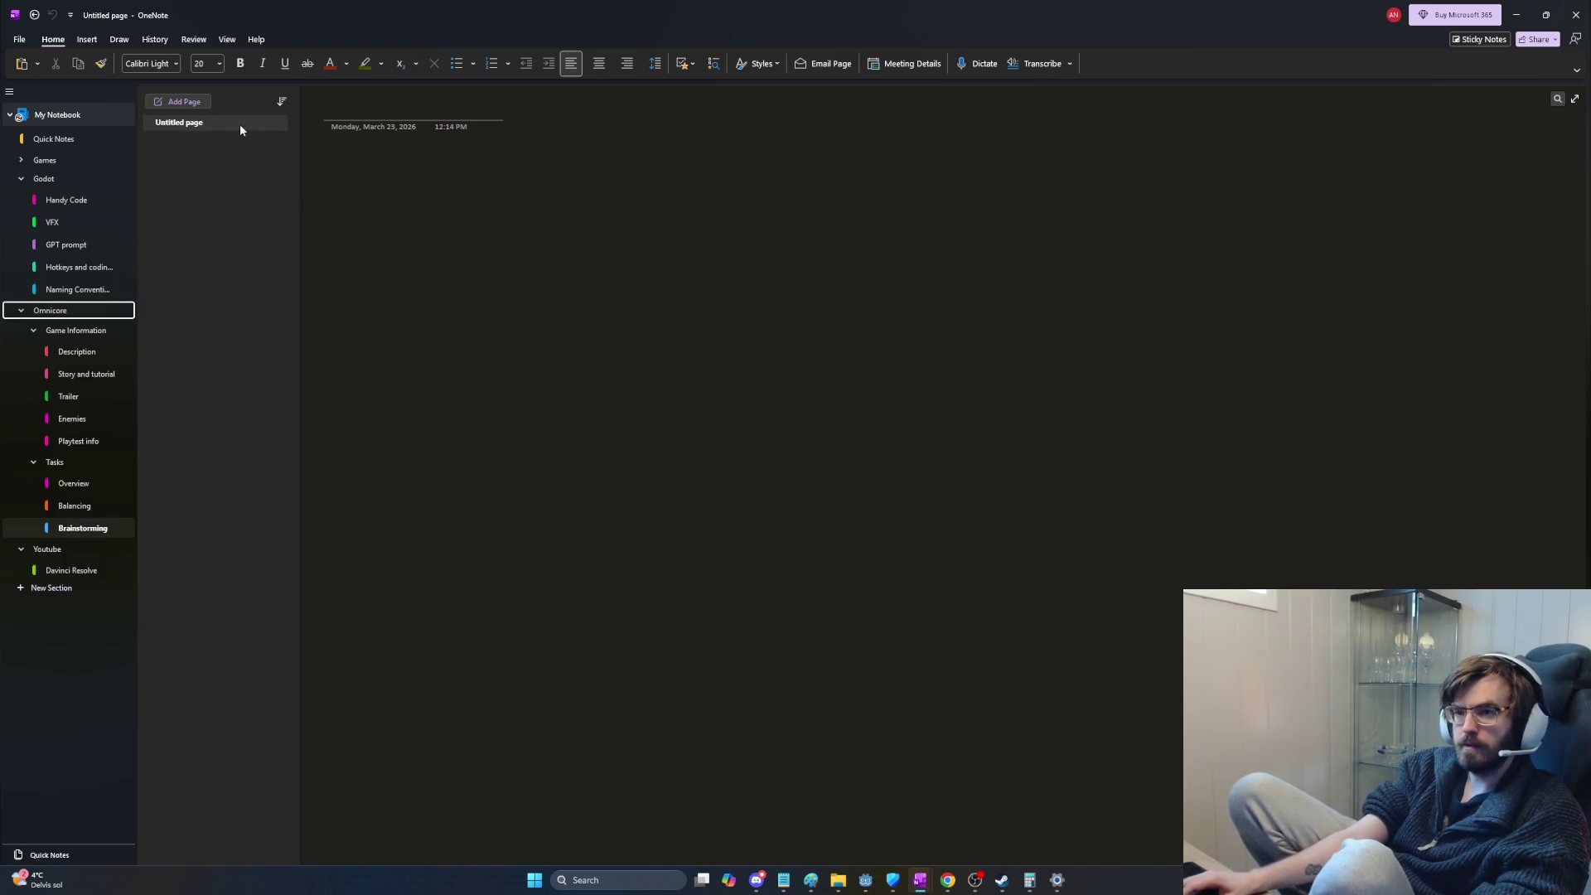
left_click(413, 110)
type("Mining")
key("Return")
Step: Add Weapons, Waves and Enemies pages to the section and go to the Waves page
left_click(185, 102)
type("Weapons")
left_click(184, 102)
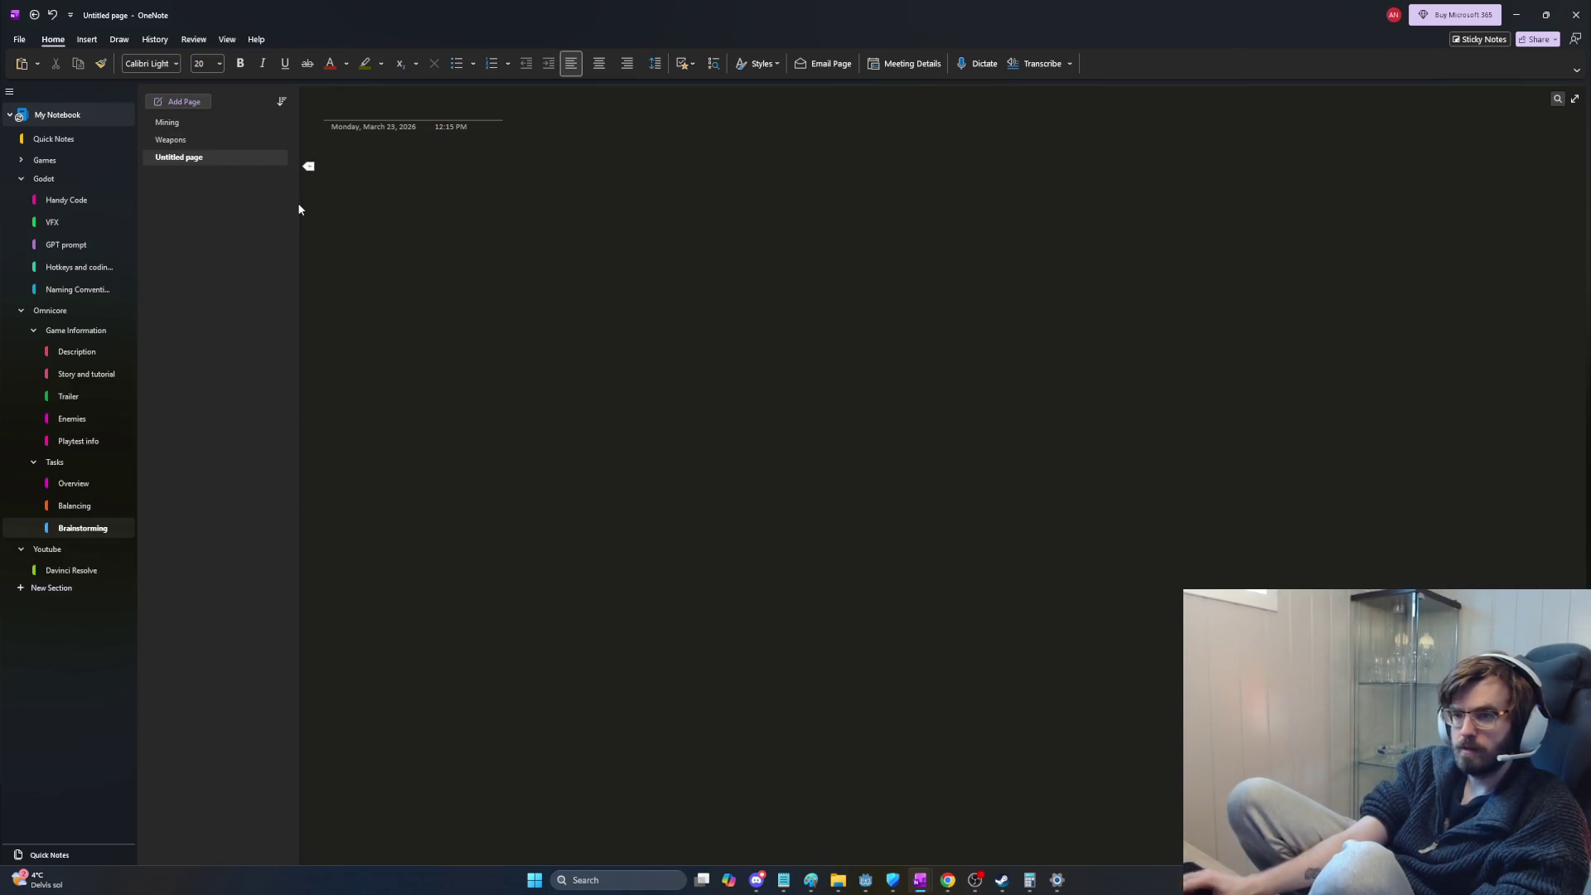
type("Waves")
key("Return")
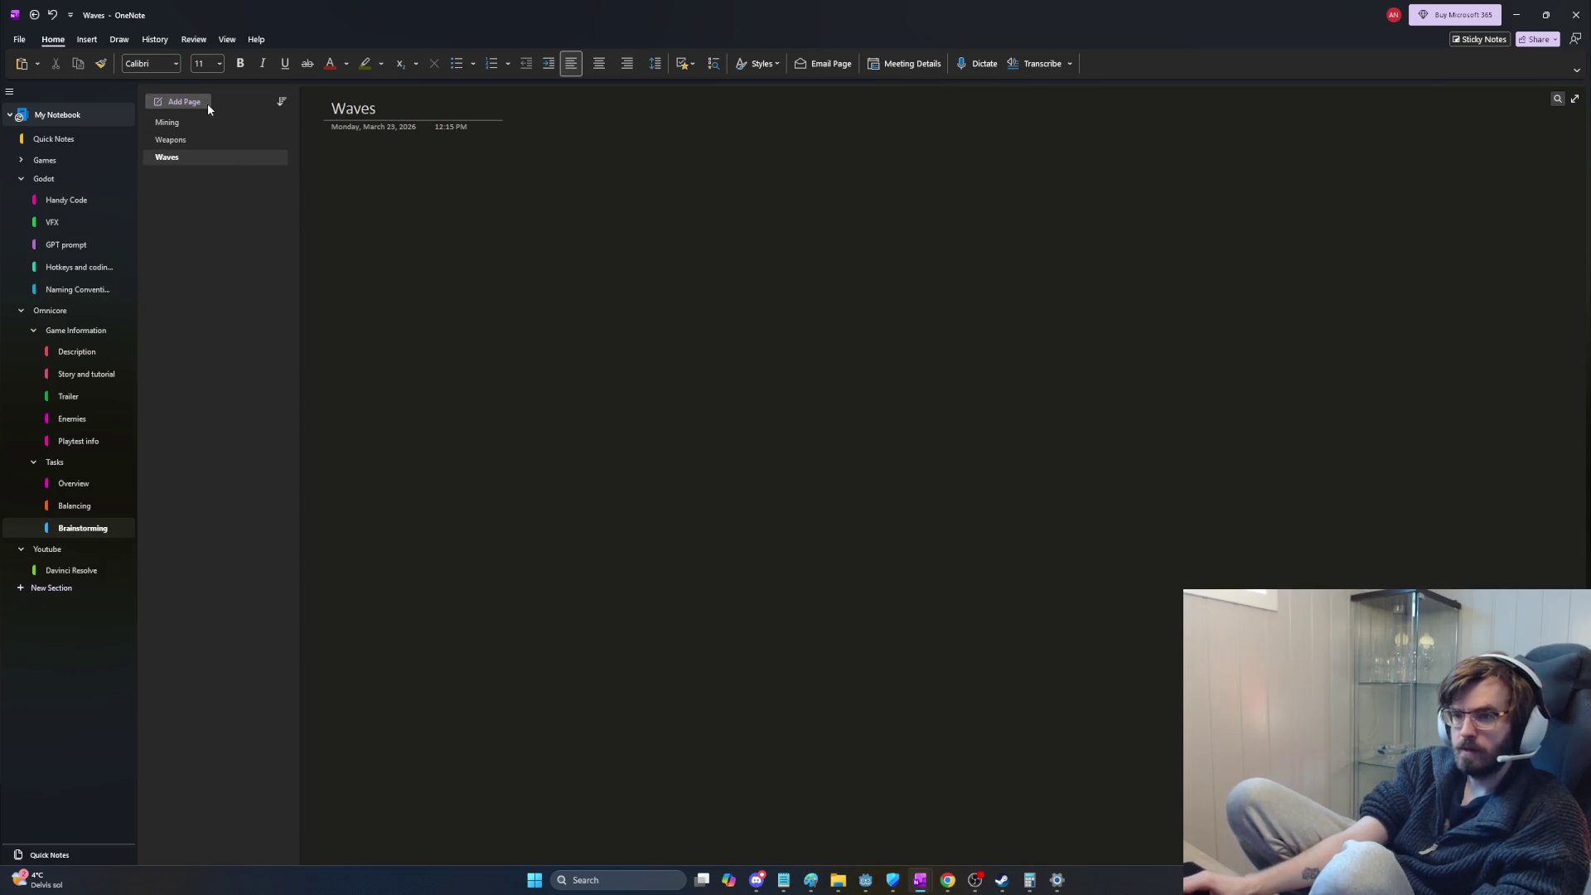
left_click(184, 101)
type("Enemies")
key("Return")
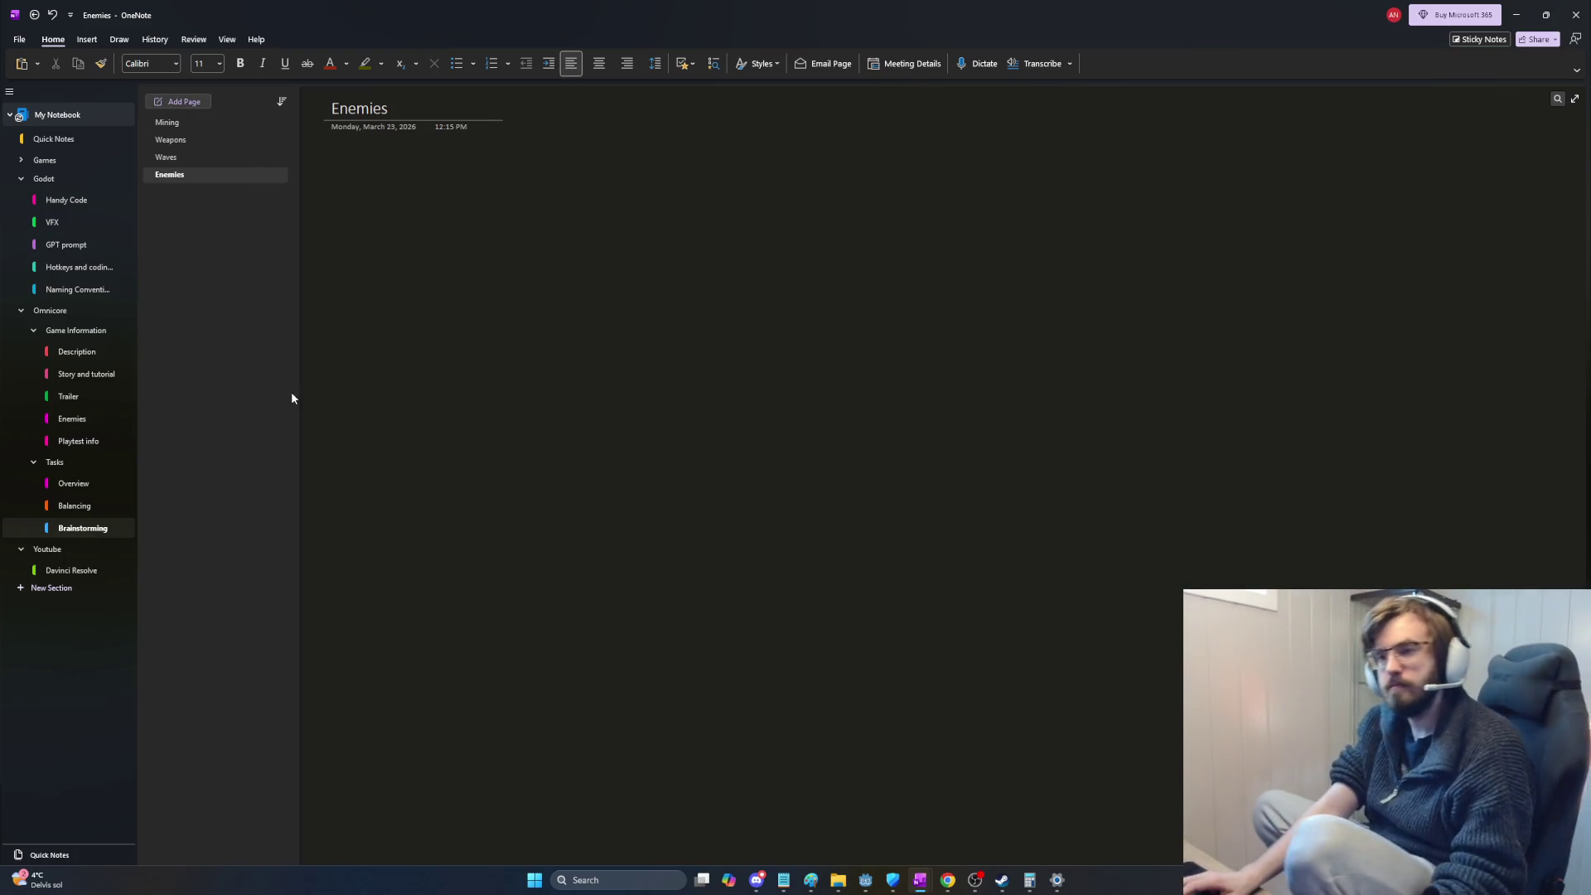
left_click(206, 141)
Step: Check the Balancing section's wave notes, then return to the blank Waves page and the old Brainstorming page
left_click(193, 159)
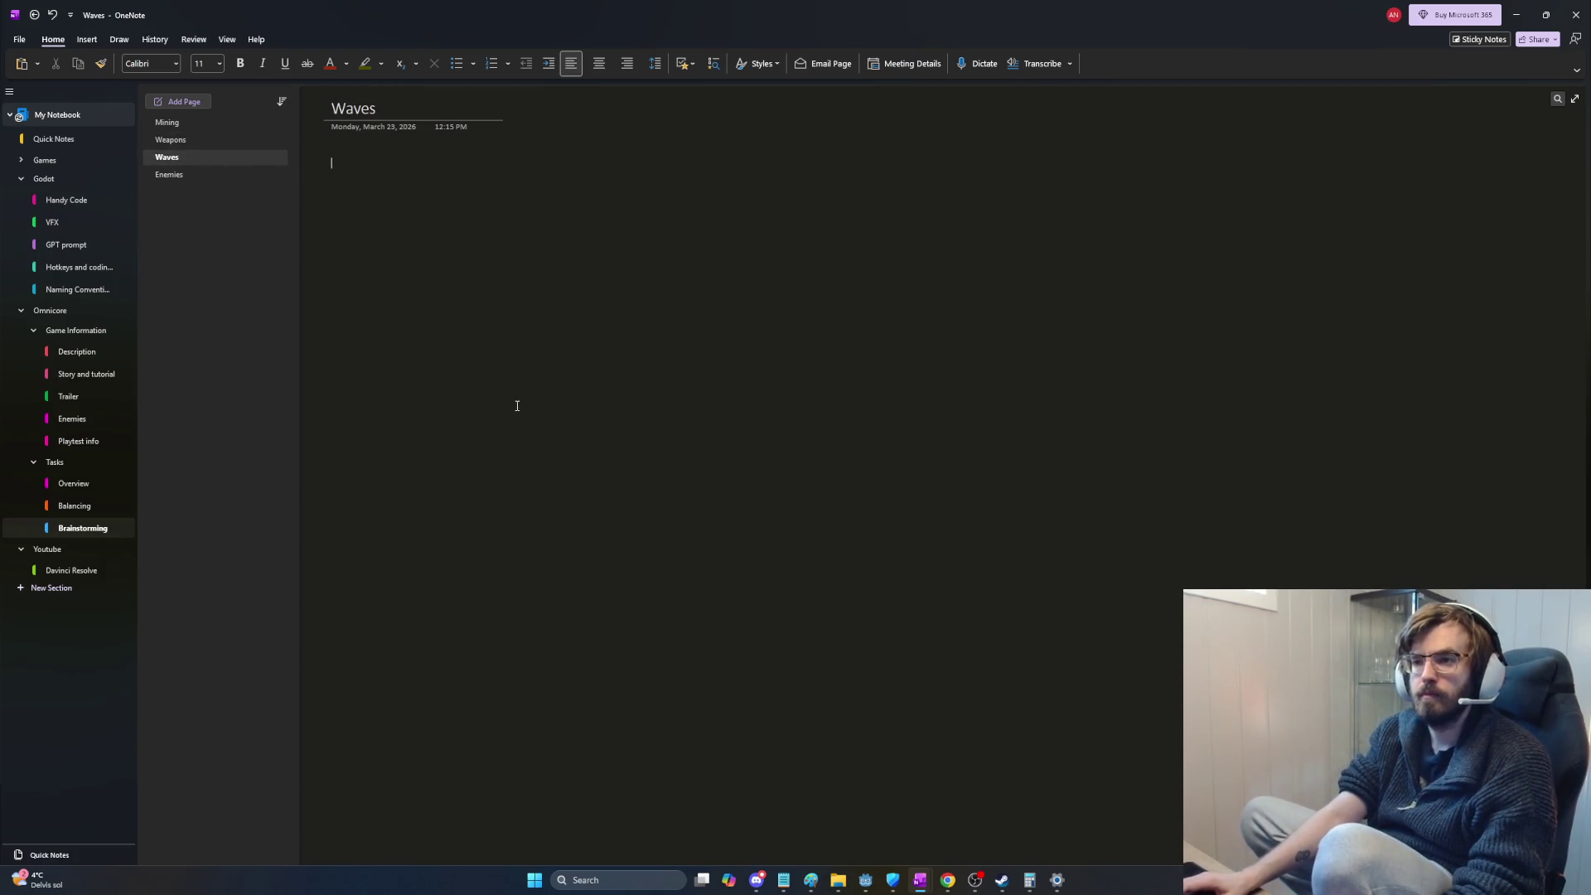
left_click(97, 503)
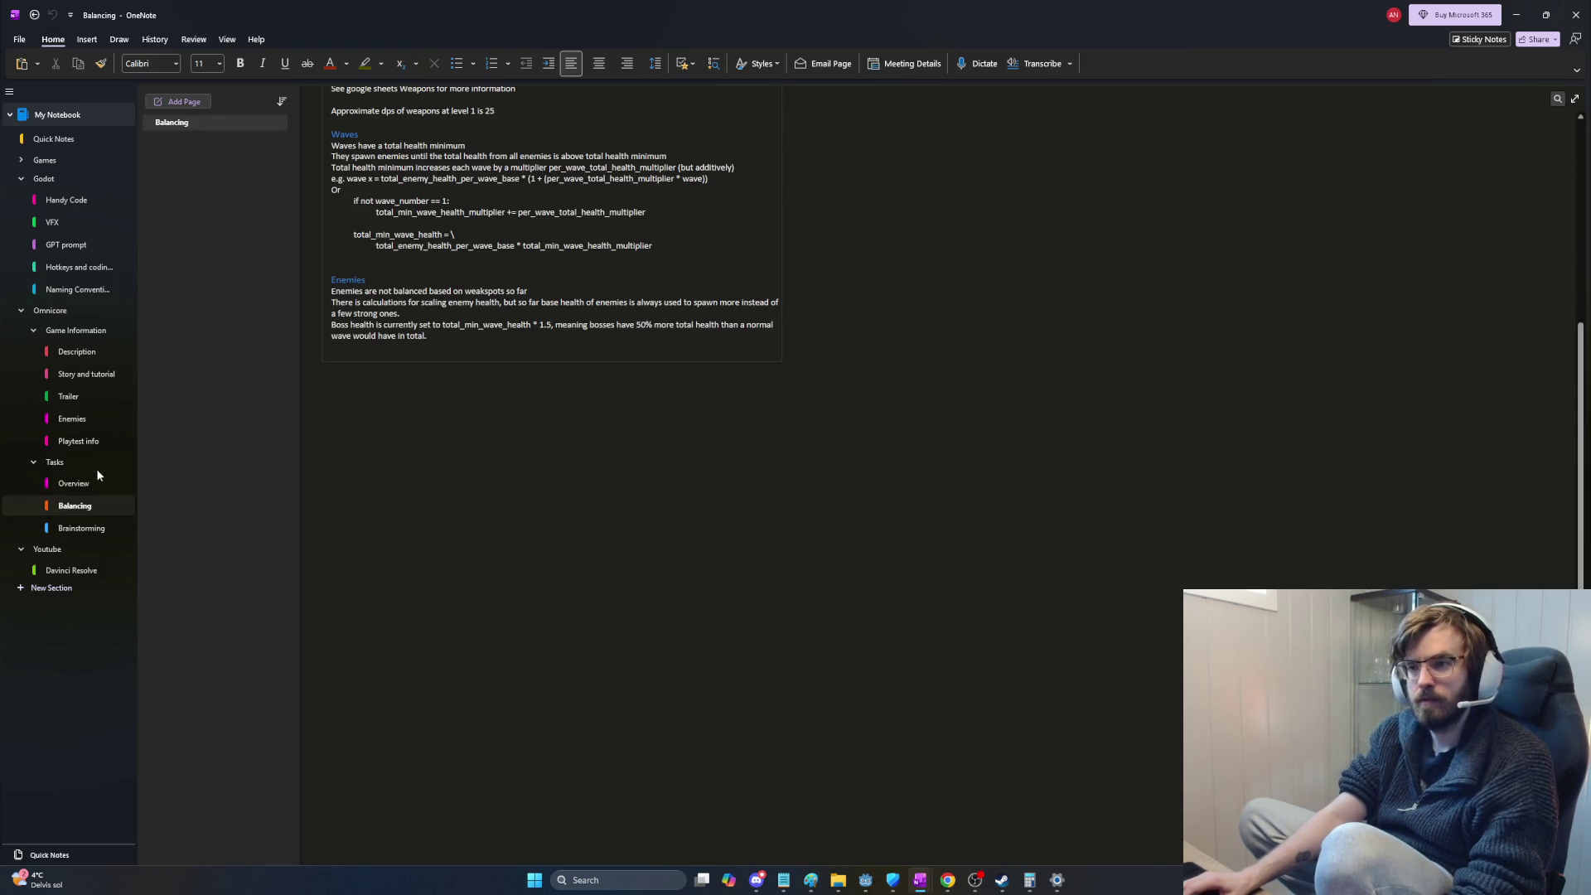
scroll(507, 336, "up", 3)
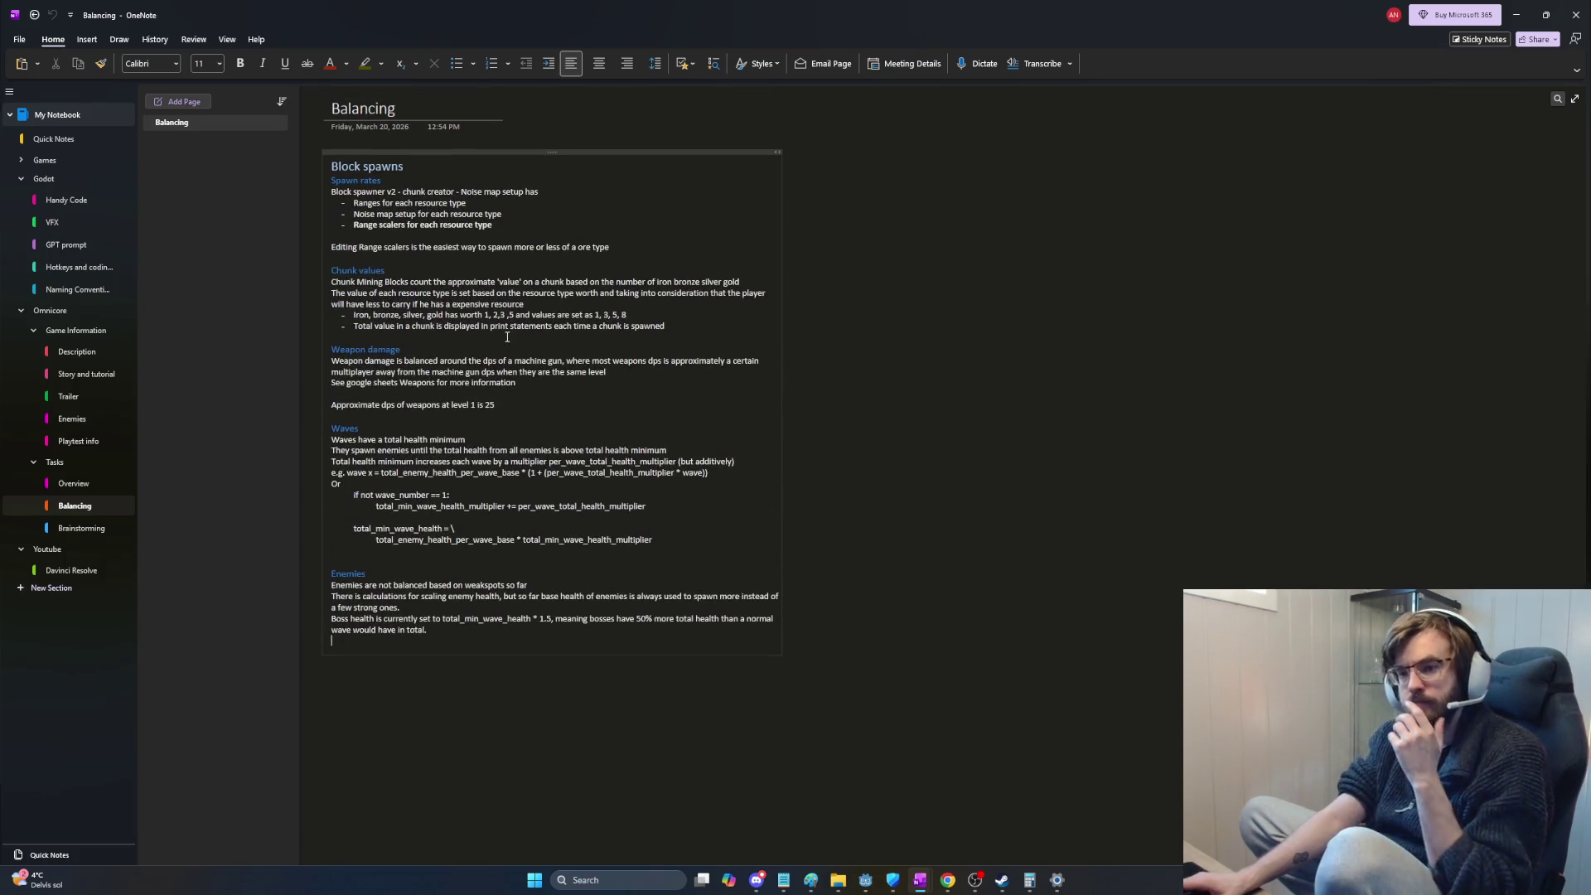
scroll(574, 438, "down", 1)
scroll(575, 438, "up", 1)
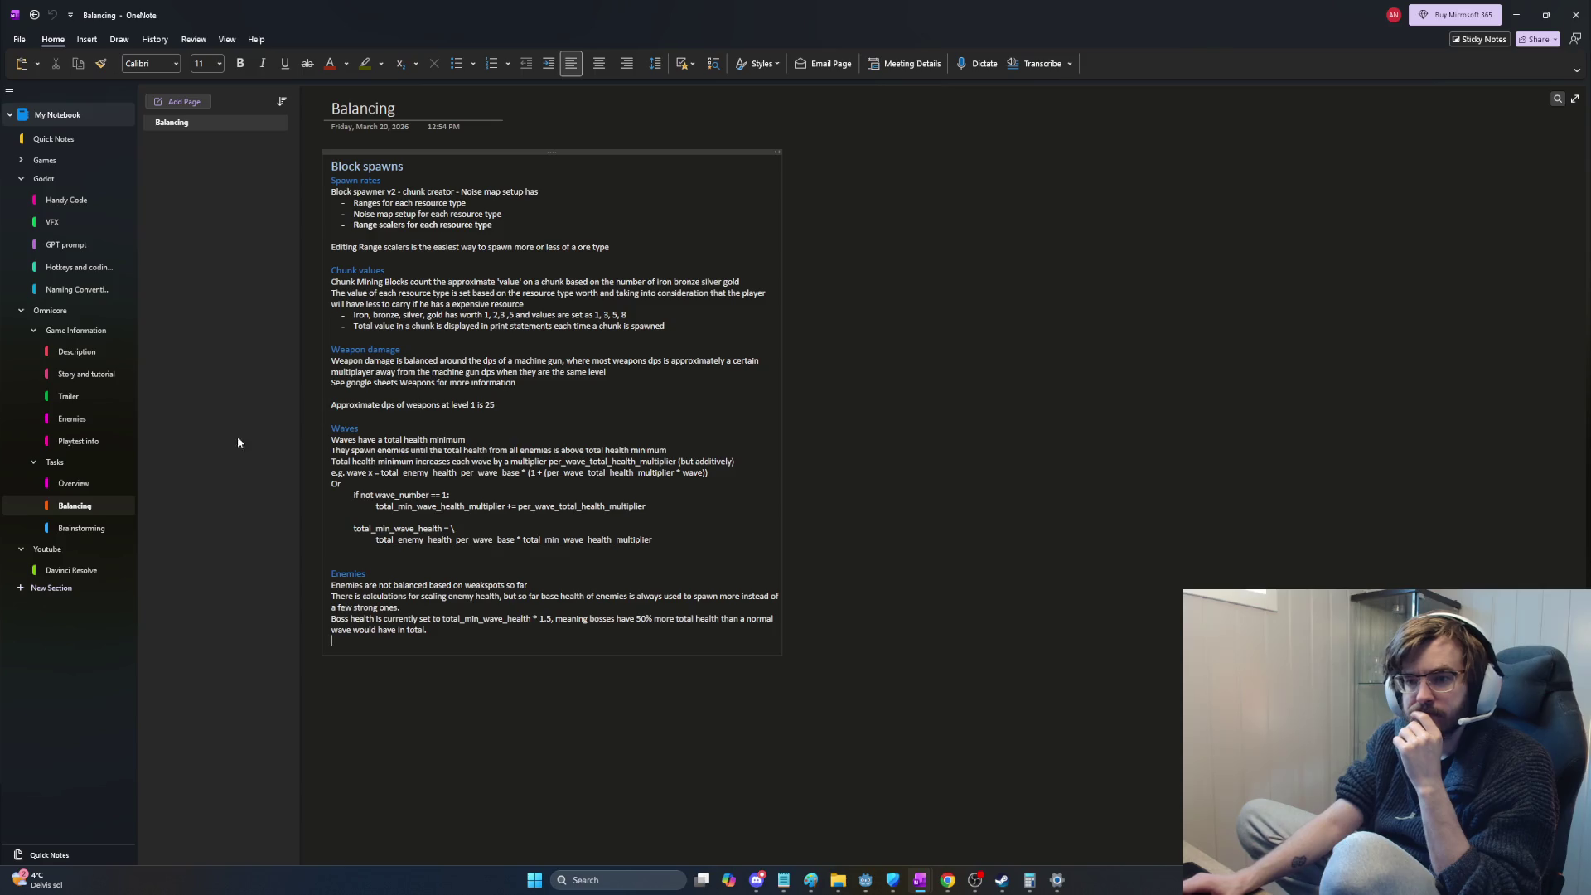
left_click(98, 528)
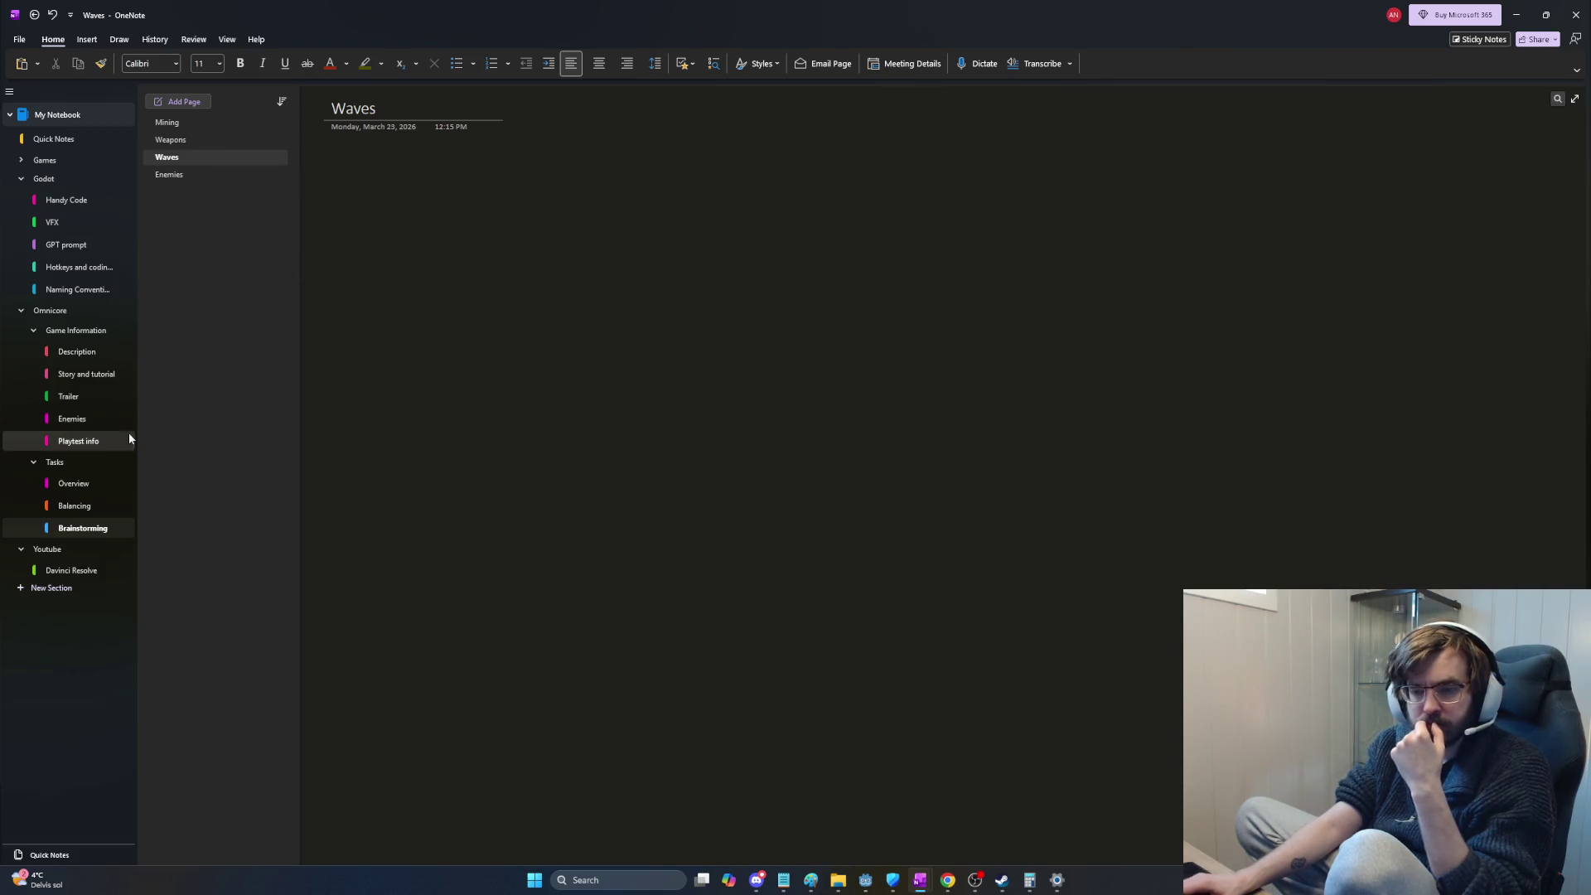
left_click(73, 482)
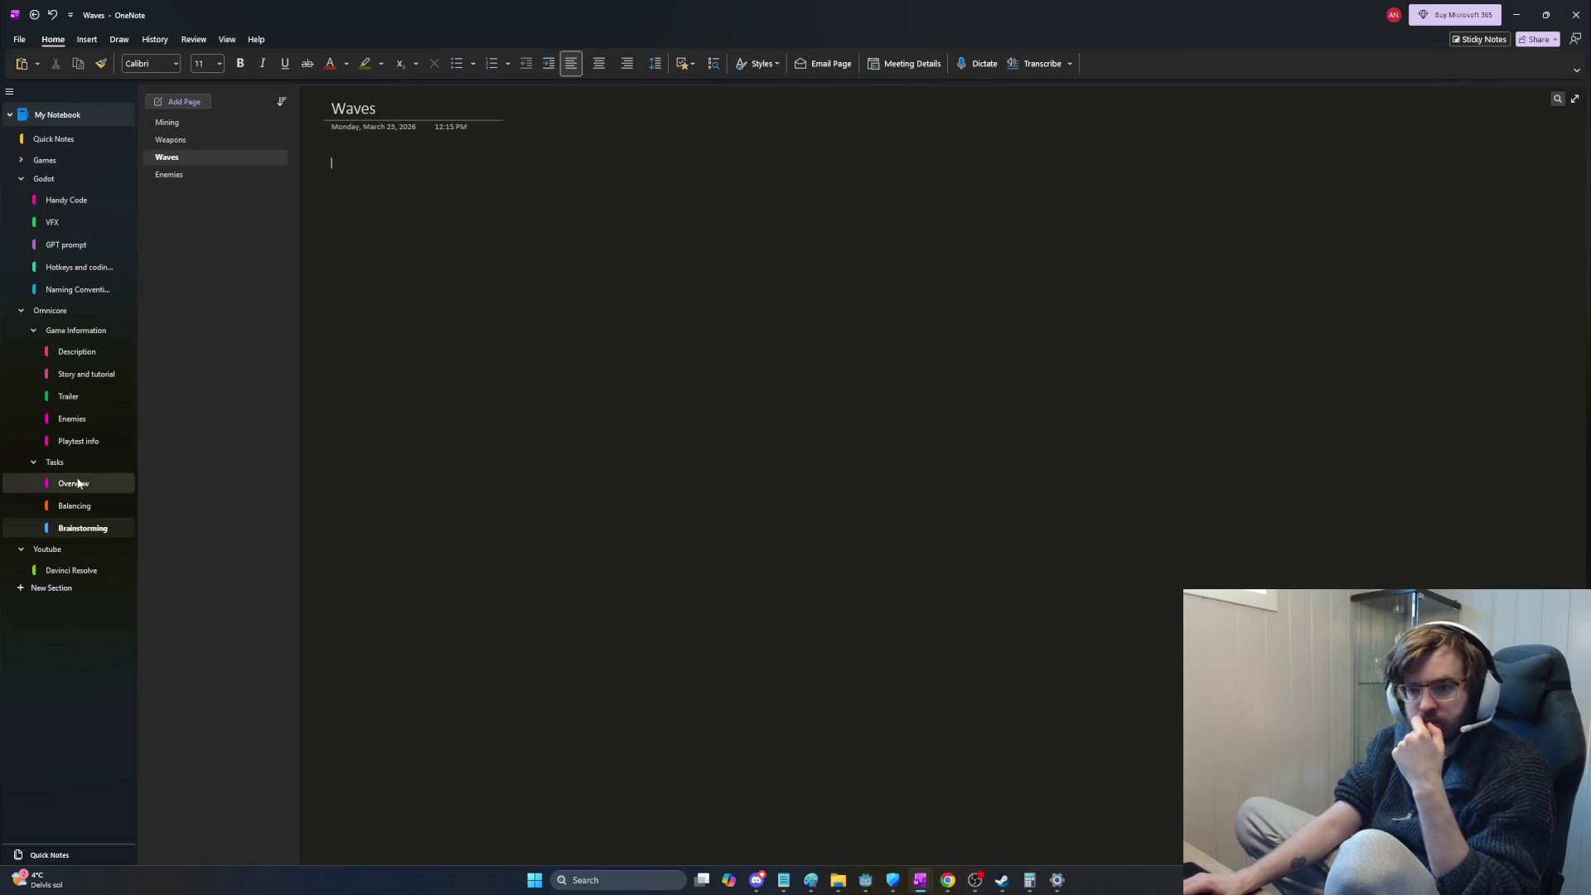
scroll(491, 358, "up", 5)
scroll(487, 365, "up", 5)
scroll(498, 386, "up", 5)
scroll(499, 385, "up", 1)
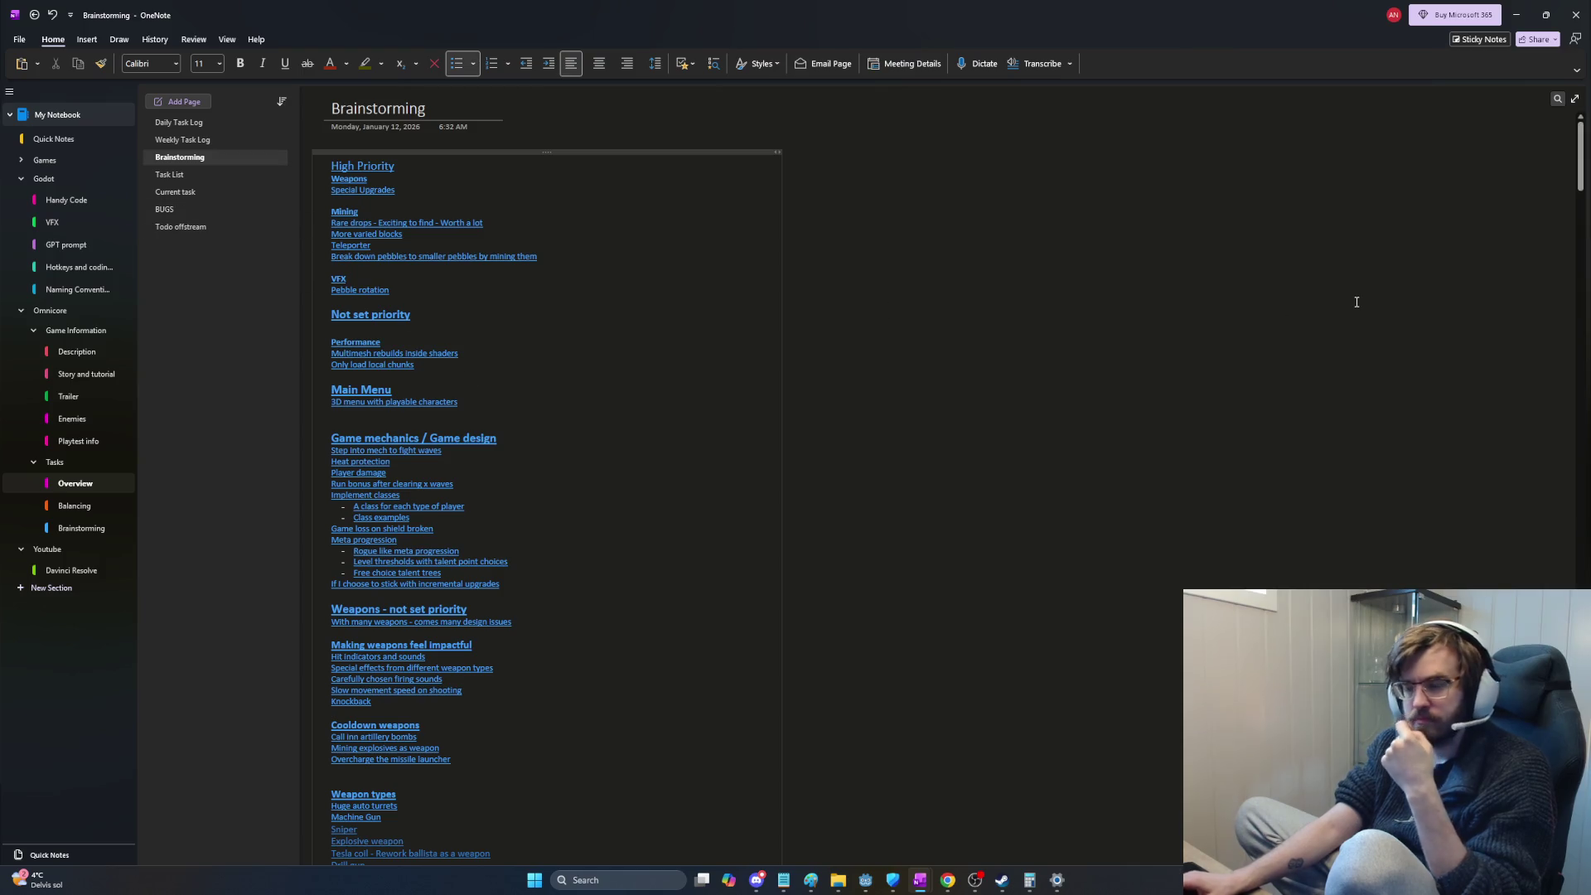
left_click_drag(1581, 156, 1569, 471)
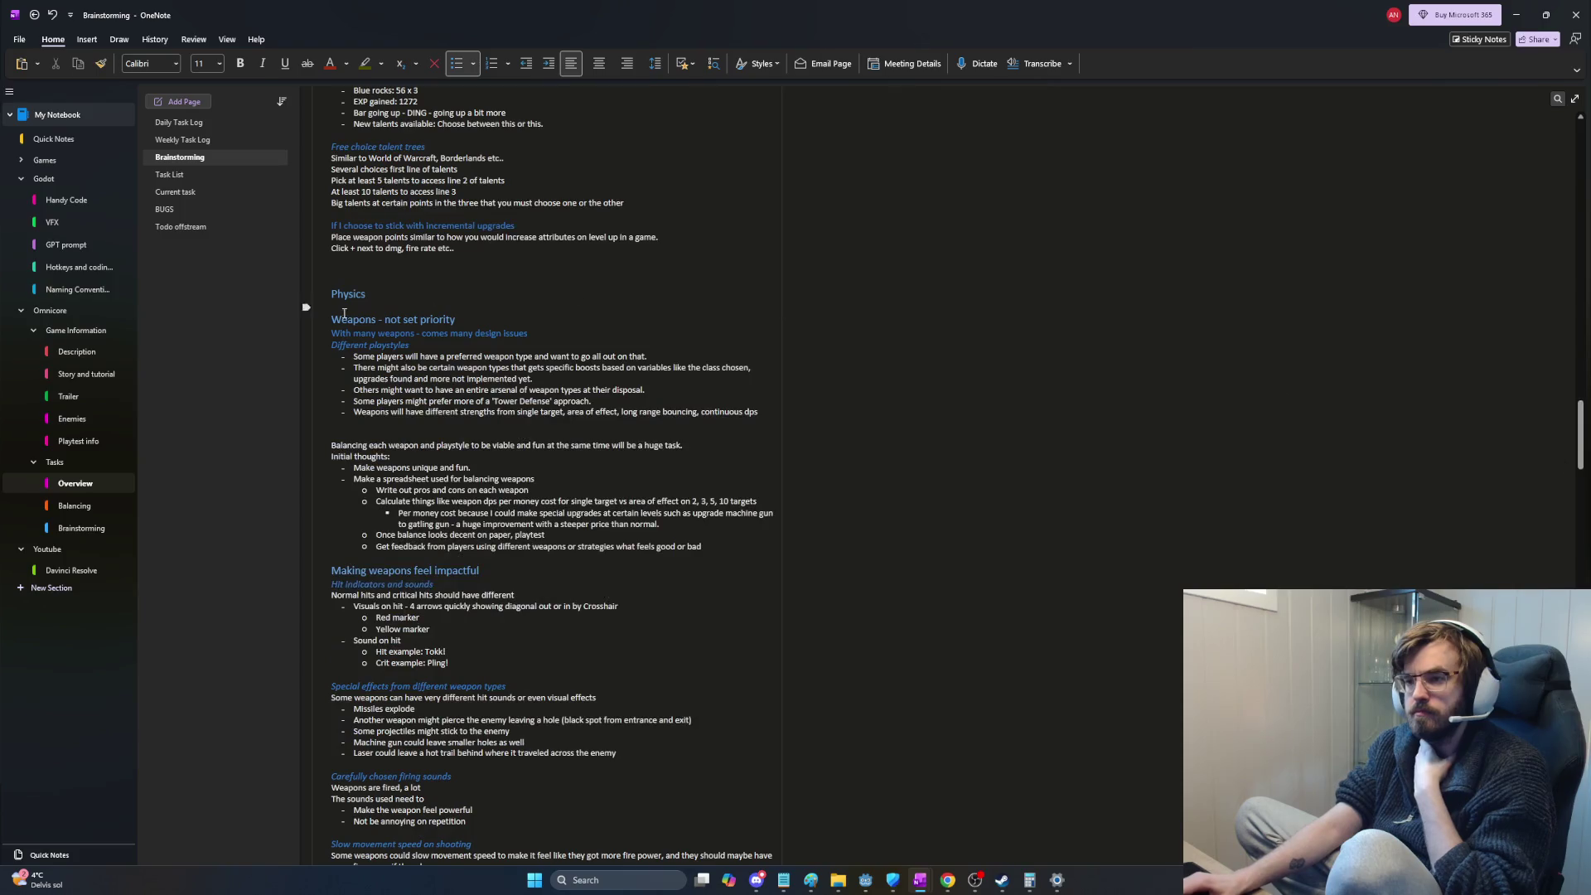
scroll(481, 386, "down", 5)
scroll(497, 391, "down", 5)
scroll(516, 401, "down", 5)
scroll(530, 409, "down", 5)
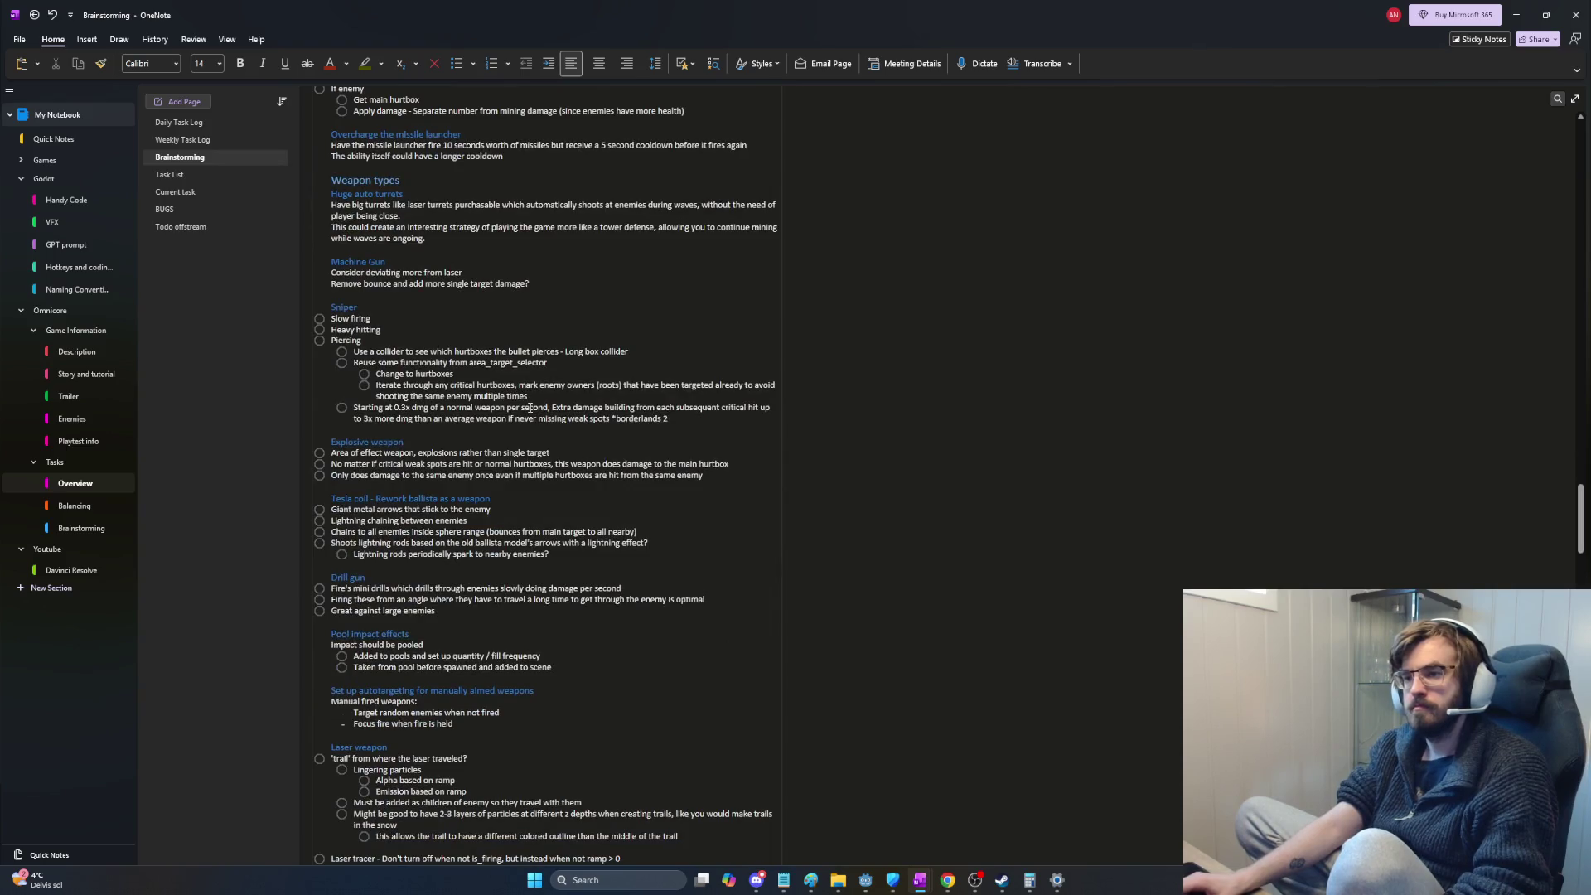
scroll(530, 408, "down", 3)
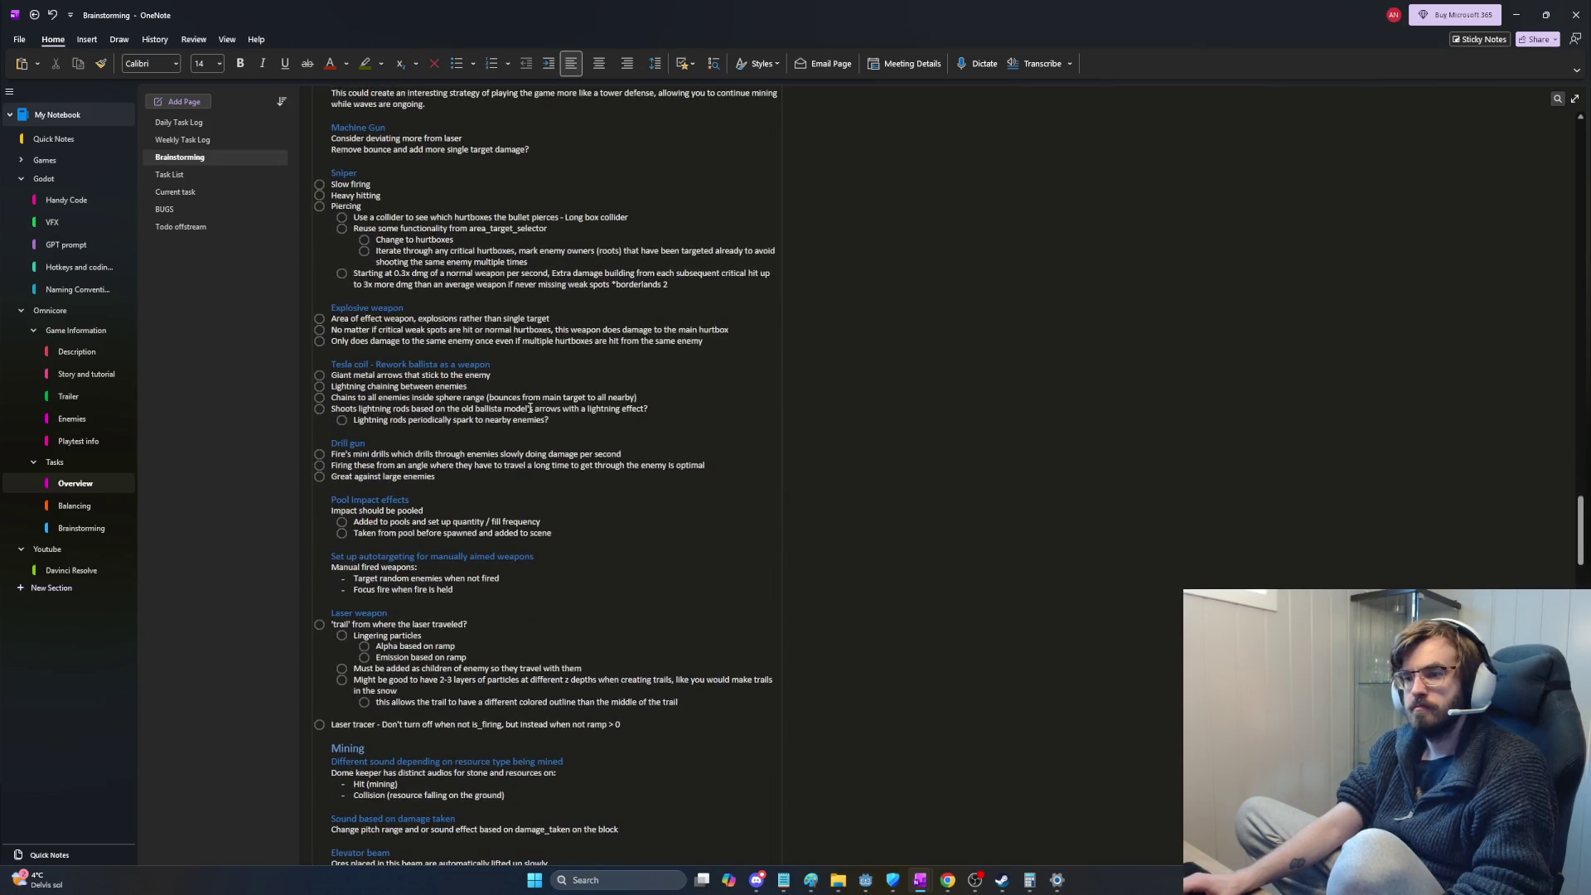
scroll(531, 408, "down", 9)
Step: Select the weapons notes on the old Brainstorming page down to the Laser tracer line
left_click(645, 328, "shift")
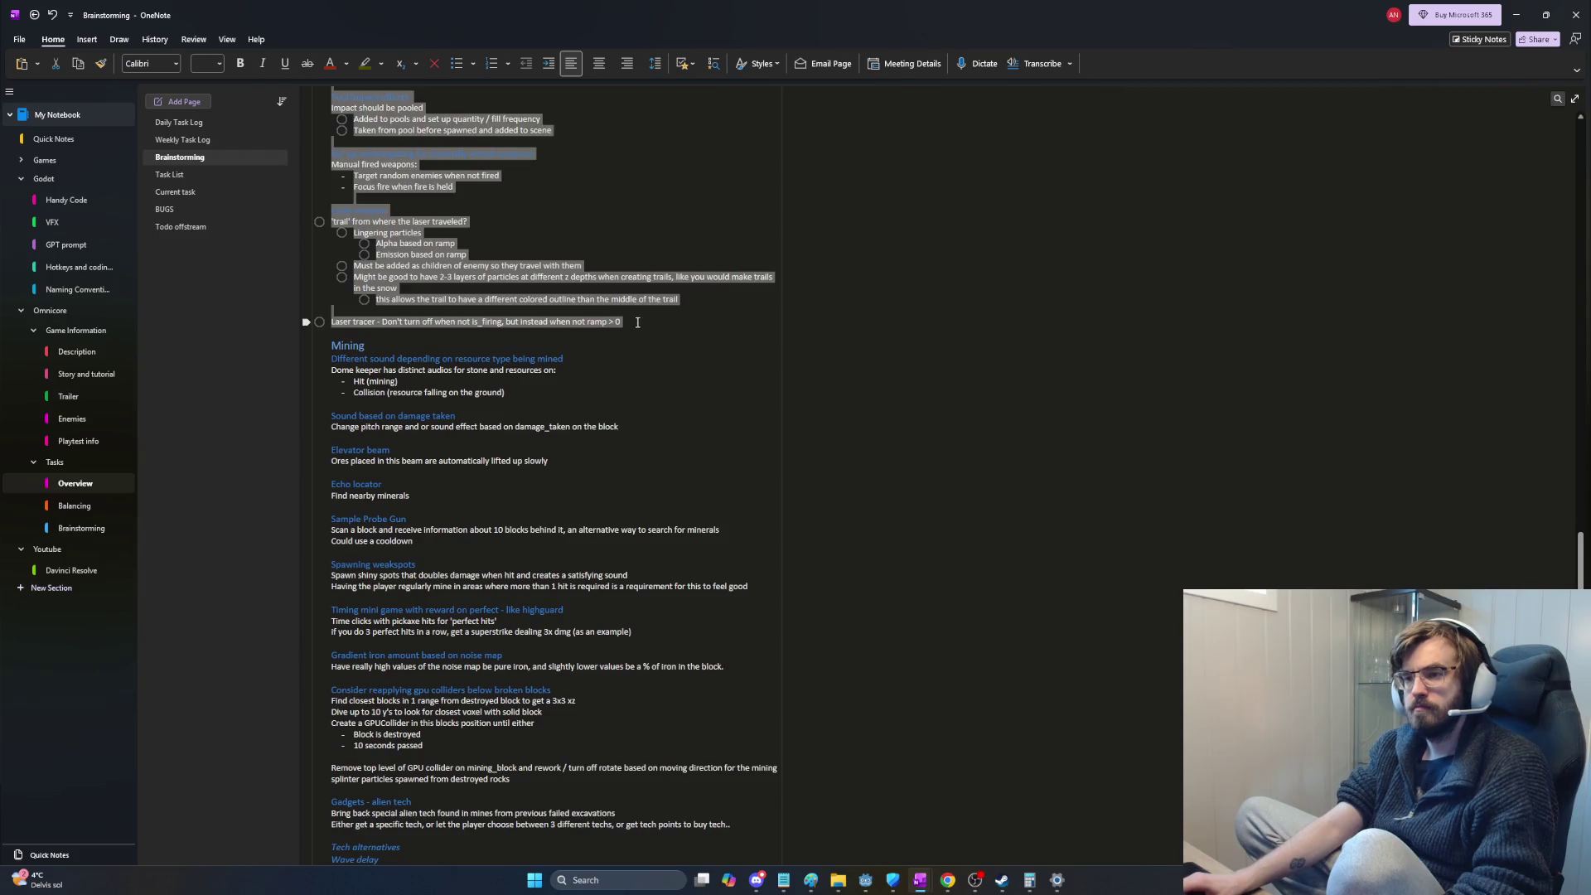
Step: Cut the weapons notes, move to the new Weapons page, and snap OneNote to the left half
key("Delete")
scroll(578, 337, "up", 12)
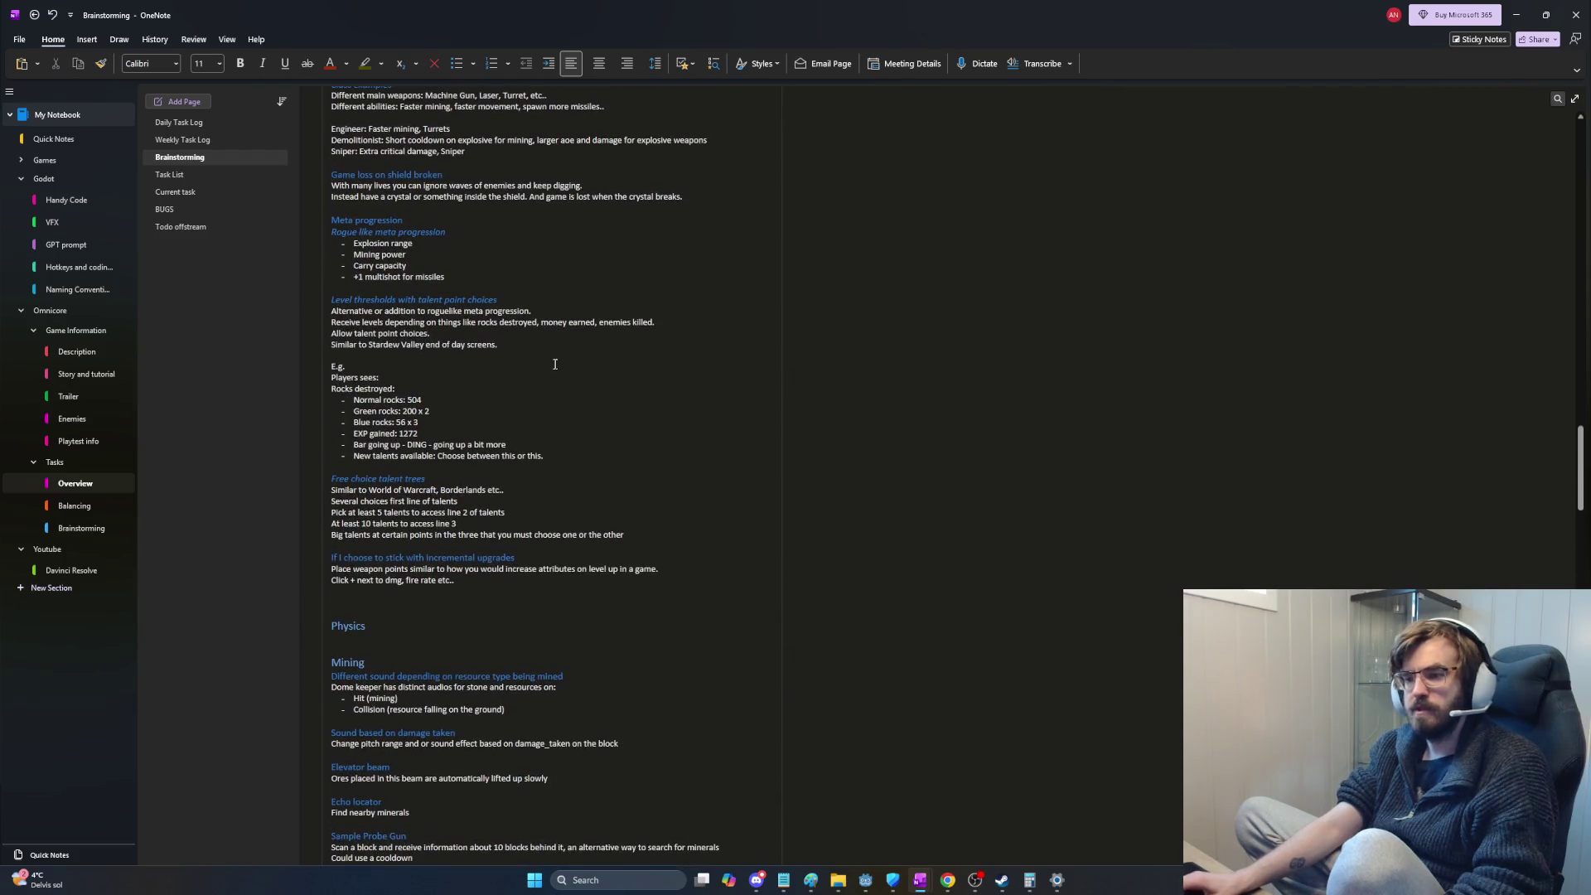
left_click(81, 527)
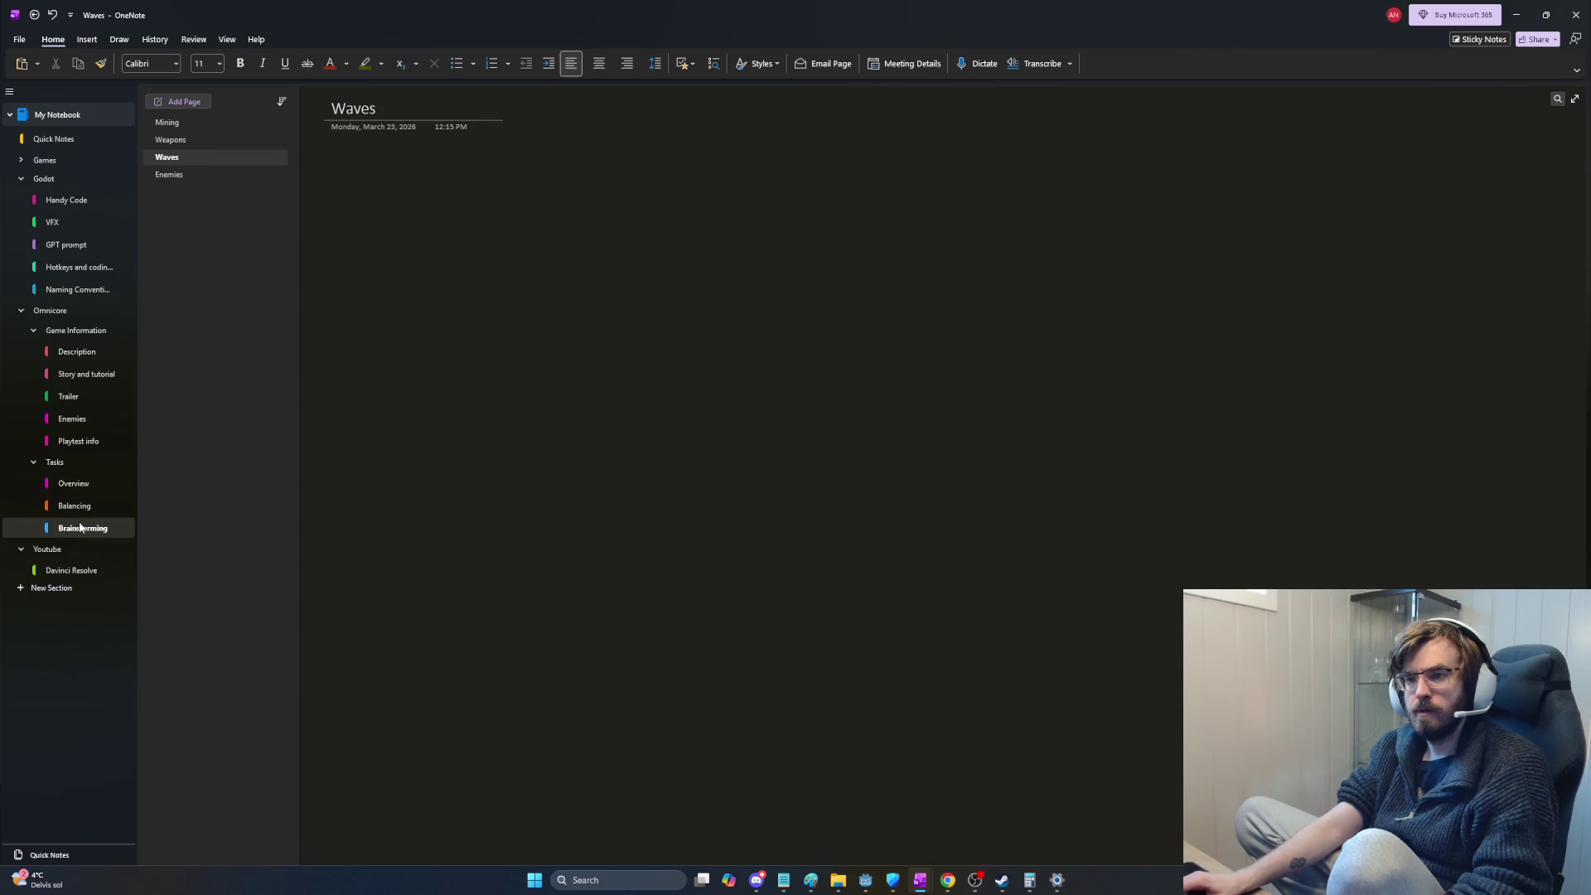
left_click(204, 141)
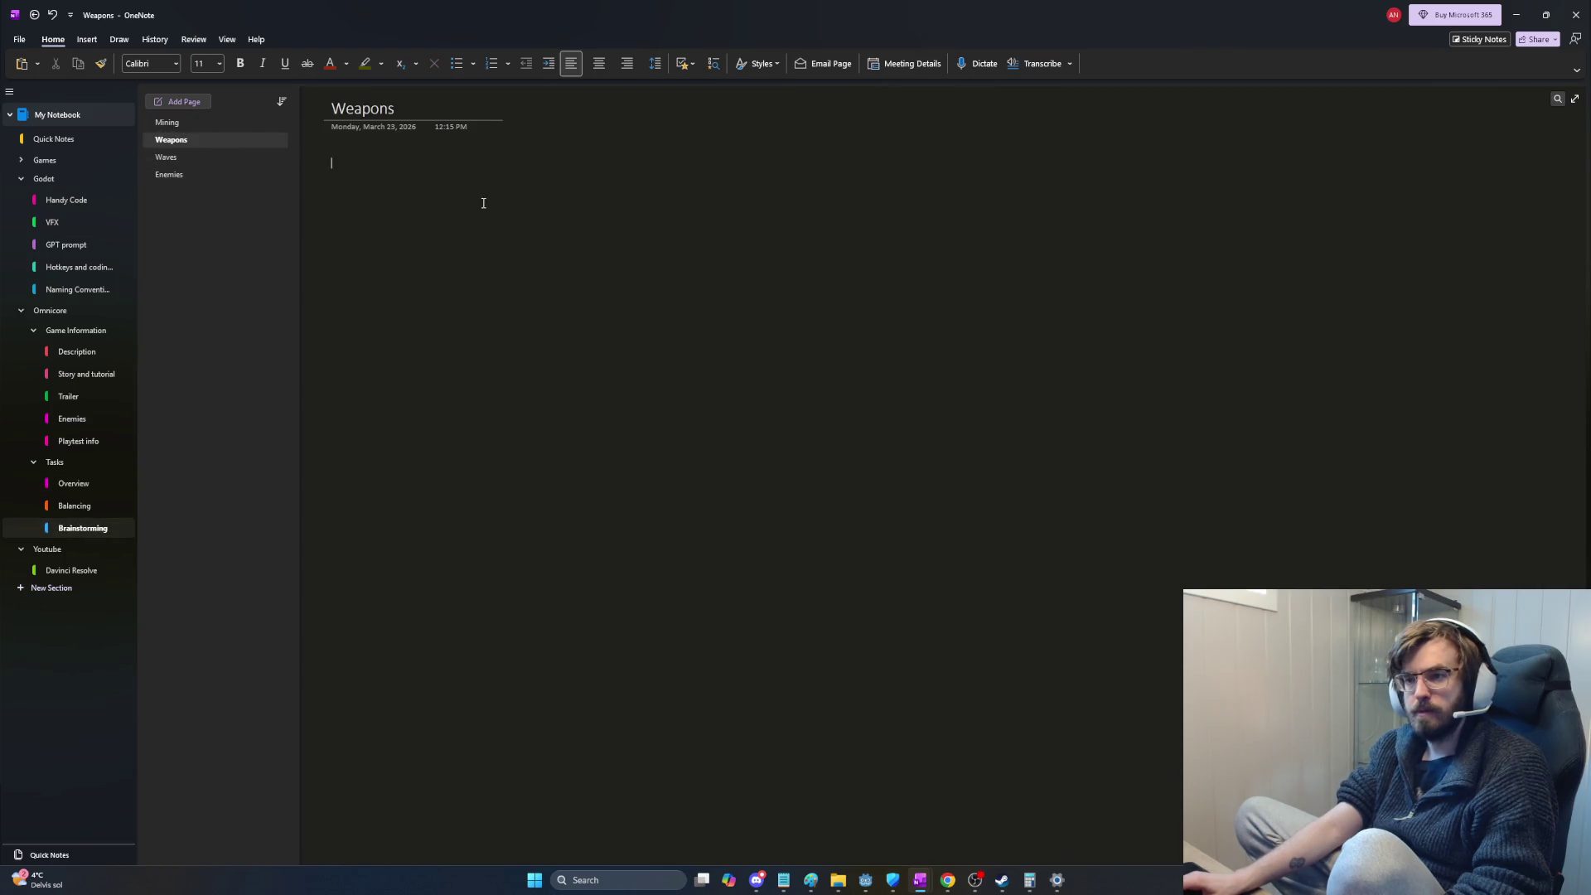
scroll(524, 291, "up", 5)
scroll(524, 290, "up", 5)
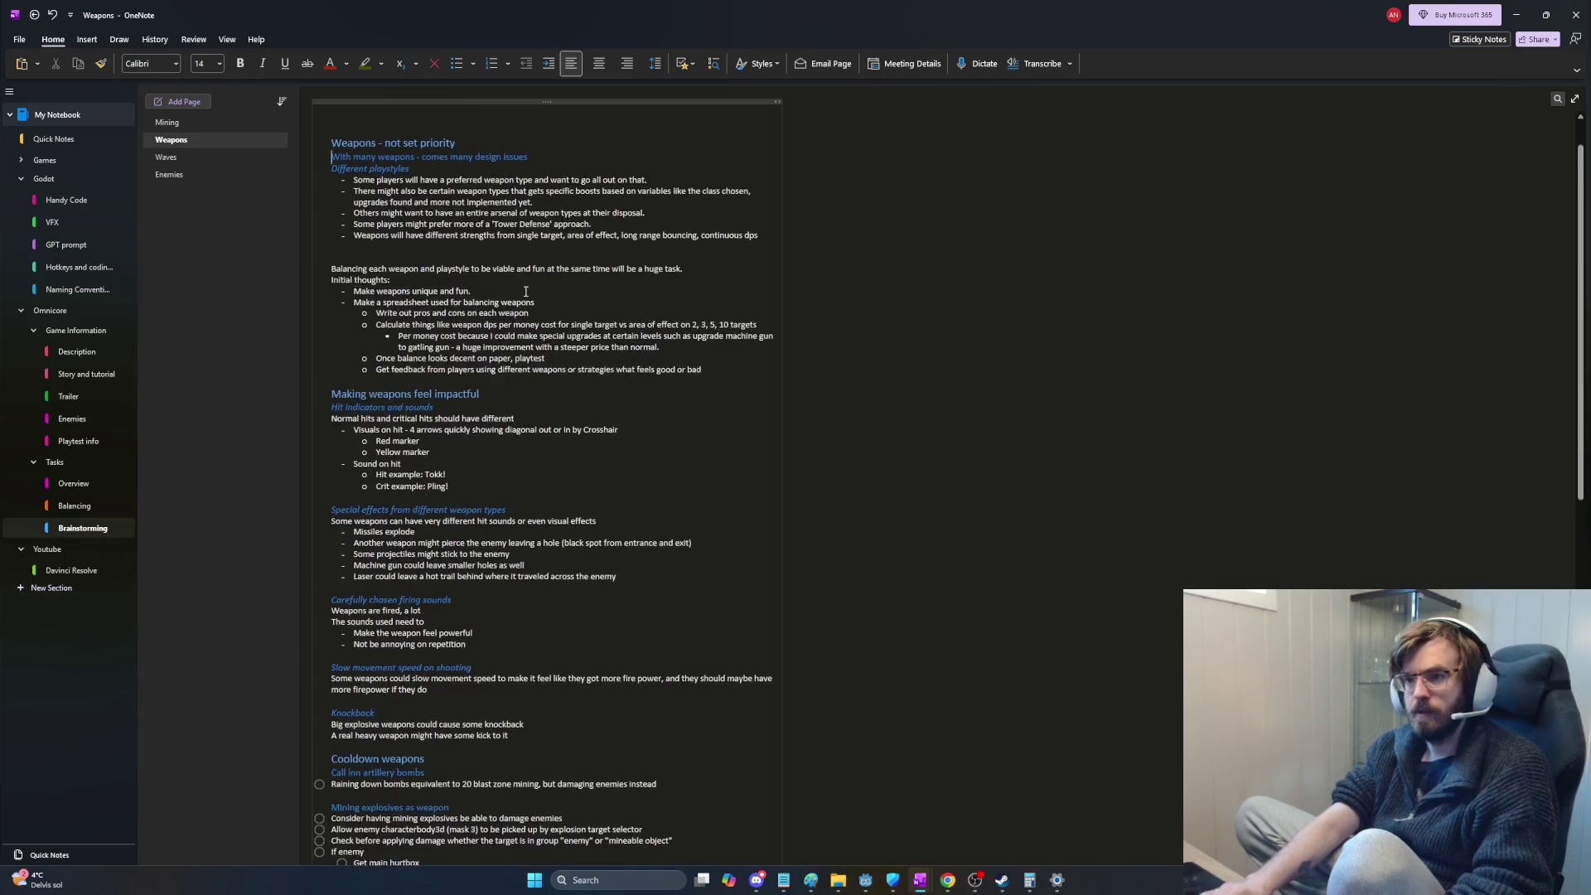
scroll(525, 291, "up", 5)
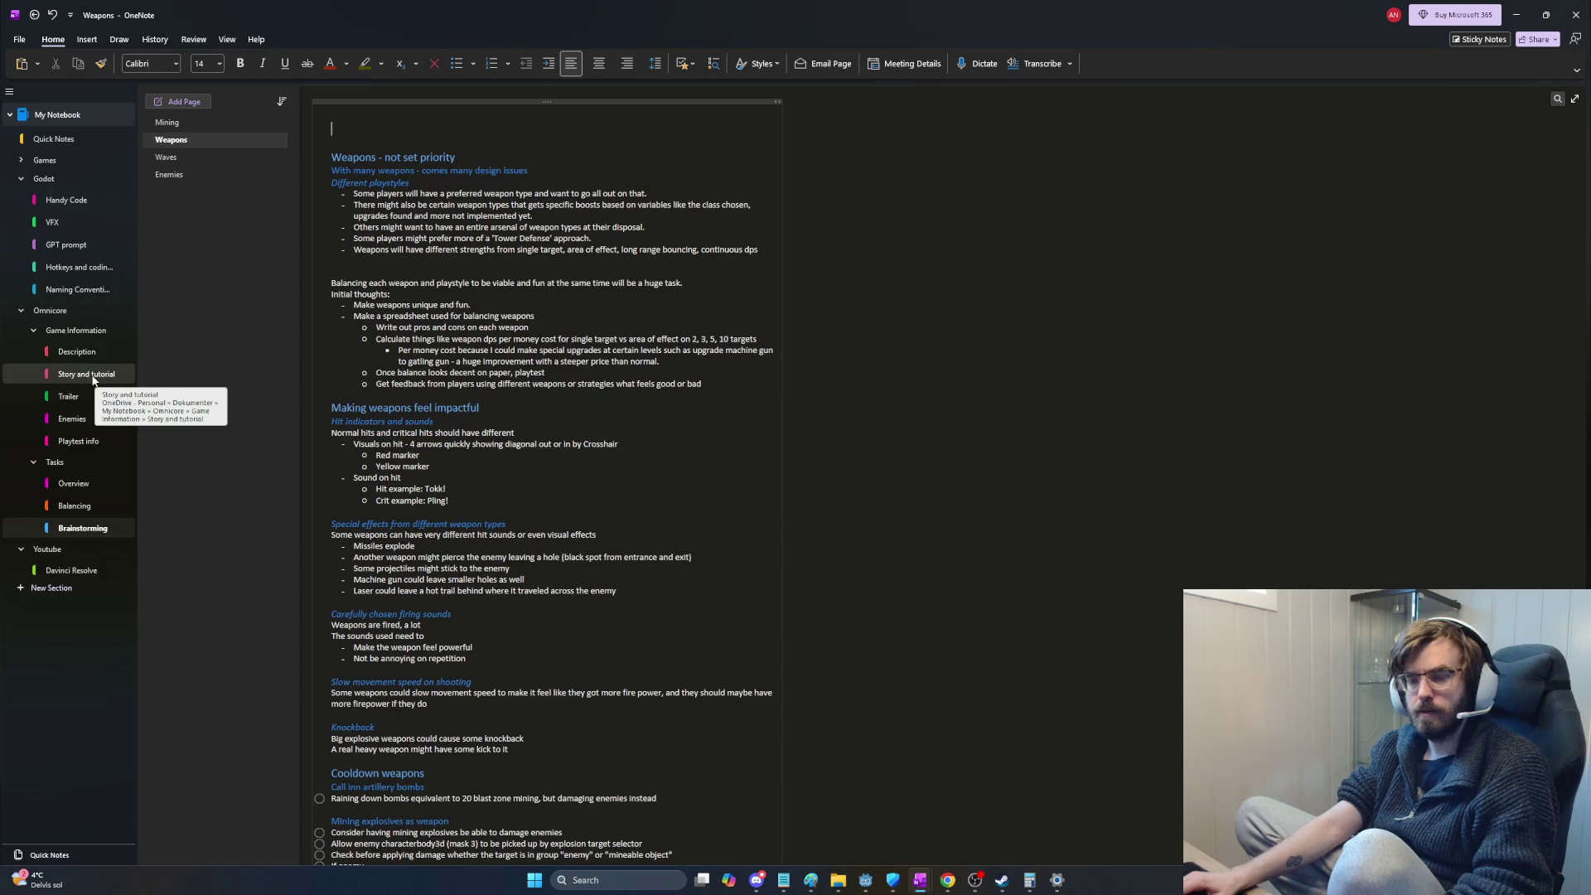
key("super+Left")
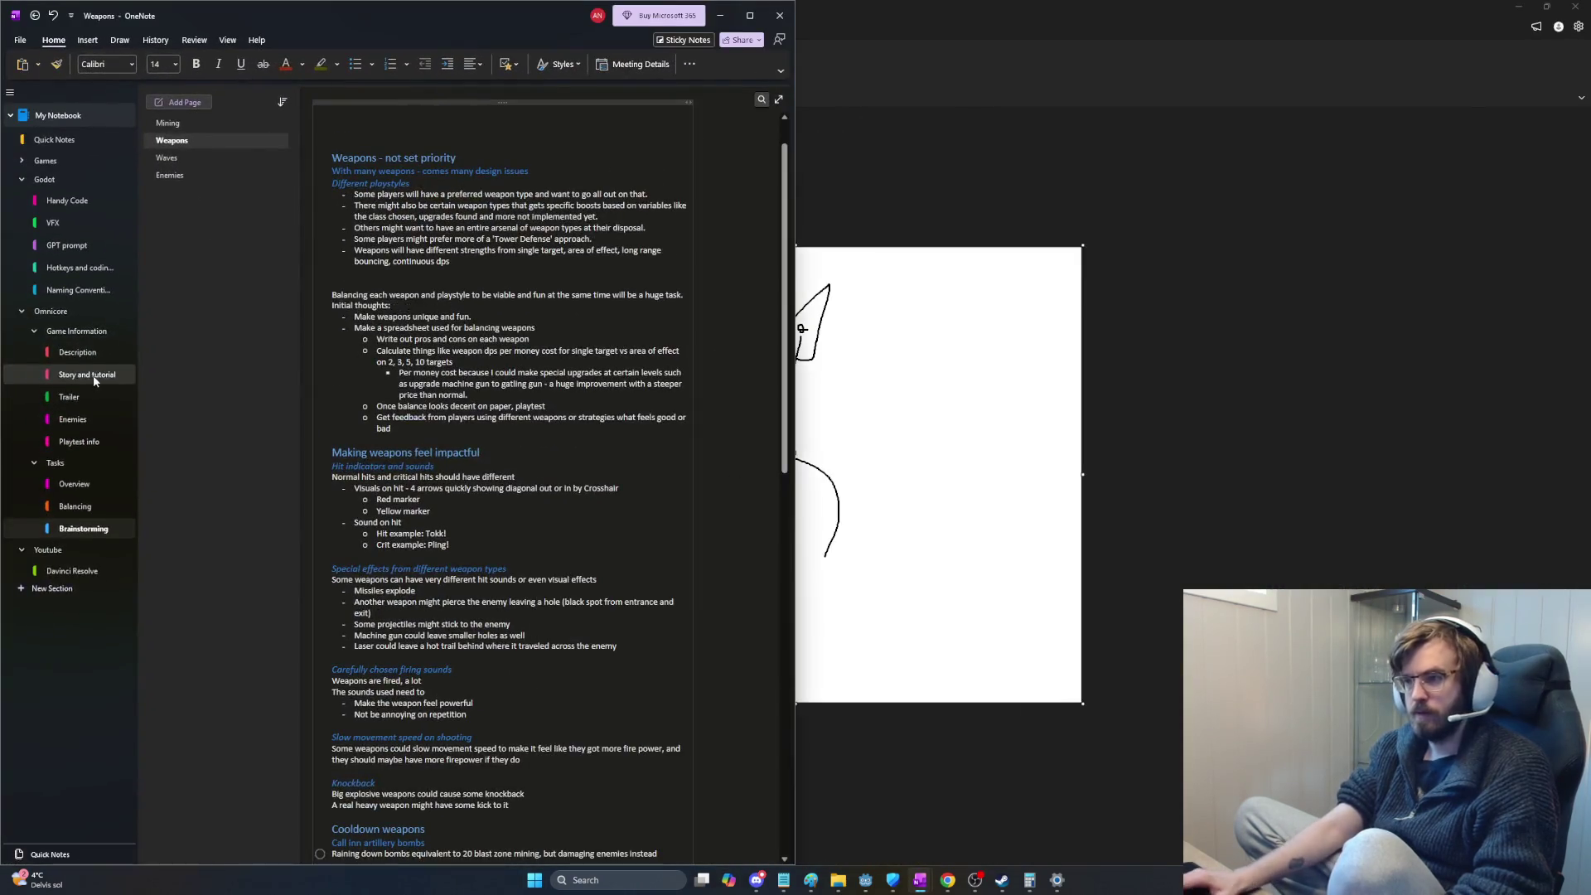
Step: Bring the Task List OneNote window forward, snap it right, and show the old Brainstorming page there
key("alt+Tab")
key("Tab")
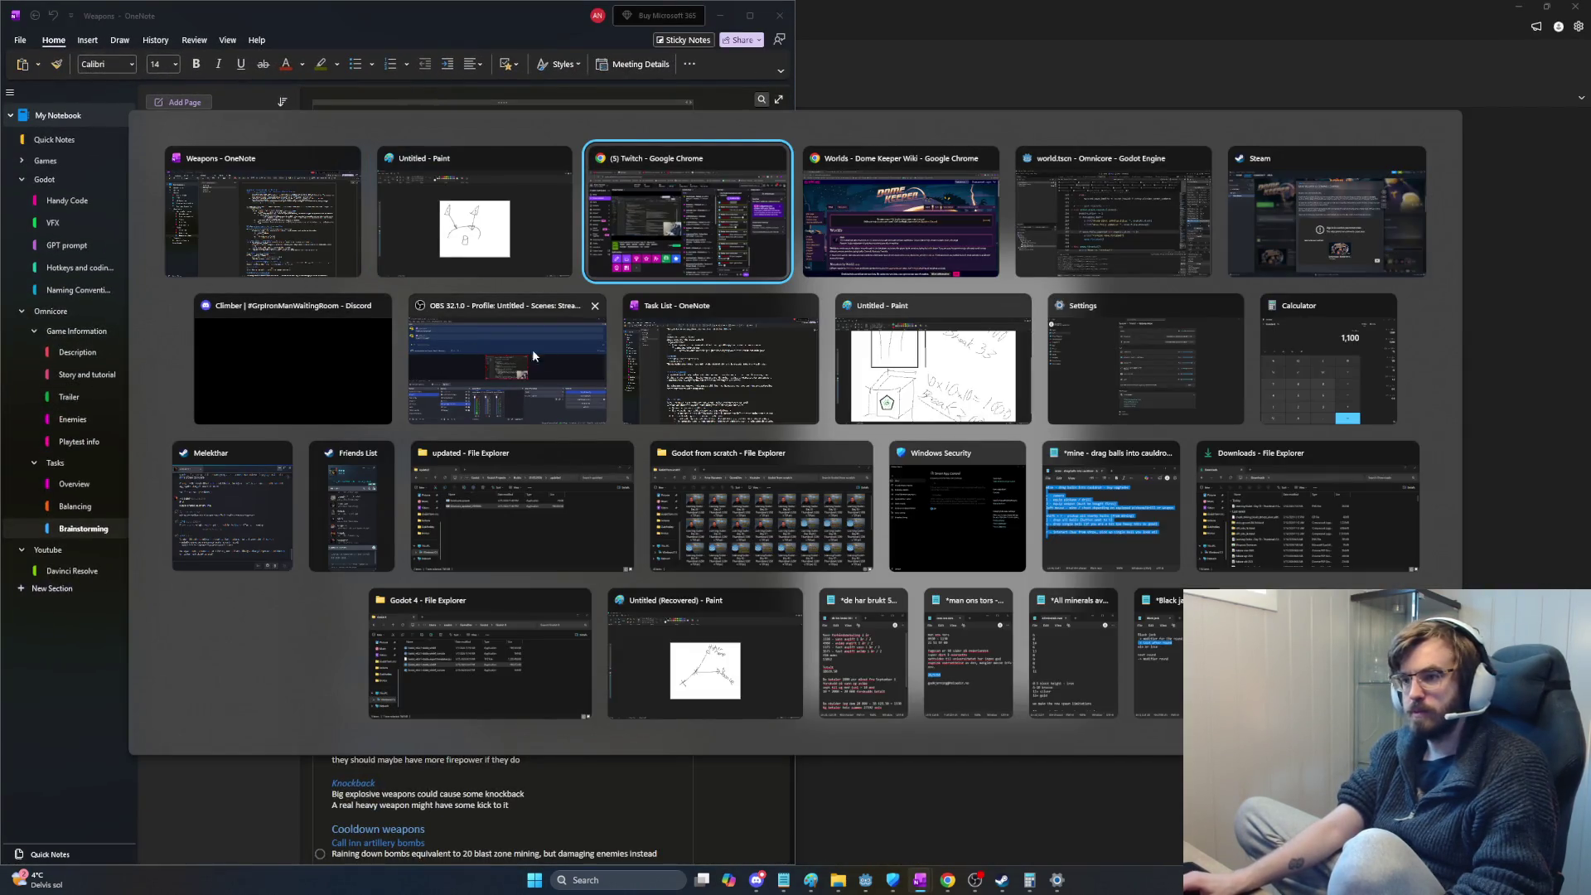
left_click(753, 330)
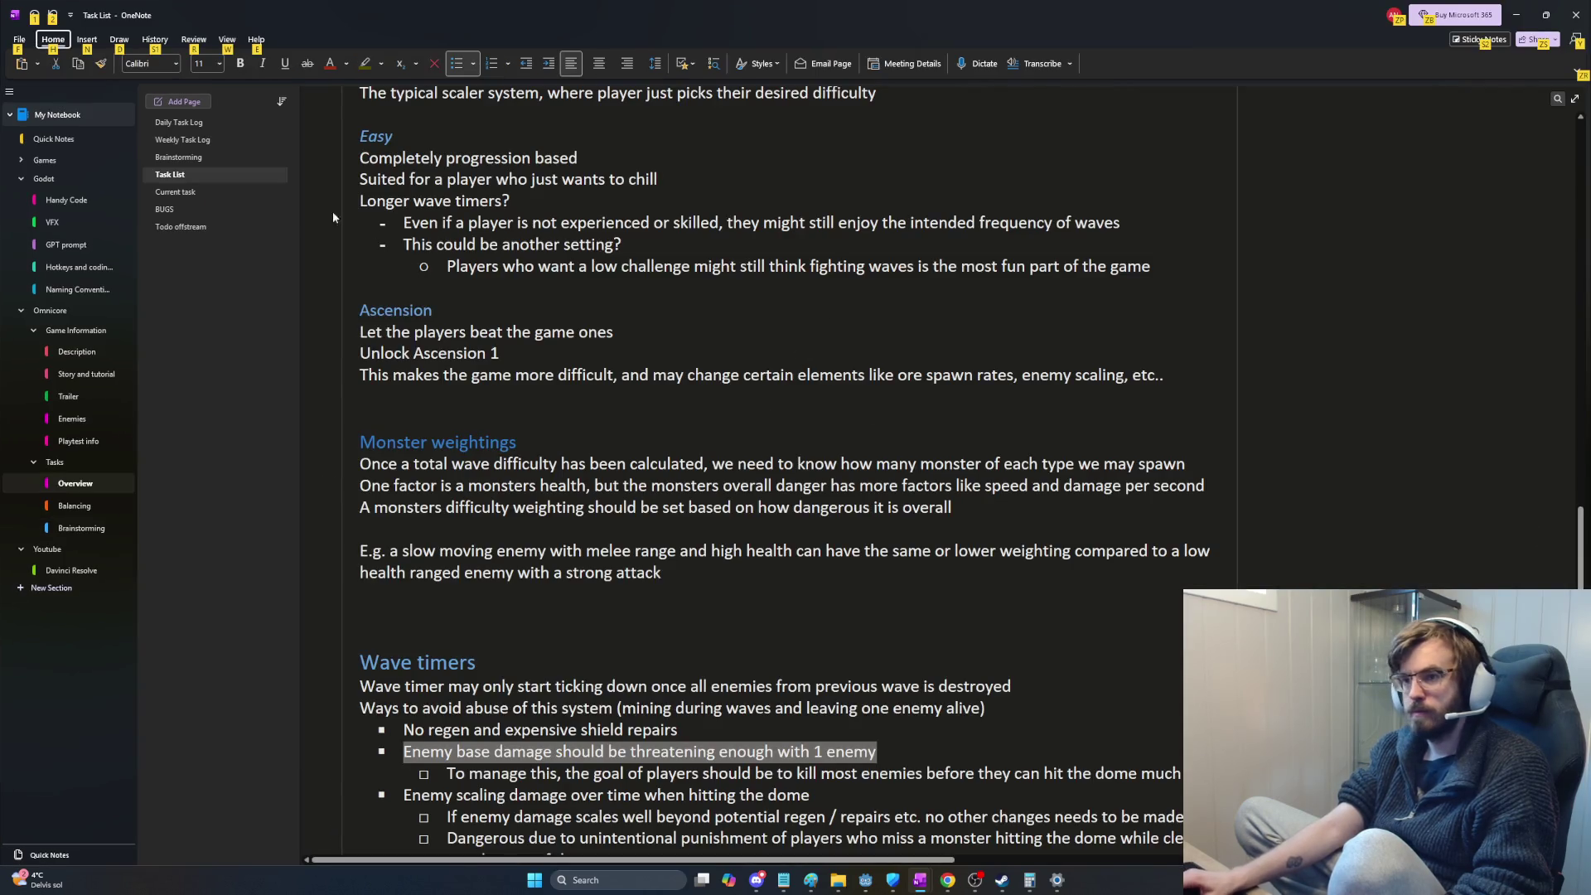
left_click(200, 142)
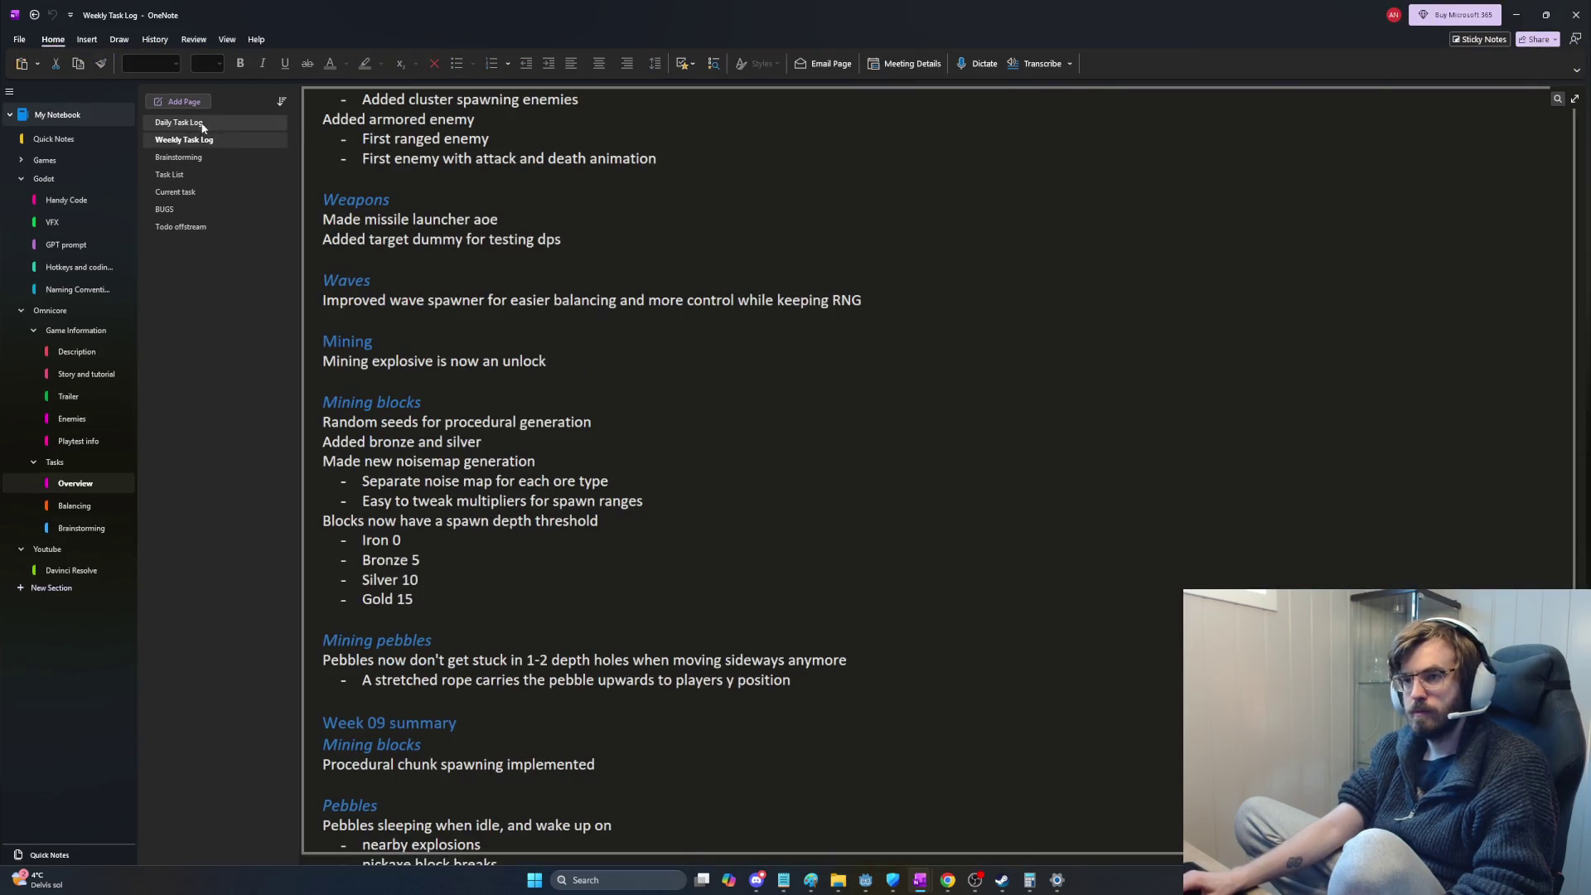
left_click(177, 122)
key("super+Right")
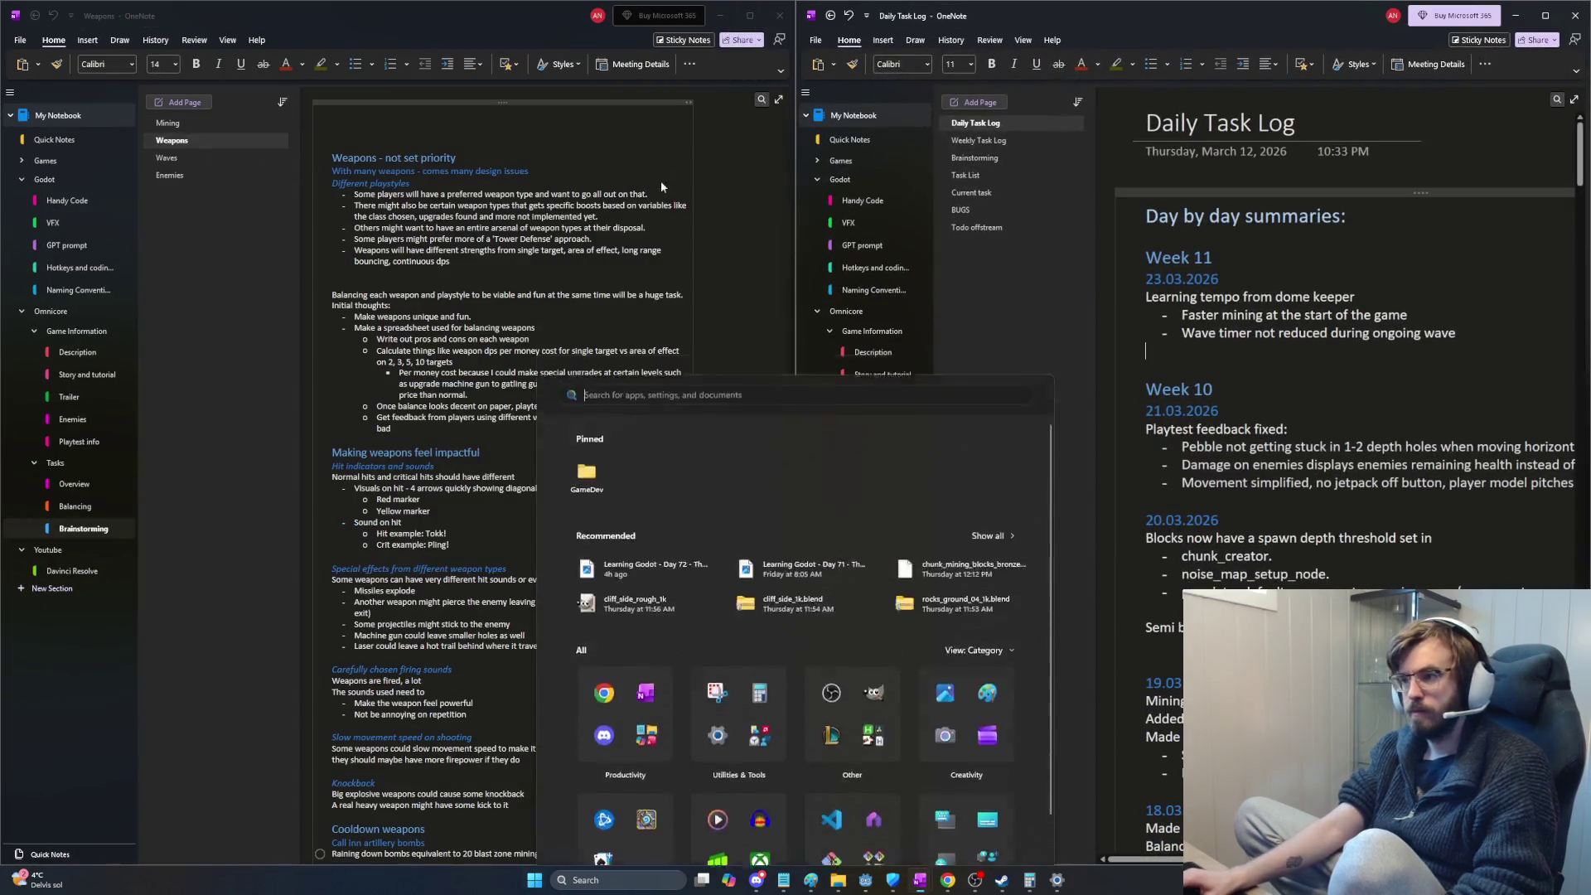
left_click(975, 157)
scroll(1443, 361, "up", 5)
mouse_move(1580, 410)
left_mouse_down()
mouse_move(1581, 180)
mouse_move(1584, 233)
left_mouse_up()
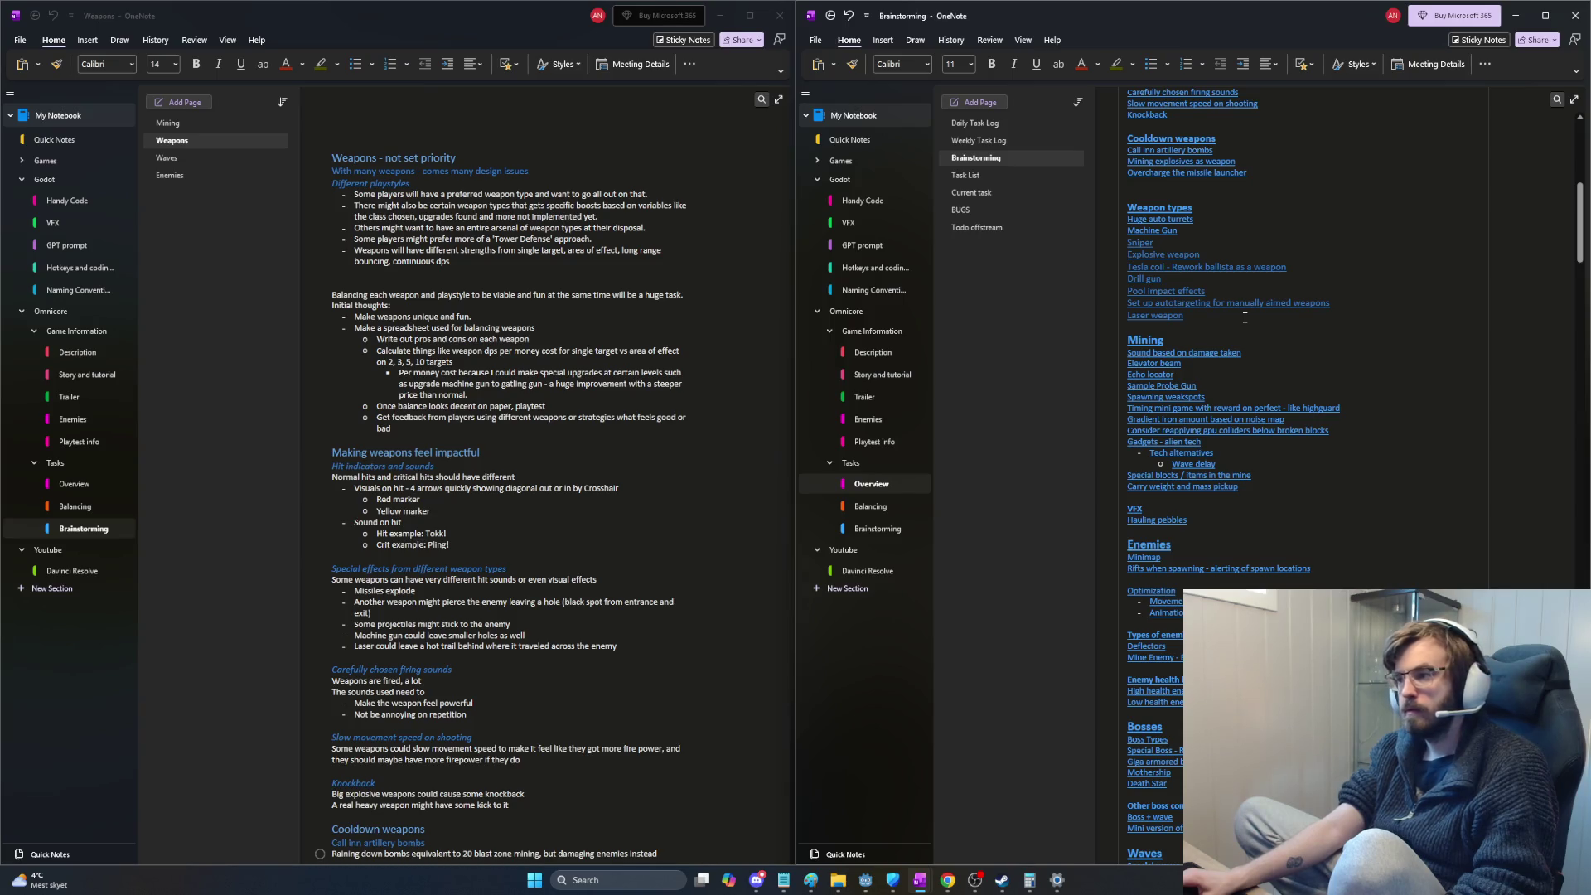
scroll(1244, 317, "down", 5)
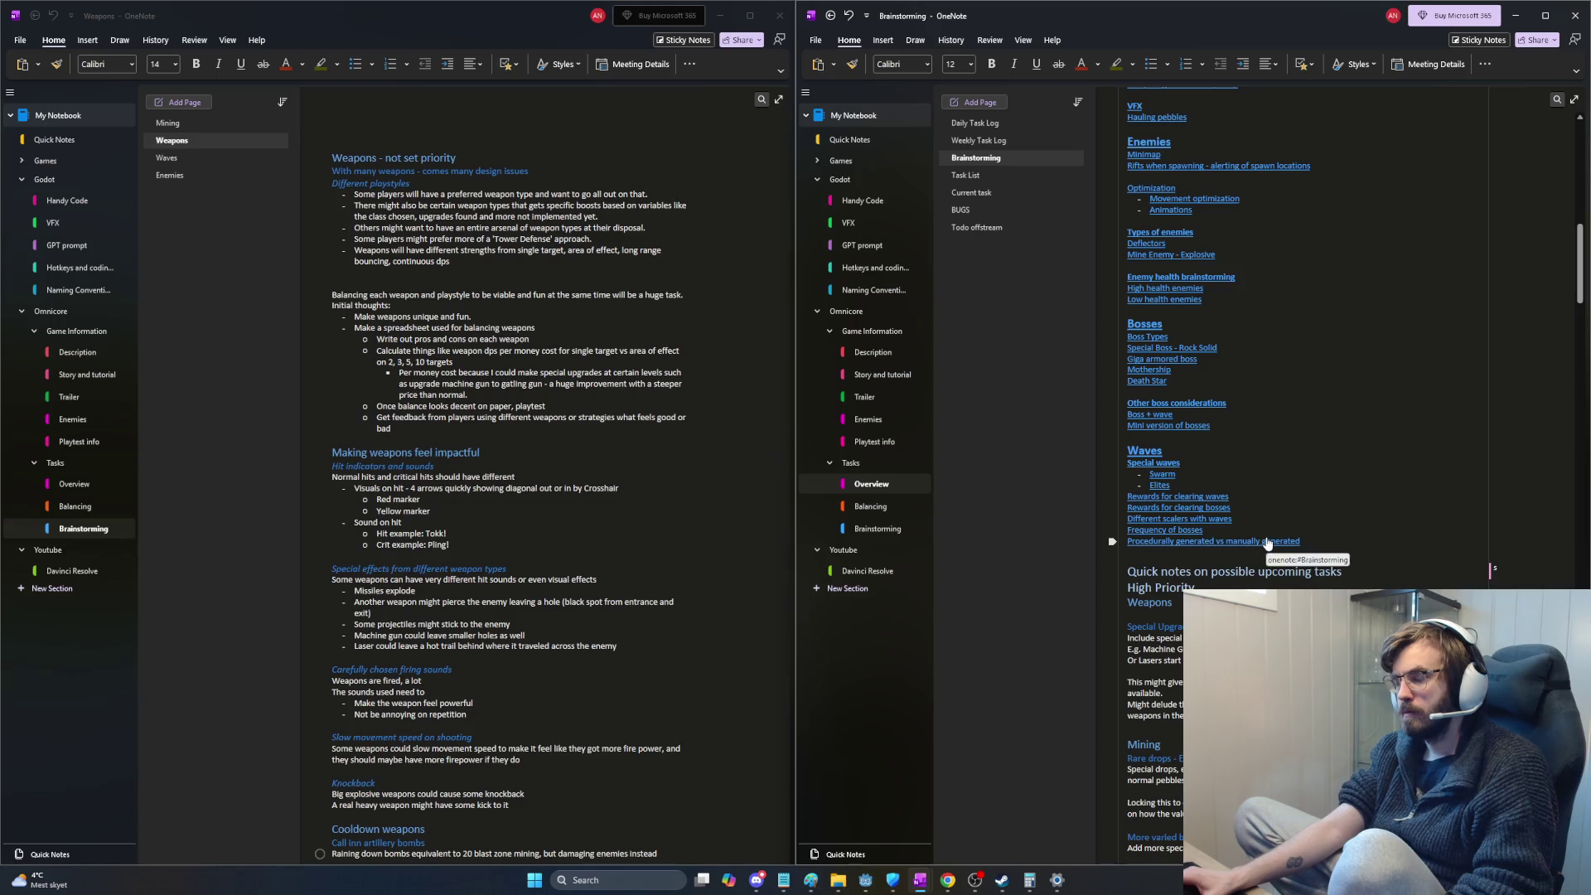
scroll(1270, 535, "up", 3)
scroll(1270, 534, "up", 3)
scroll(1272, 532, "up", 3)
scroll(1273, 530, "up", 3)
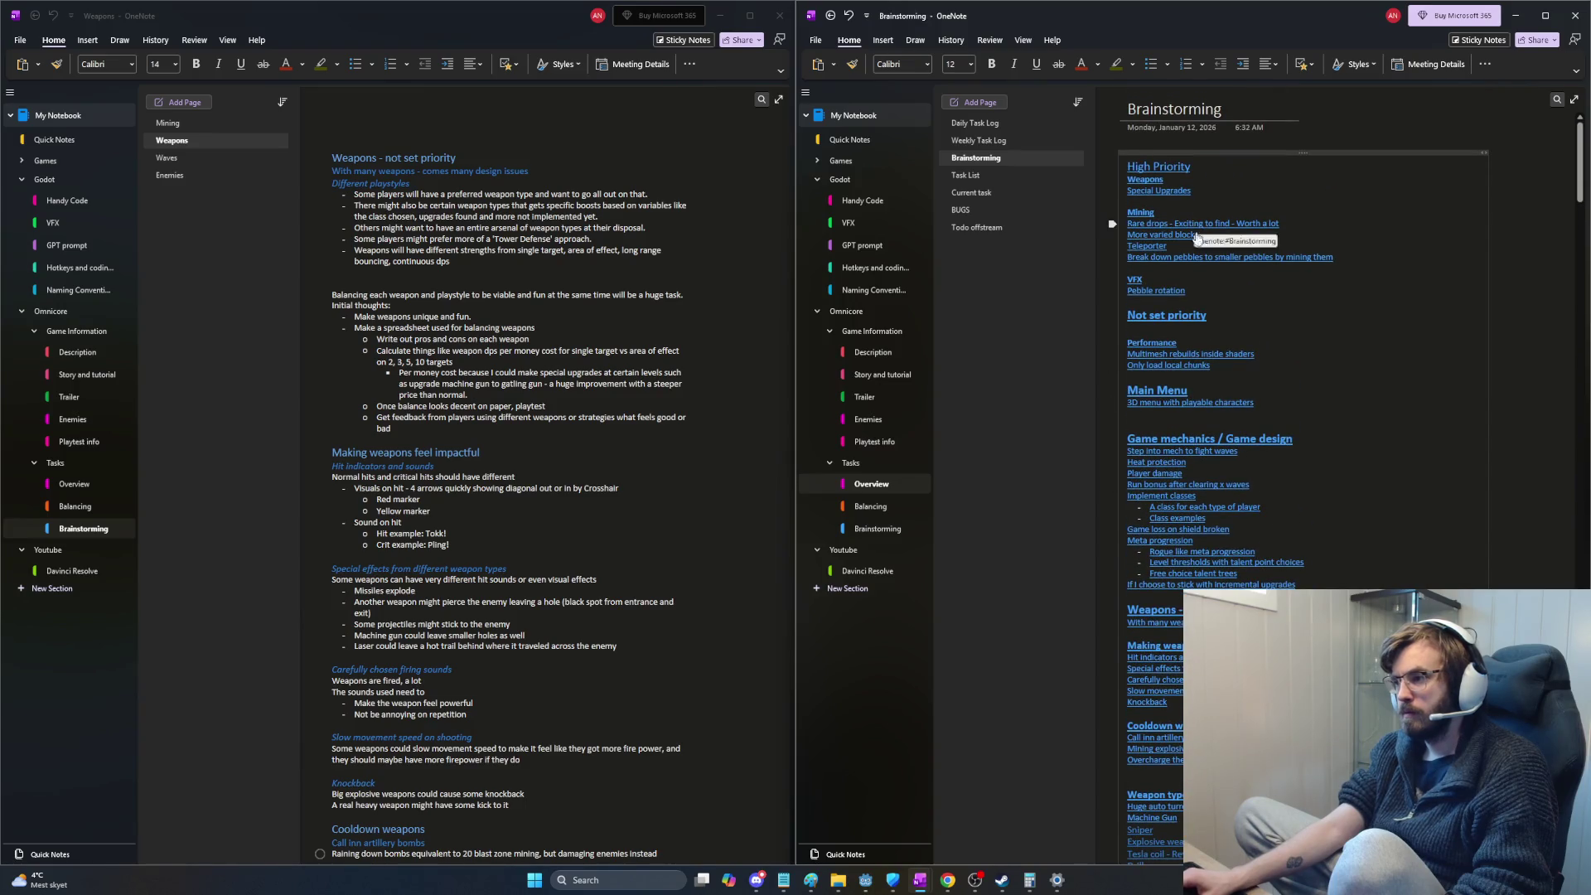
scroll(1205, 459, "down", 3)
scroll(1205, 458, "down", 3)
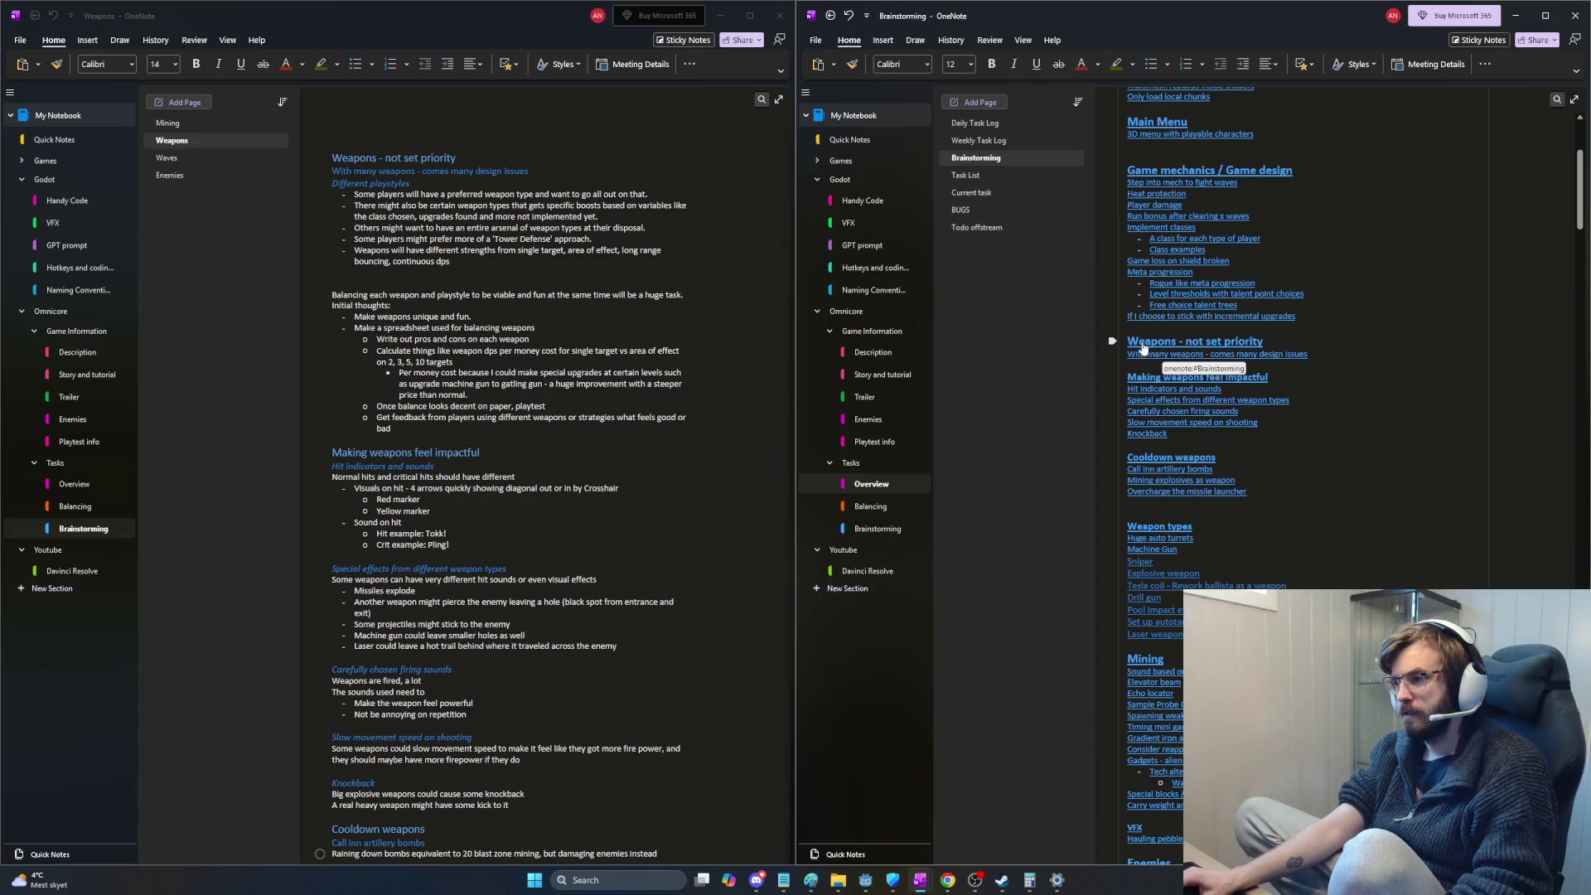
Step: Cut the weapon links block, from 'Weapons - not set priority' through Weapon types, from the Brainstorming index
mouse_move(1128, 341)
left_mouse_down()
mouse_move(1245, 424)
mouse_move(1244, 622)
left_mouse_up()
key("ctrl+x")
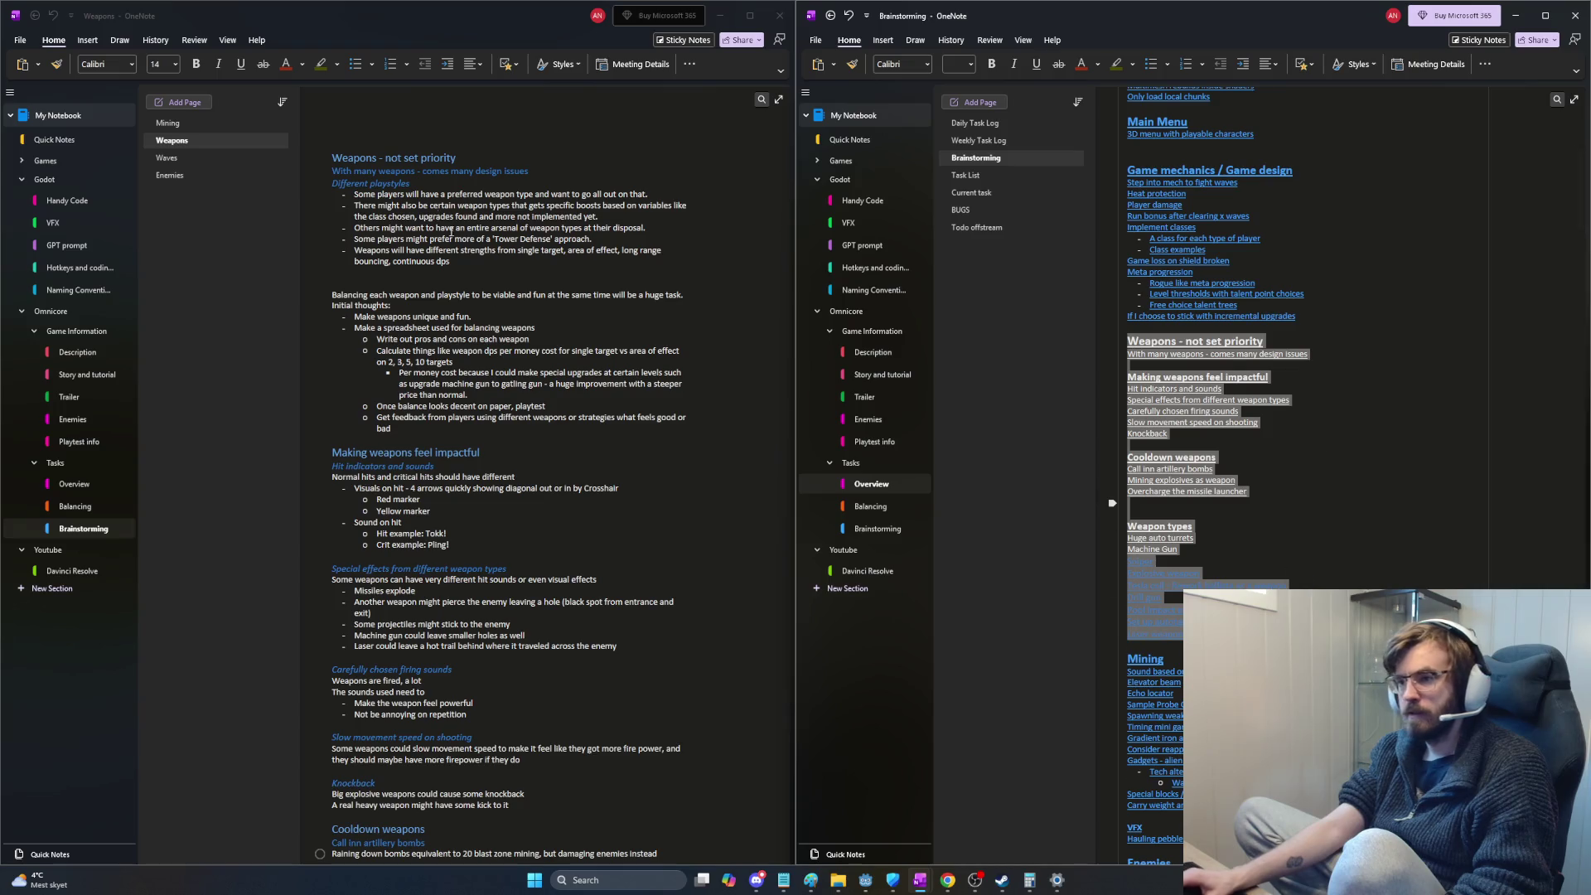
scroll(497, 373, "up", 1)
Step: Paste the weapon links at the top of the Weapons page and tidy the blank lines around Mining
left_click(358, 149)
key("ctrl+v")
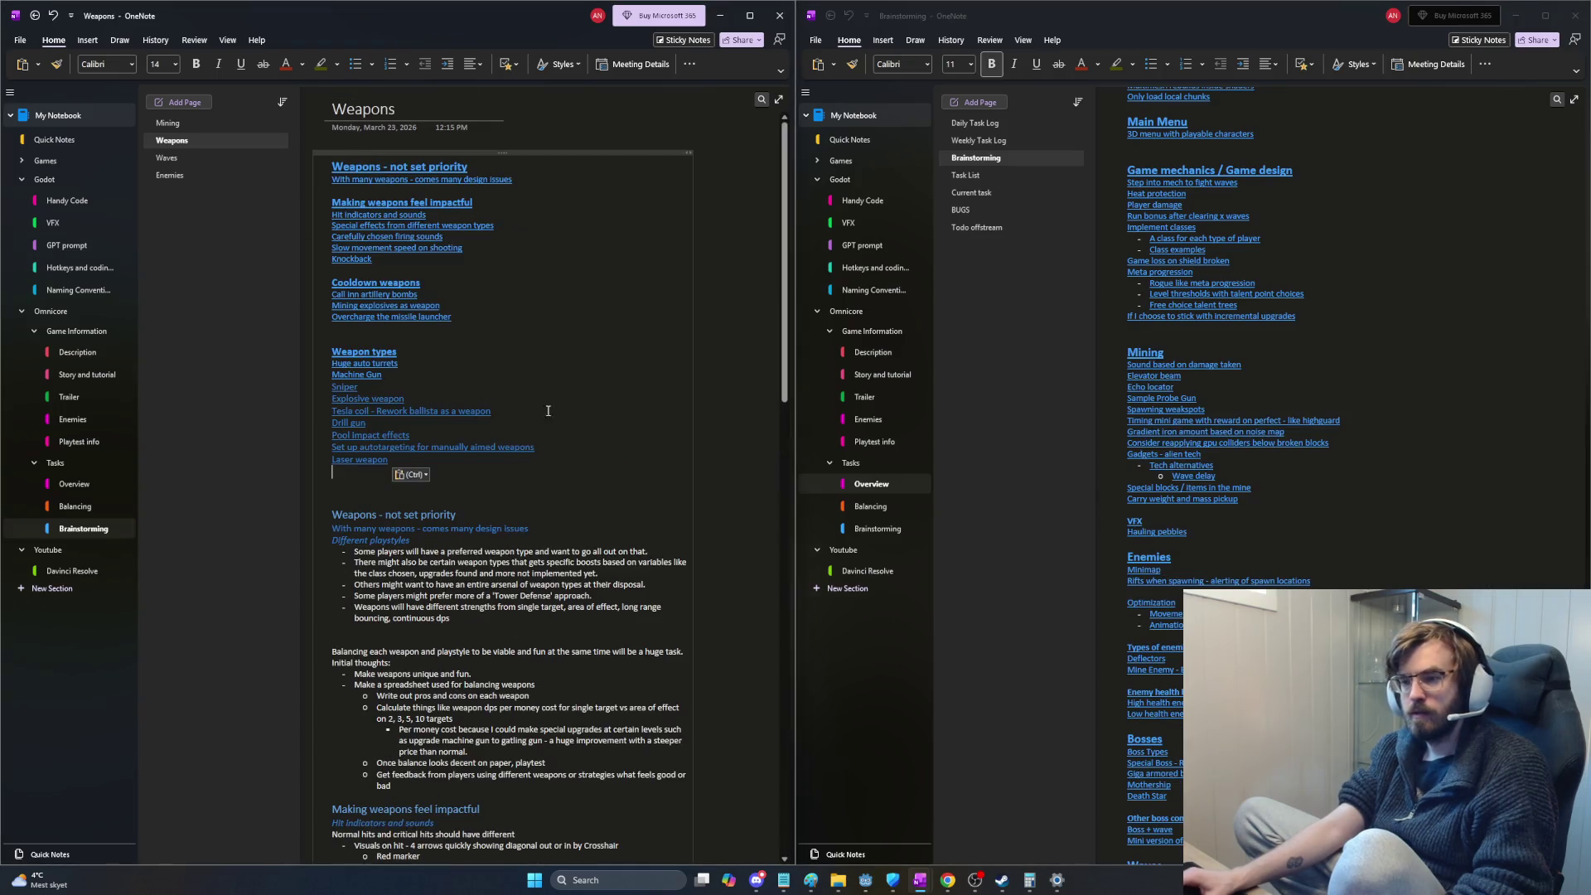
key("BackSpace")
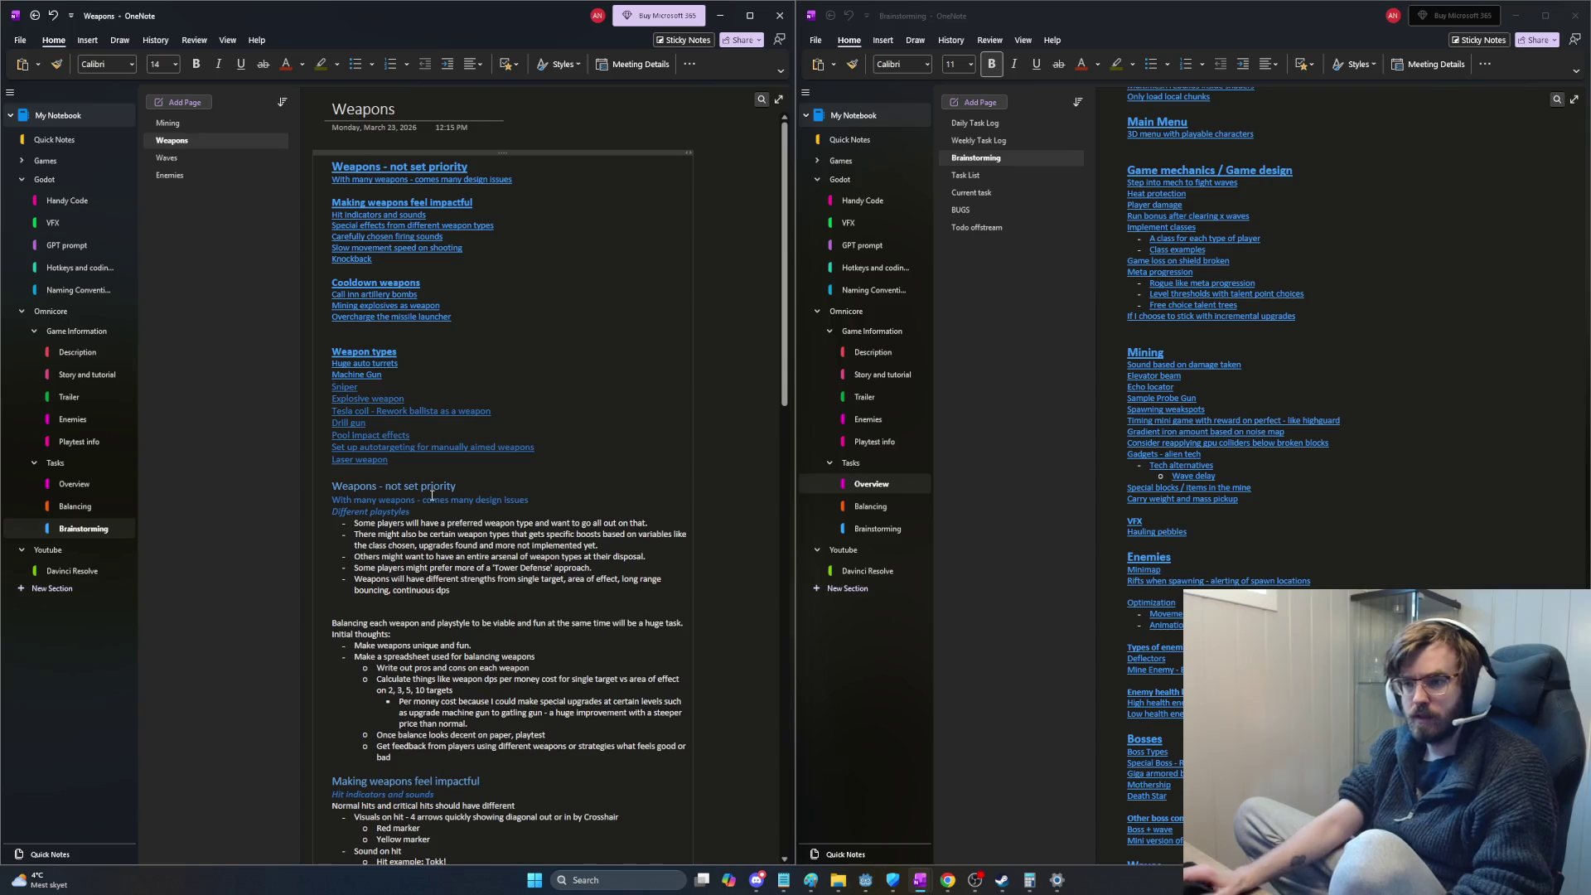
left_click(363, 354)
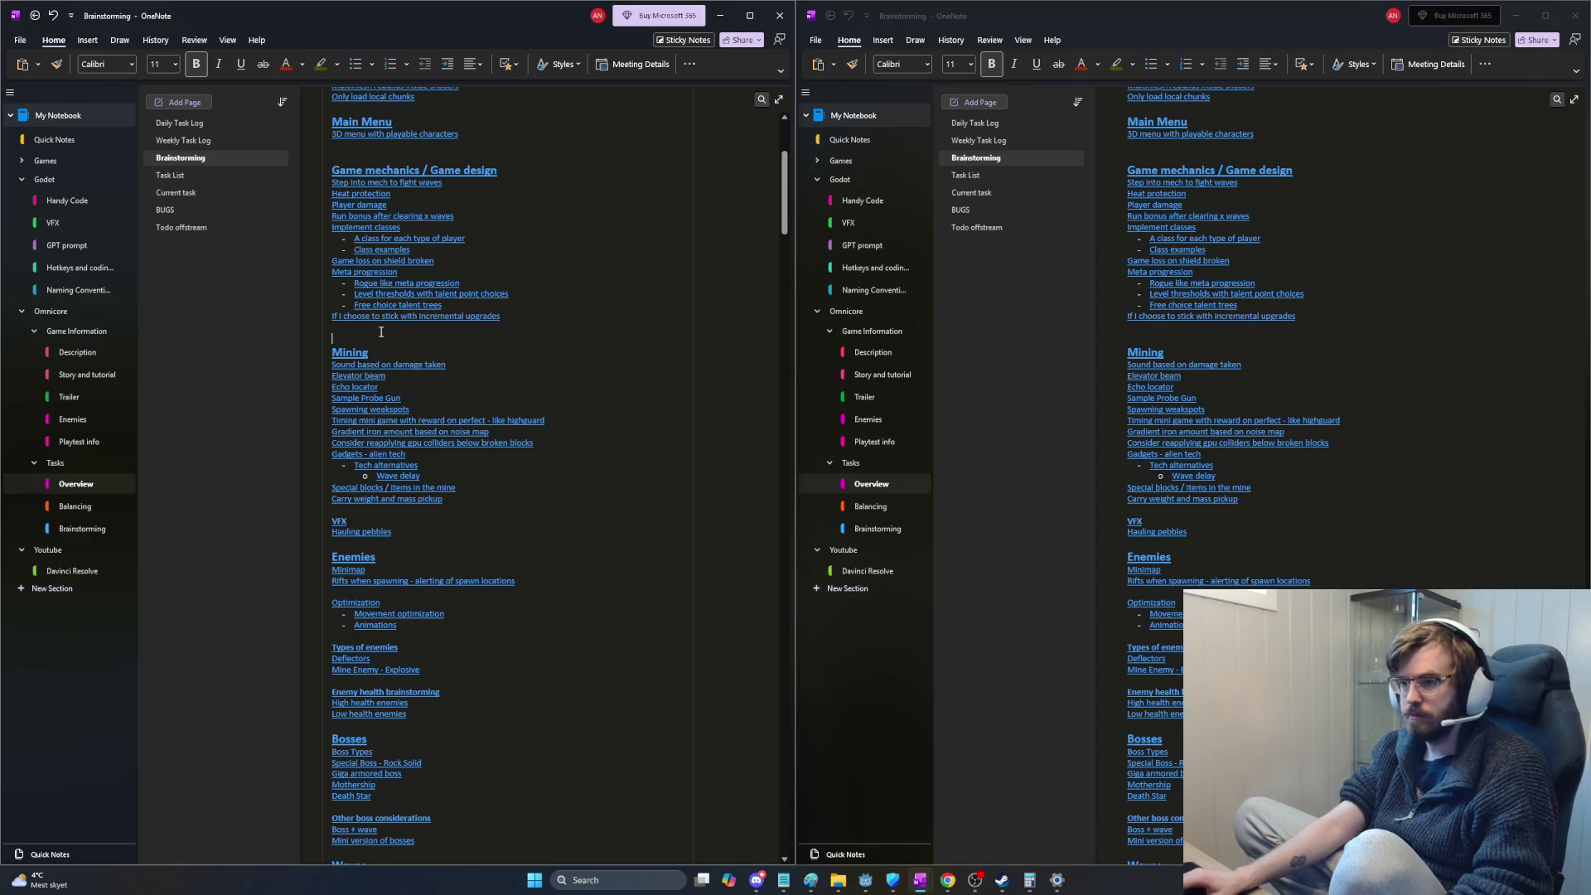
left_click(381, 330)
key("BackSpace")
key("ctrl+z")
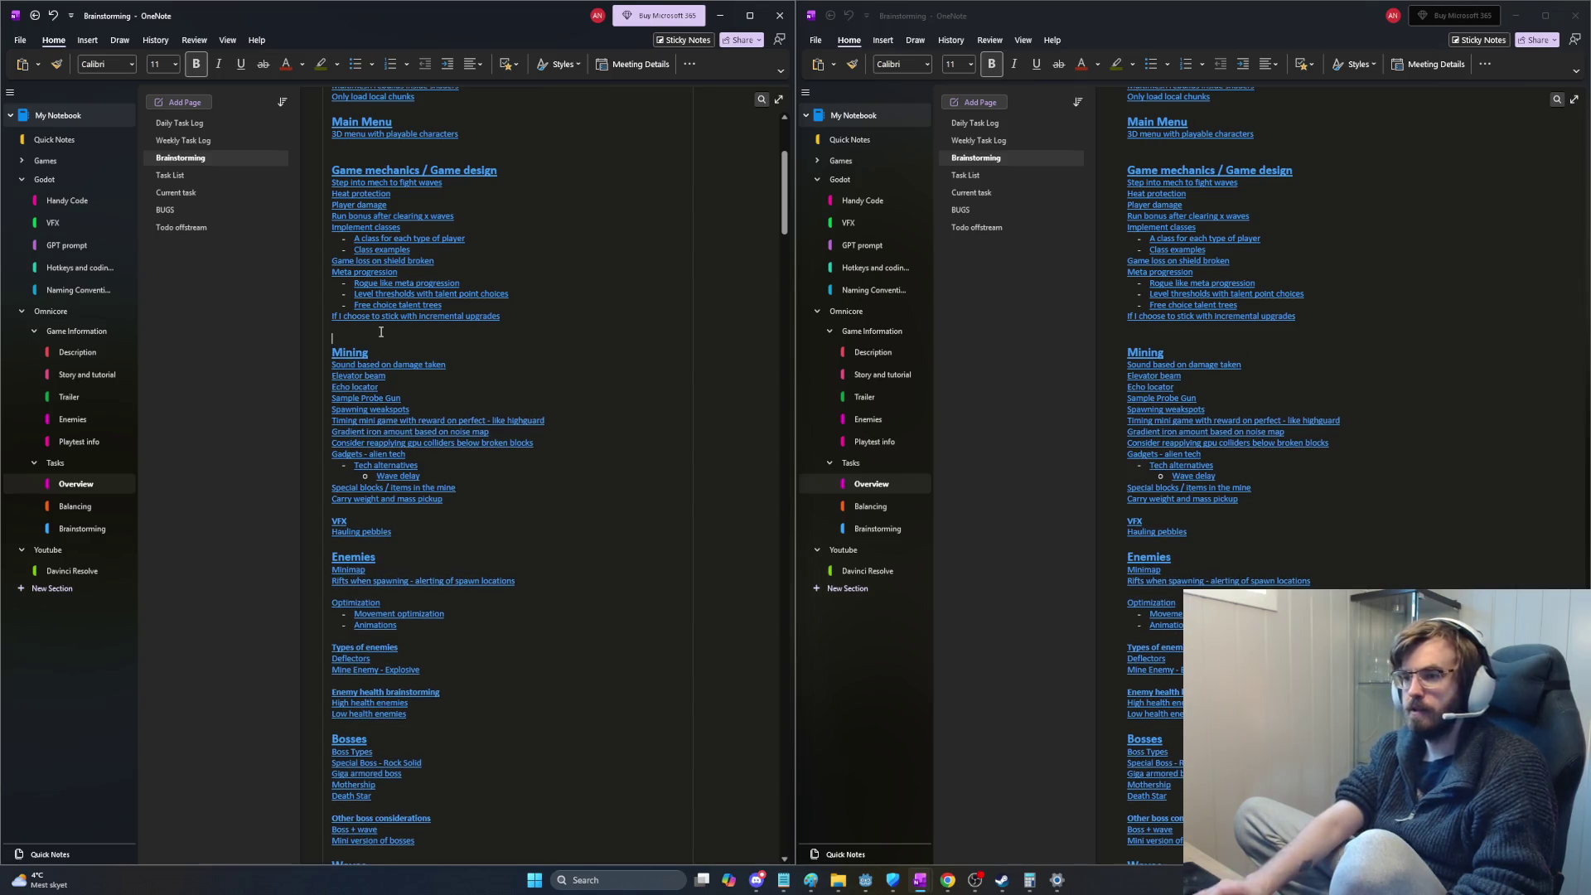
Step: Back on the Weapons page, delete the whole top links block and date so the notes lead
left_click(202, 176)
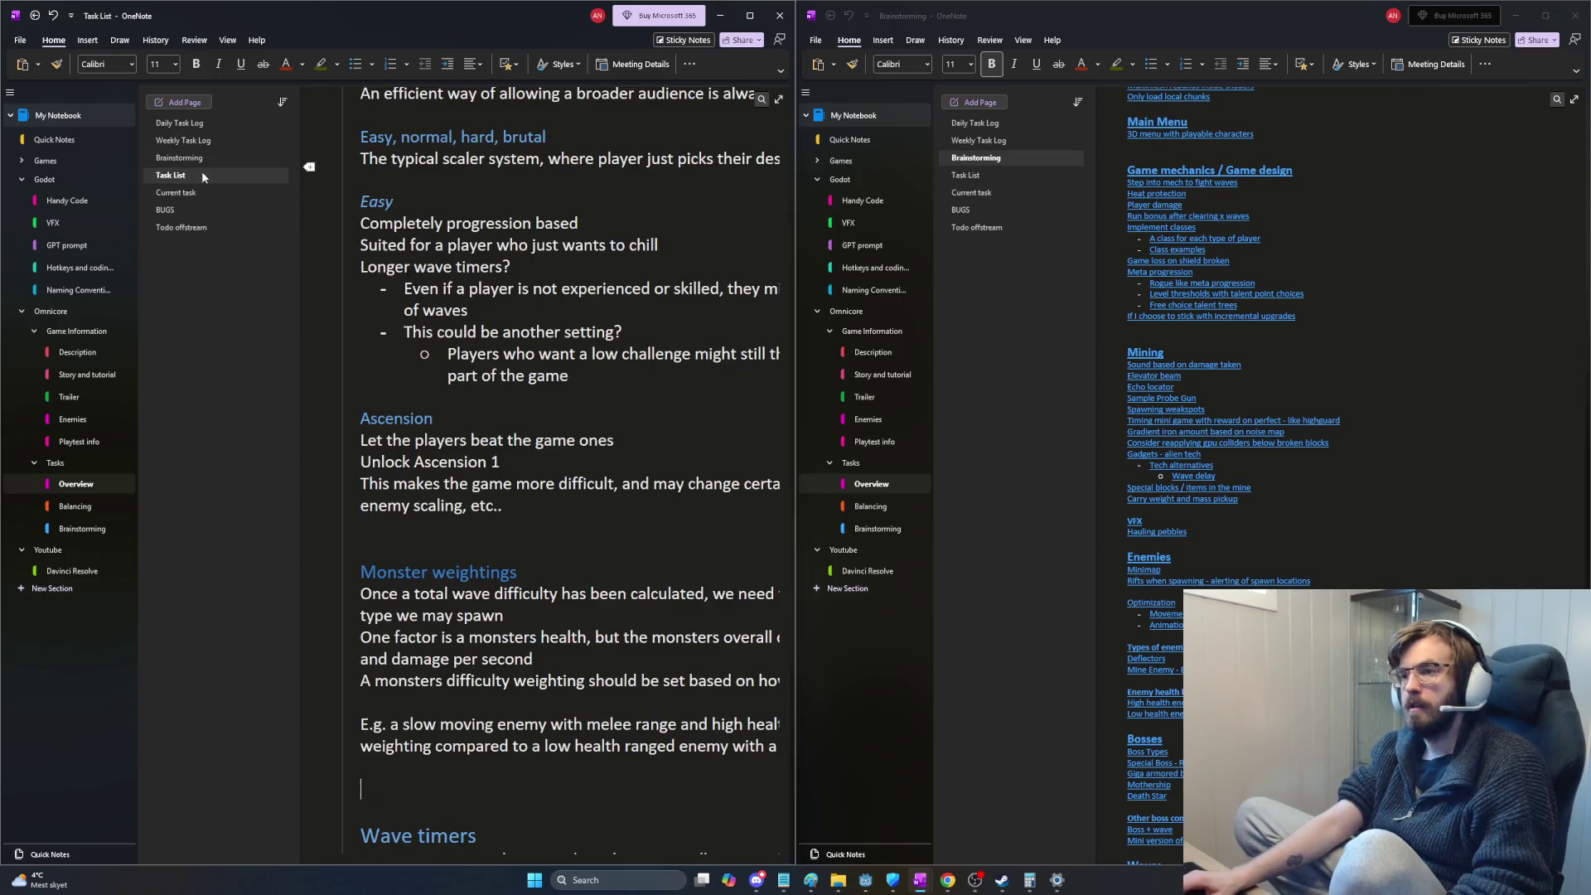
left_click(92, 509)
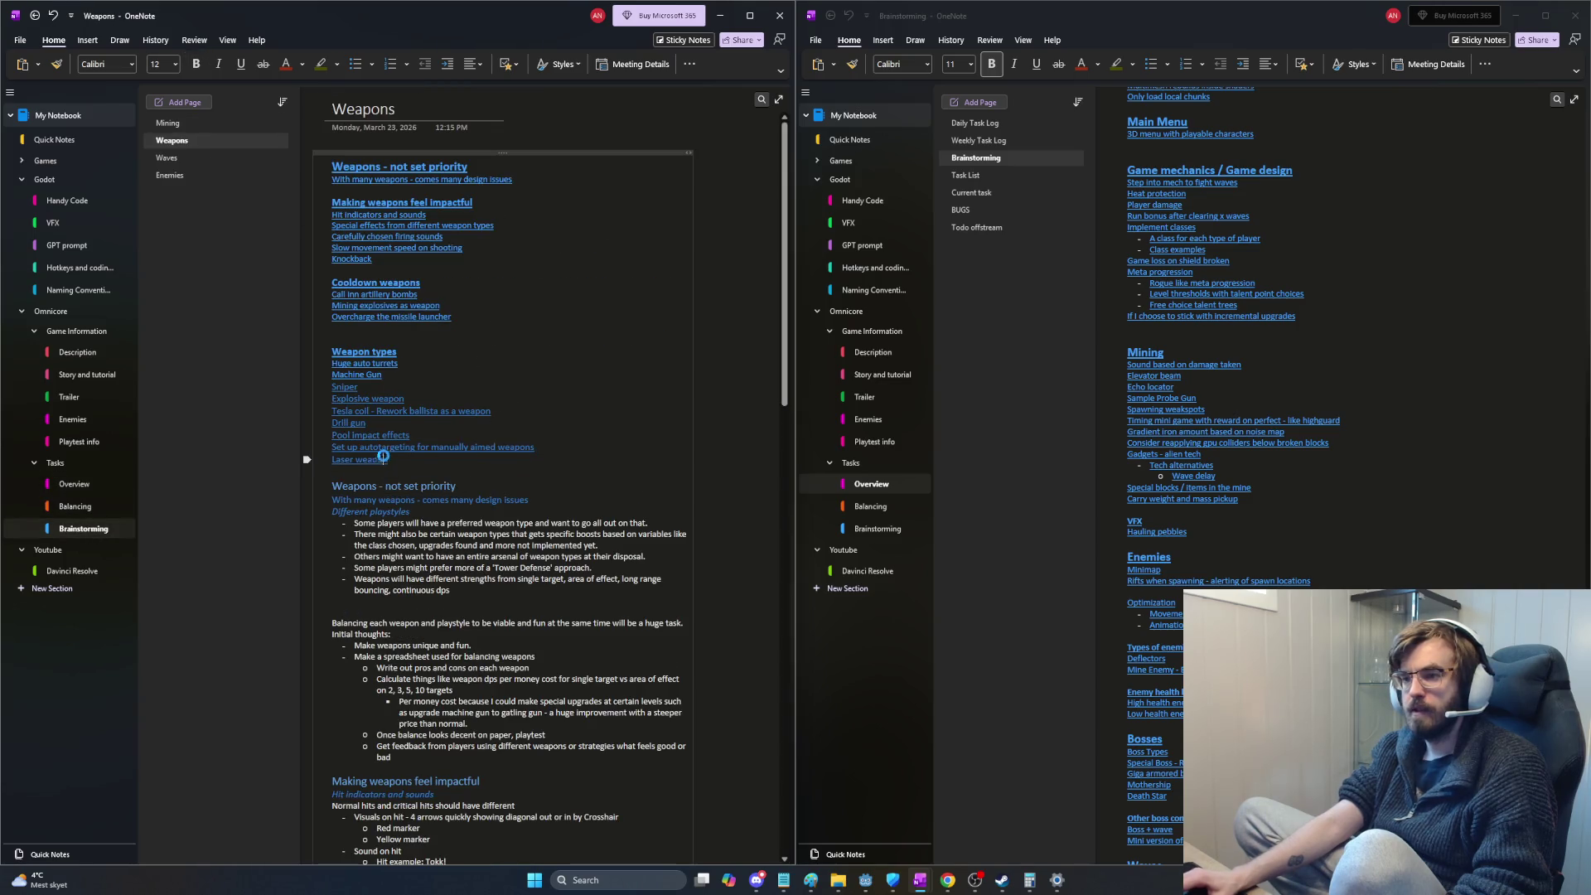
key("alt+Left")
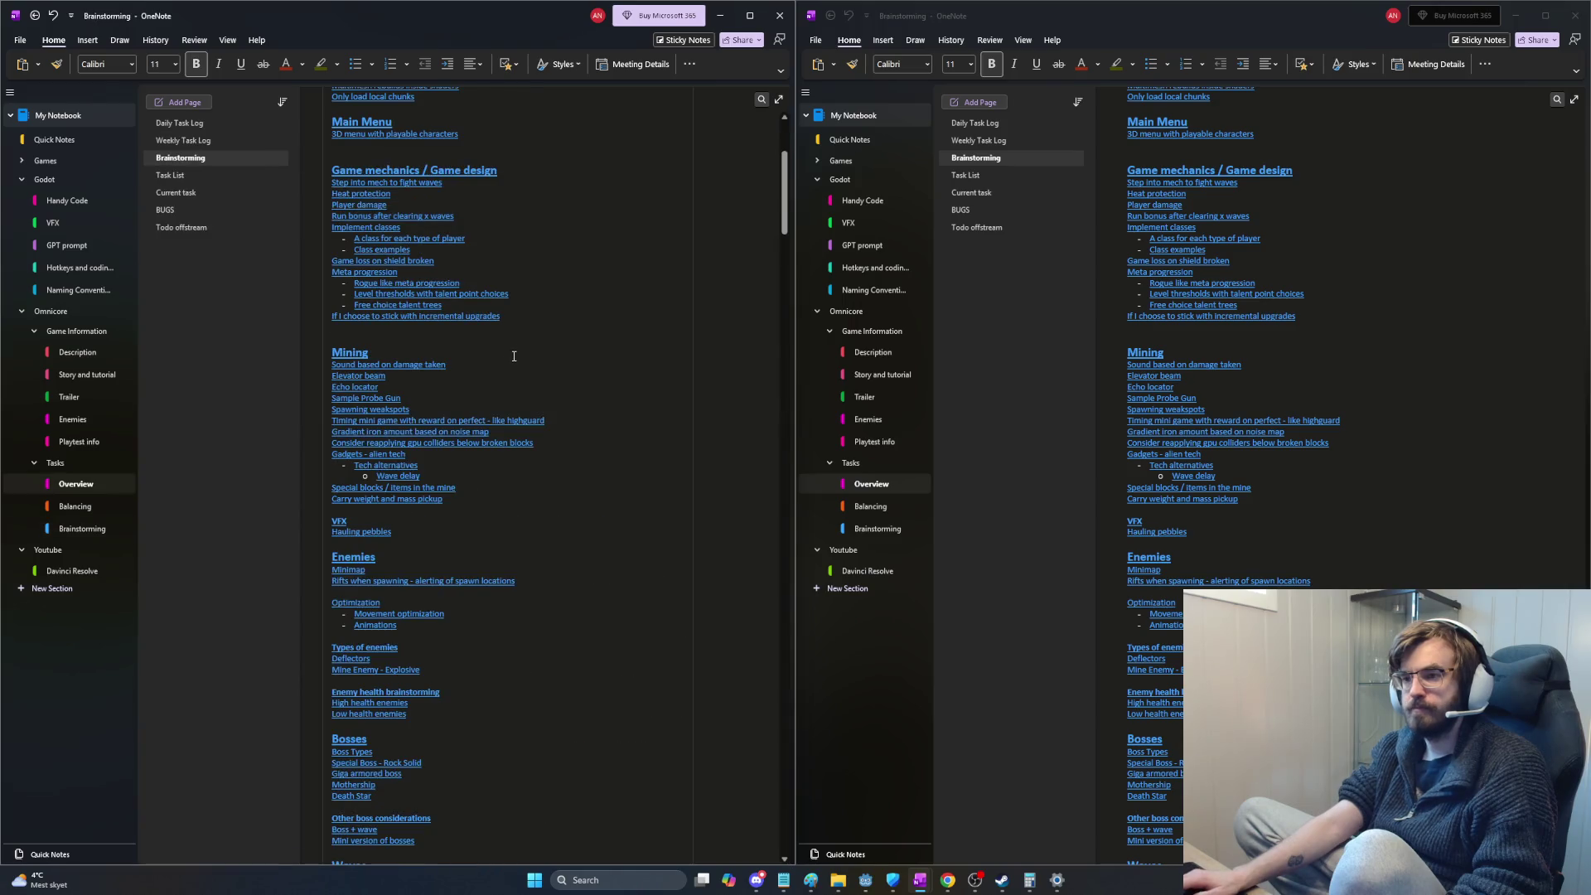
key("alt+Right")
key("ctrl+a")
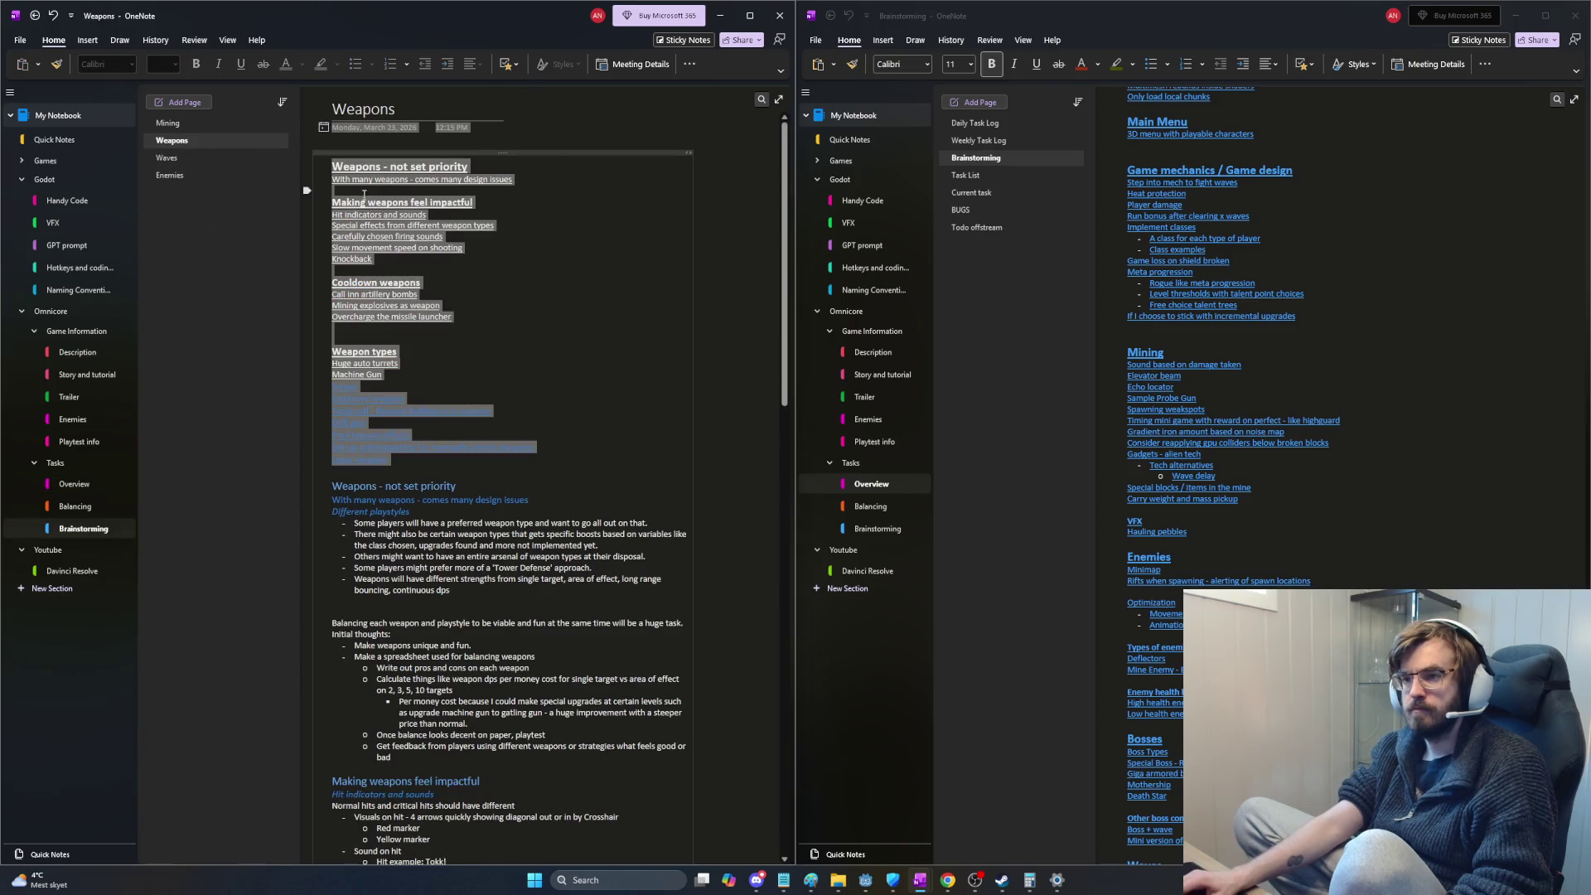
key("Delete")
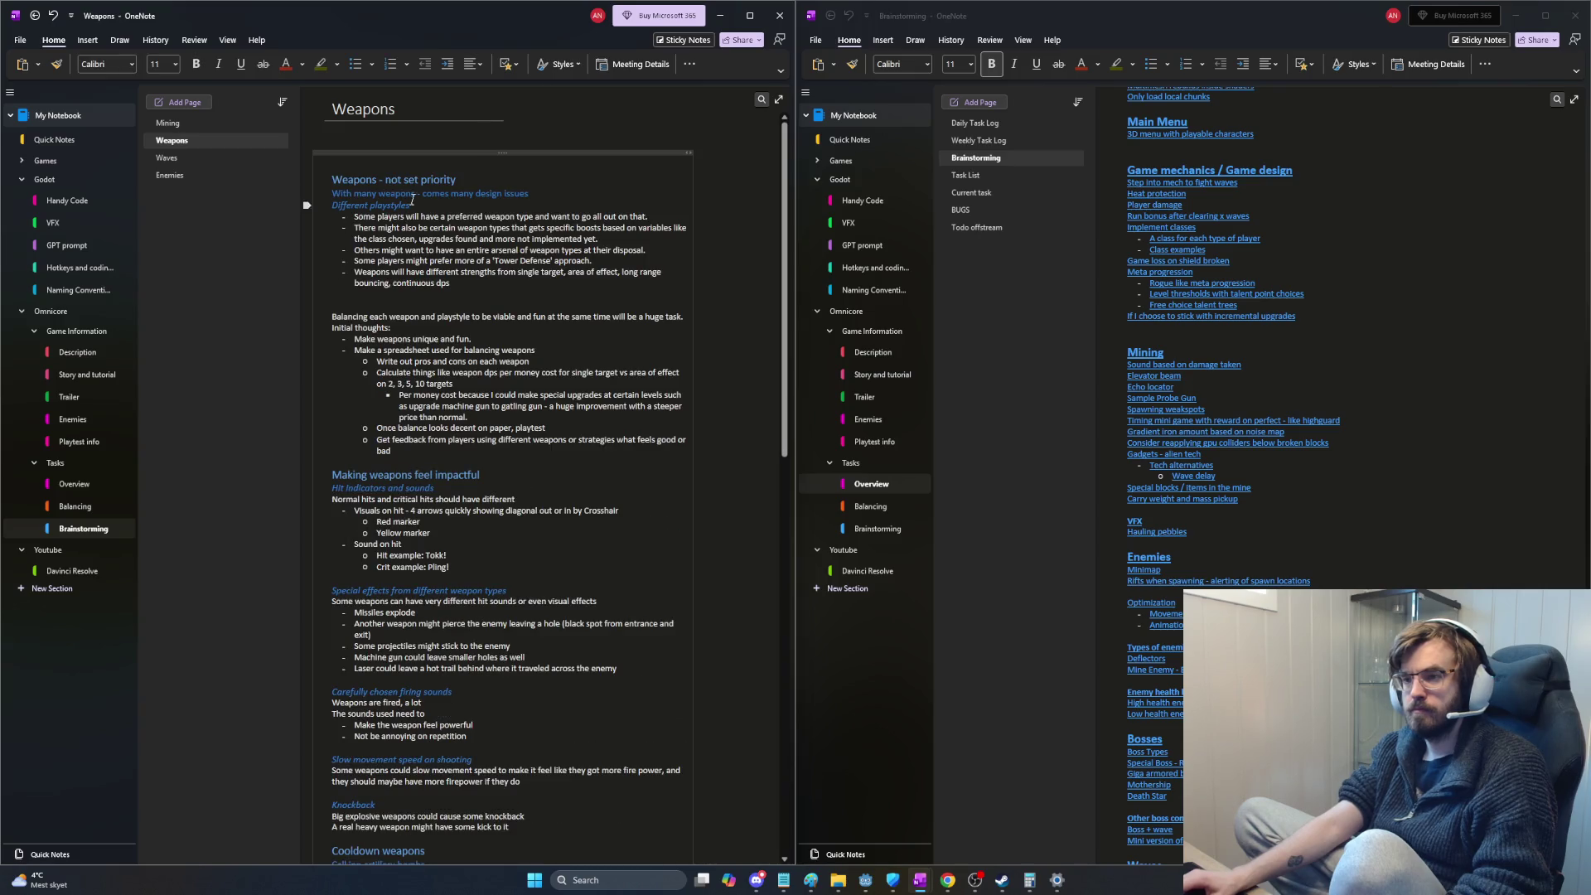
scroll(334, 179, "down", 1)
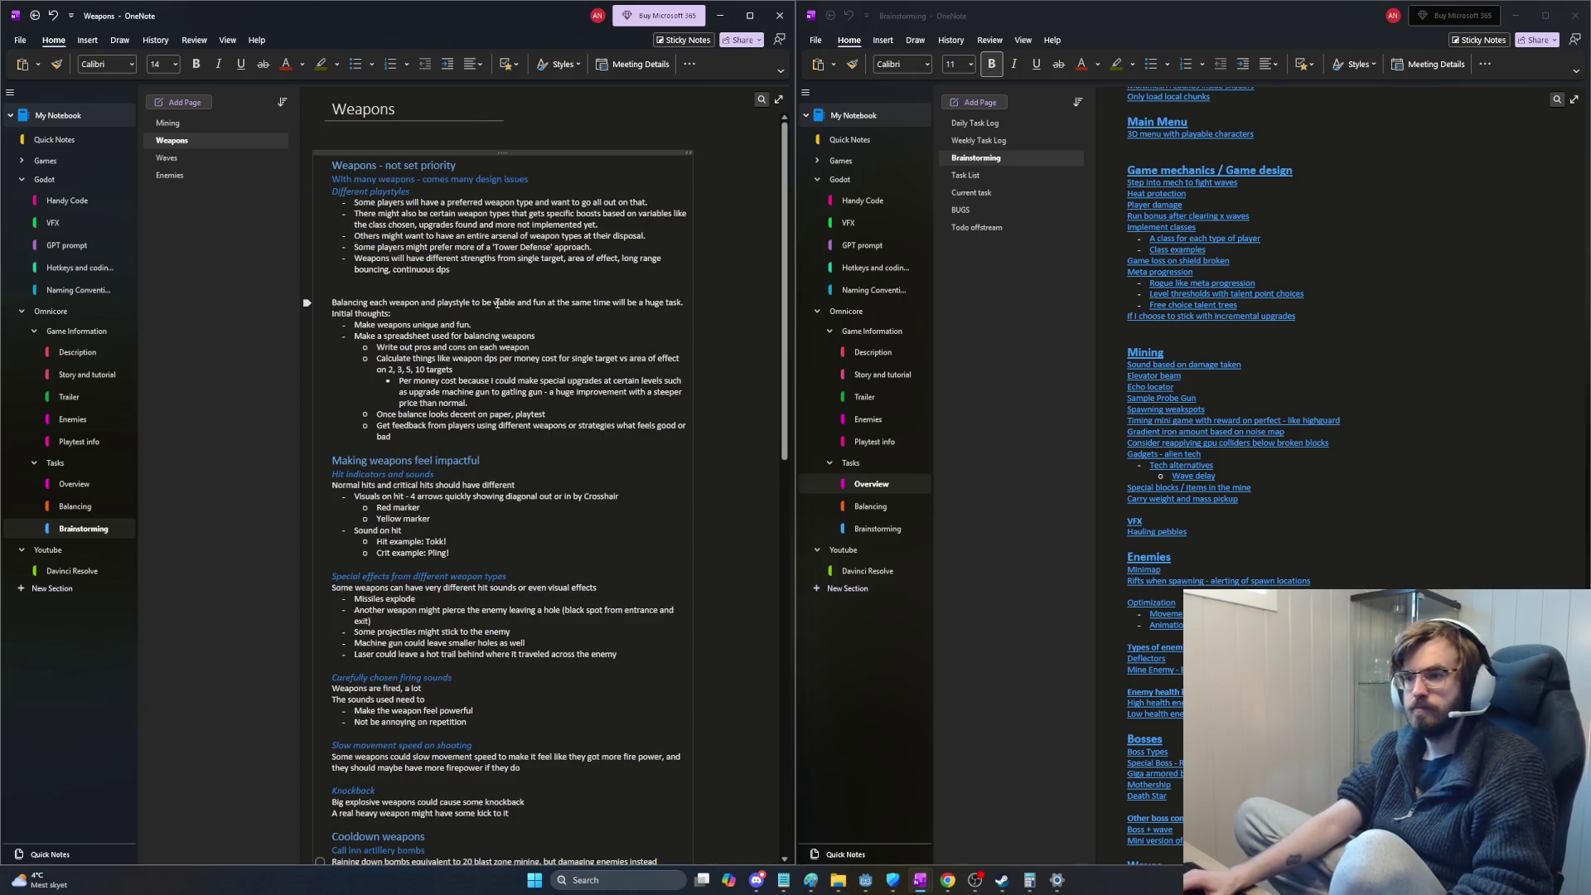
scroll(501, 307, "down", 2)
scroll(494, 301, "up", 1)
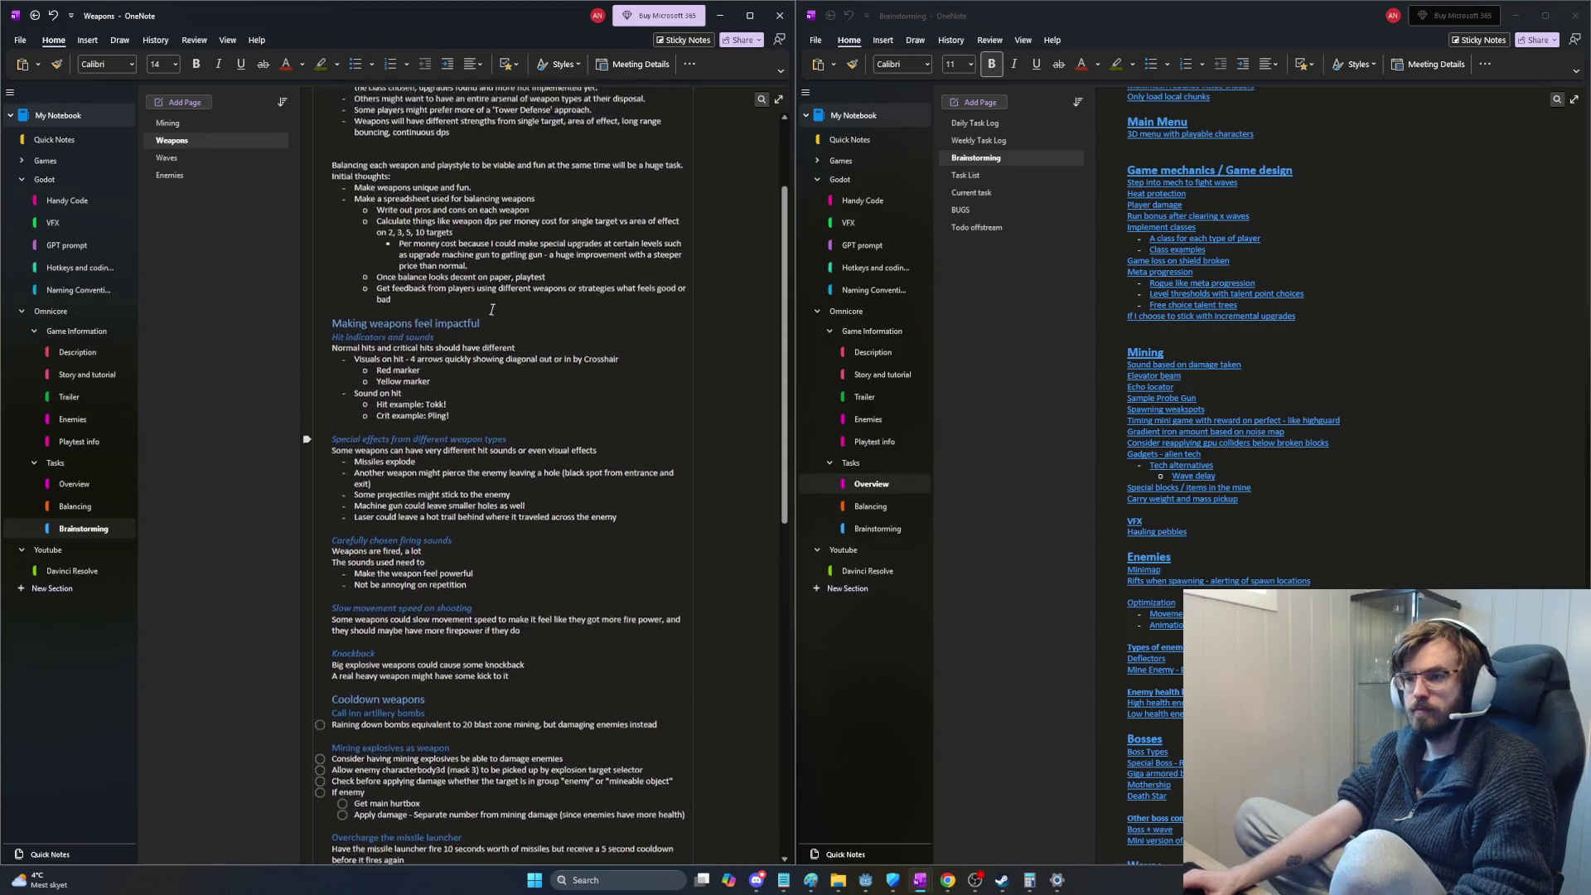
scroll(493, 311, "up", 2)
scroll(492, 311, "down", 5)
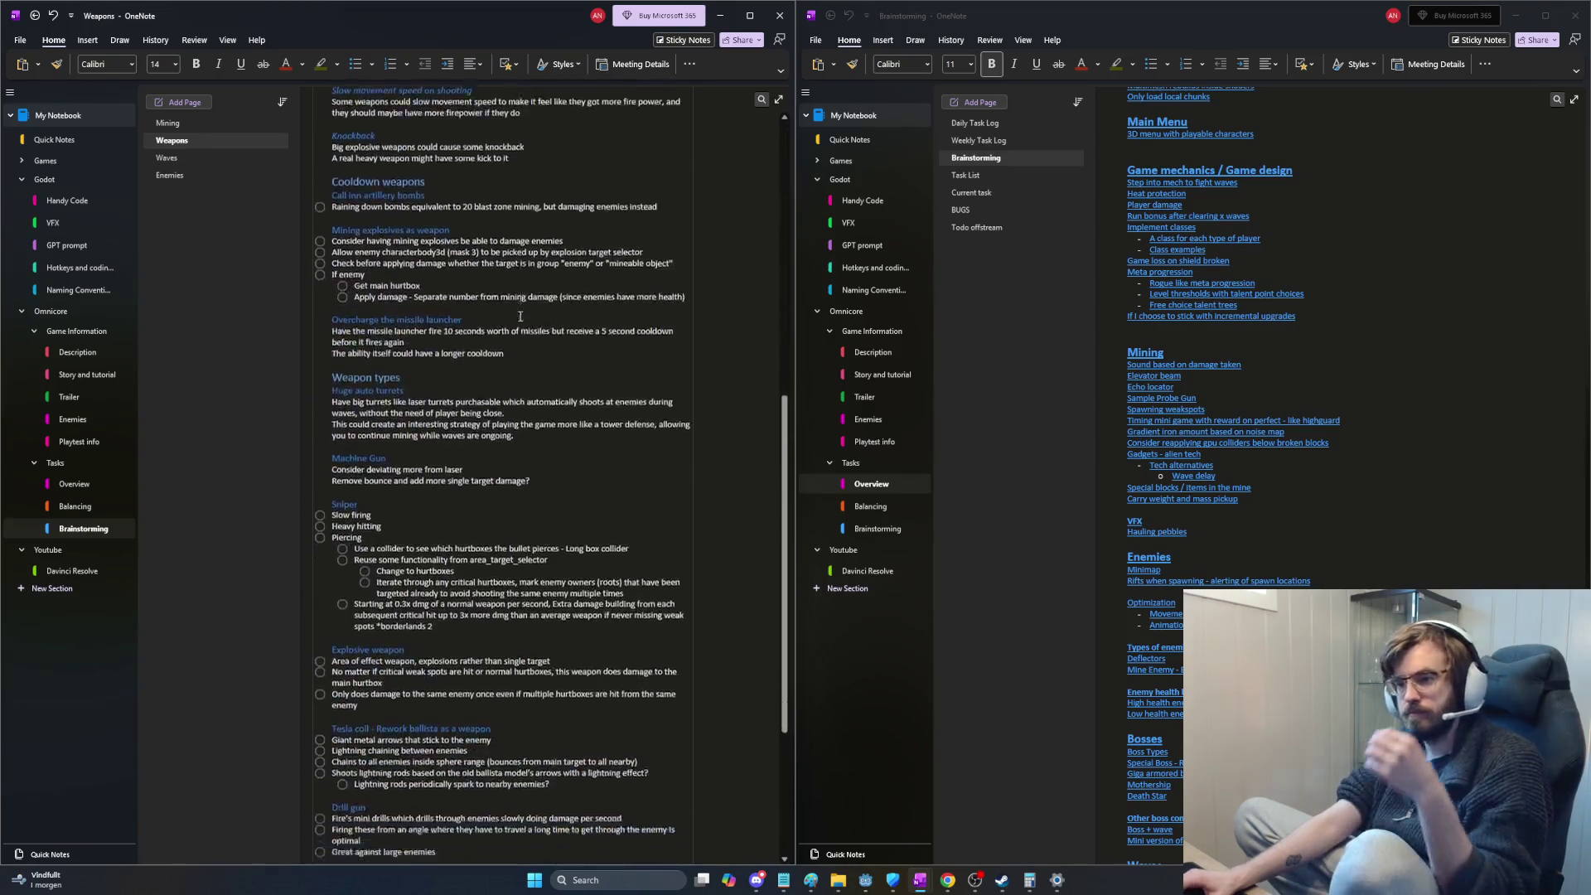
scroll(486, 373, "down", 5)
Step: Clear the To Do tags from the Explosive weapon, Drill gun and Laser weapon note lines
left_click_drag(331, 241, 423, 370)
key("ctrl+1")
key("ctrl+1")
mouse_move(328, 400)
left_mouse_down()
mouse_move(404, 434)
mouse_move(414, 500)
left_mouse_up()
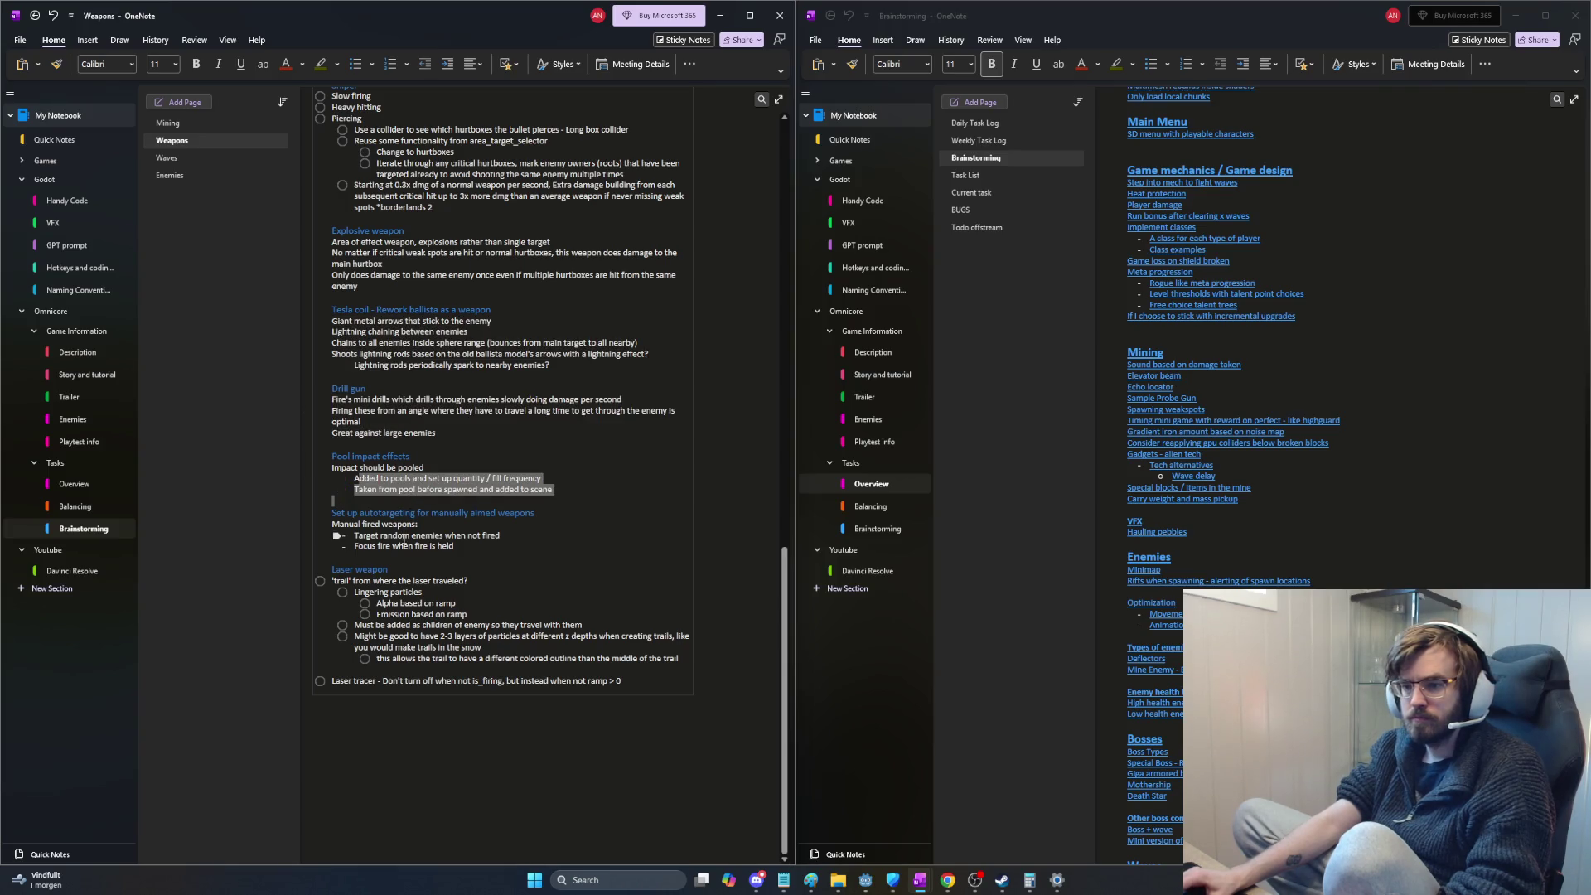
left_click_drag(471, 672, 329, 585)
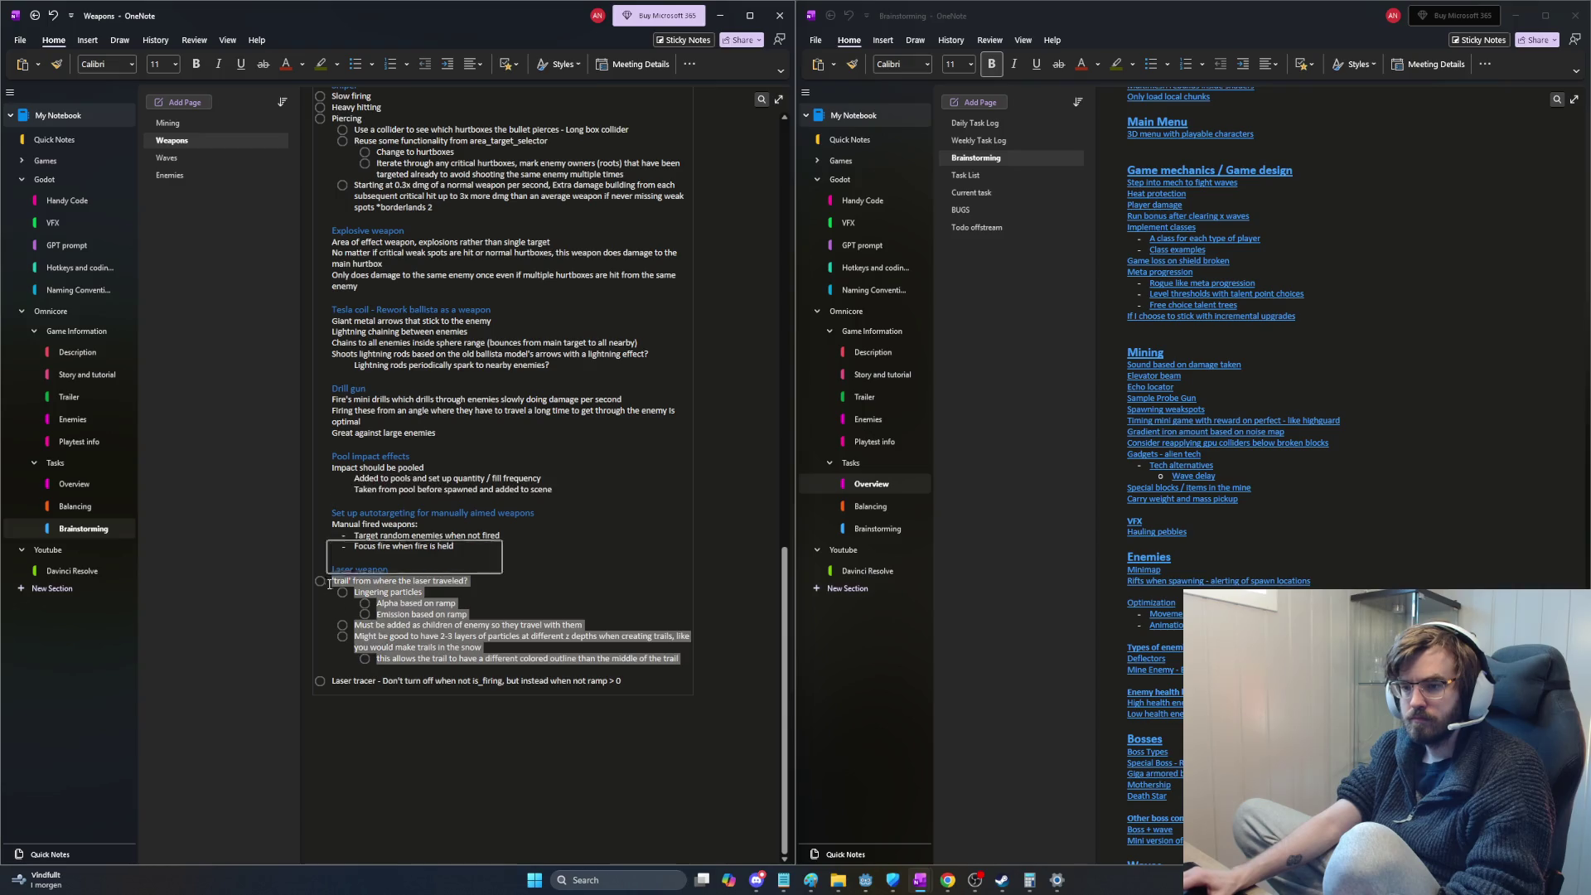
left_click(358, 680)
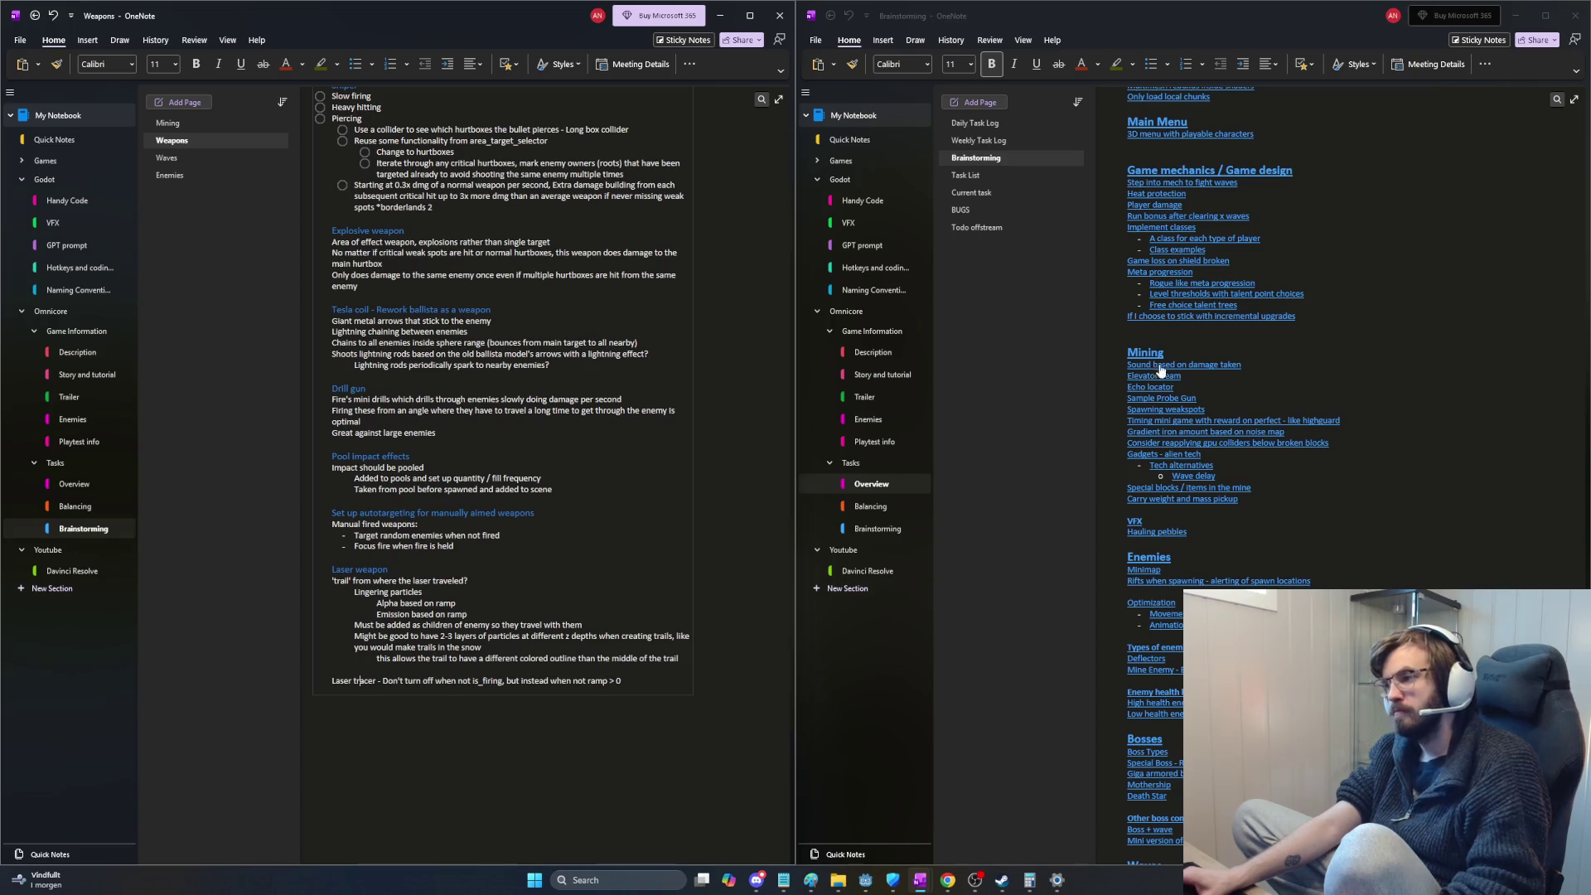
mouse_move(1128, 352)
left_mouse_down()
mouse_move(1254, 509)
mouse_move(1284, 473)
left_mouse_up()
scroll(1254, 508, "down", 3)
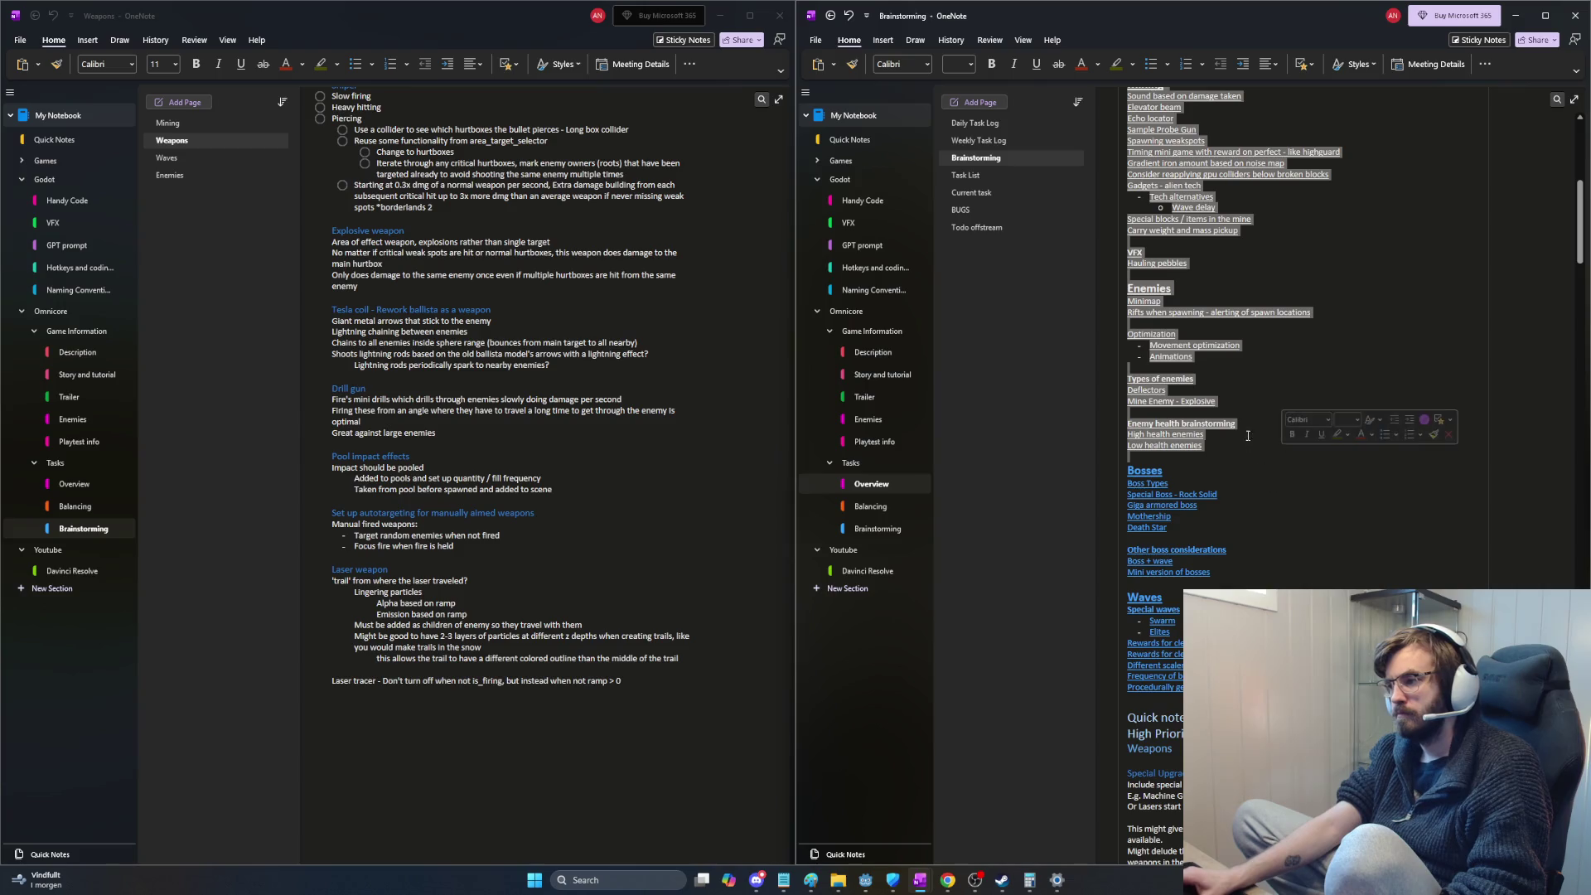
Step: Cut the detailed Mining notes from the old page and switch the right window to the Brainstorming section
left_click(1263, 414)
scroll(1236, 415, "up", 2)
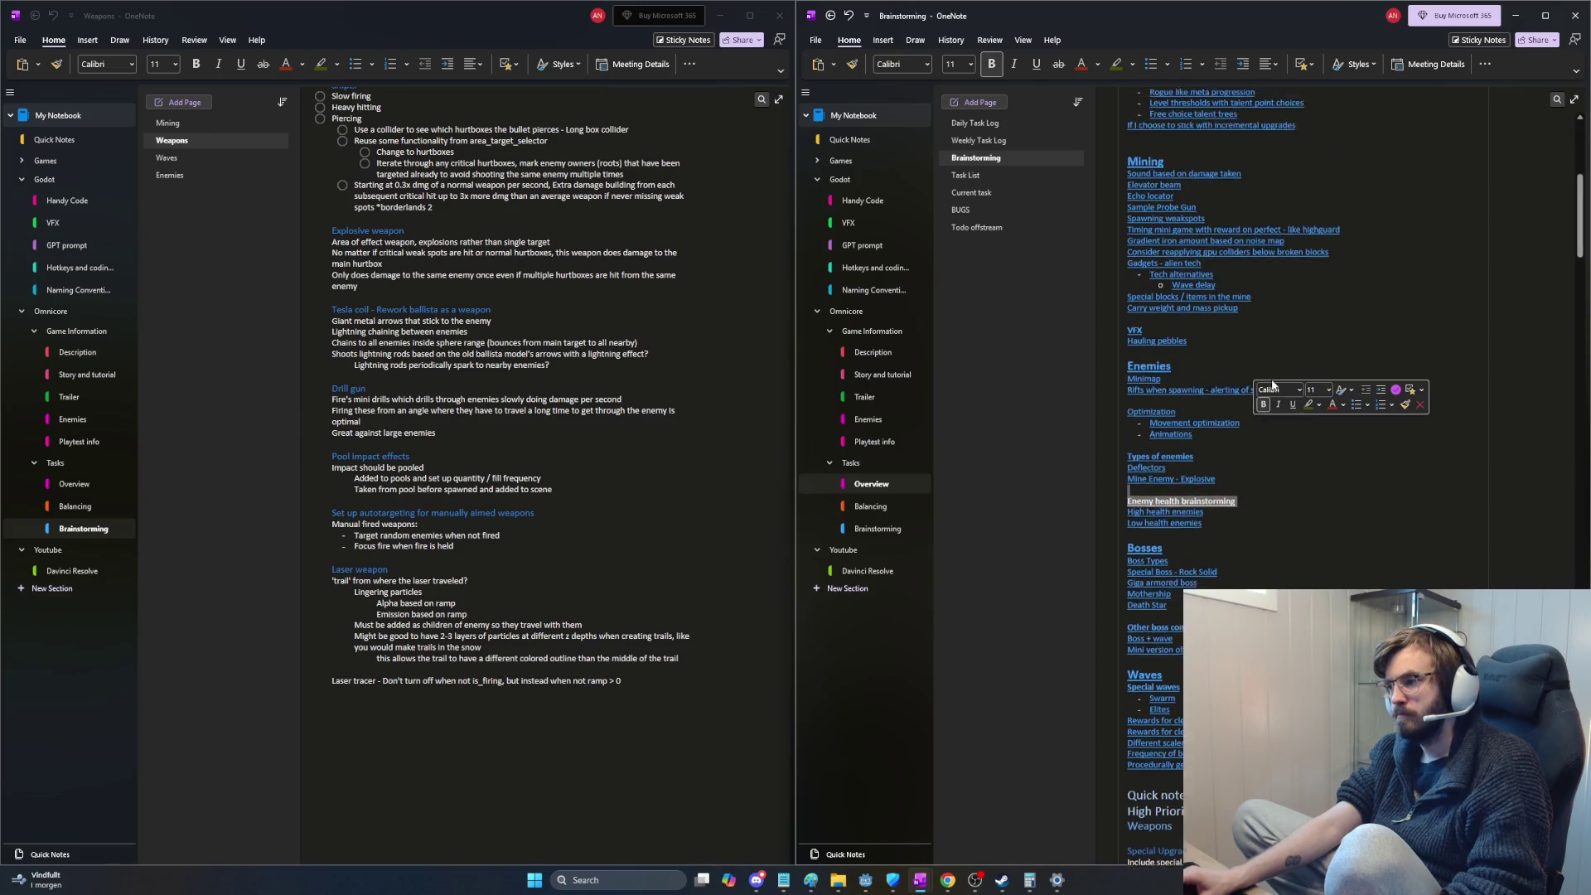
mouse_move(1101, 398)
left_mouse_down()
mouse_move(1102, 229)
mouse_move(1209, 390)
left_mouse_up()
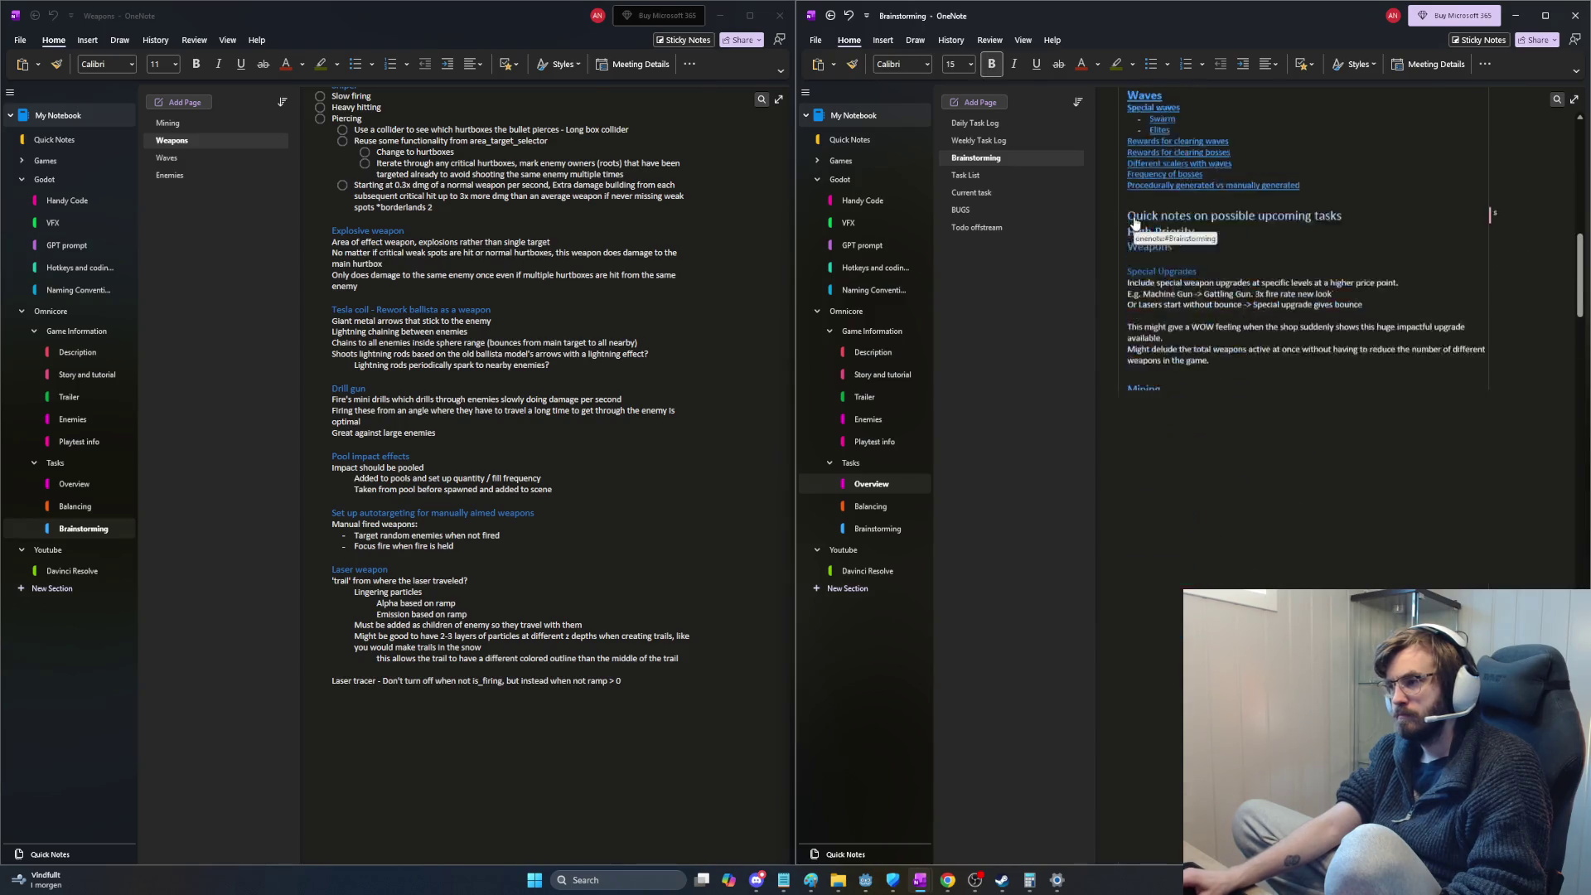
scroll(1233, 529, "down", 5)
scroll(1170, 374, "down", 5)
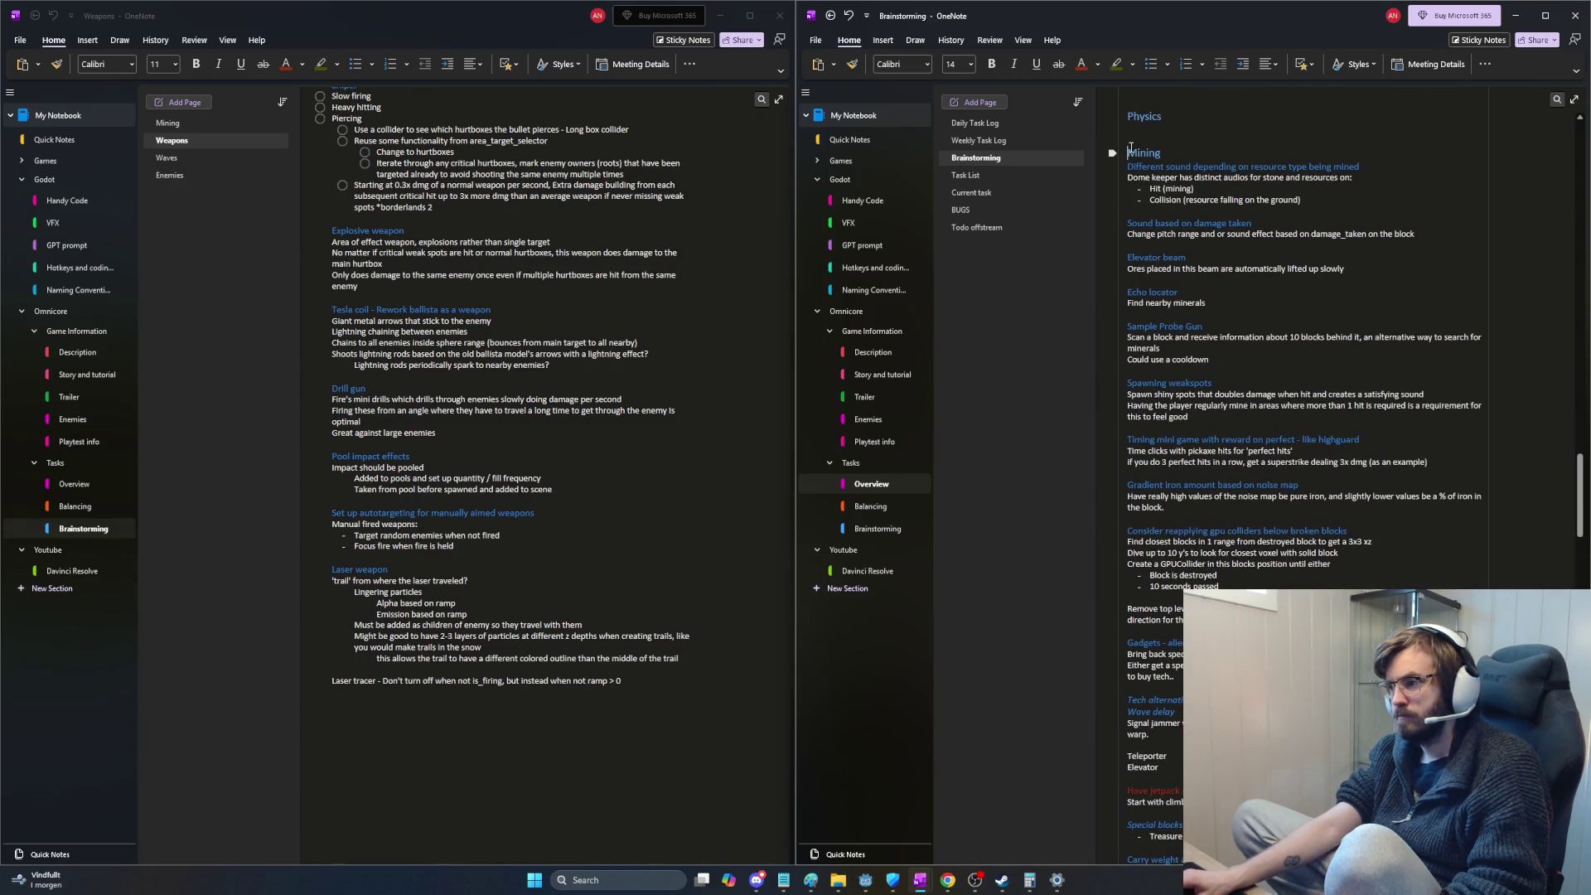
mouse_move(1284, 223)
left_mouse_down()
mouse_move(1294, 563)
mouse_move(1245, 602)
left_mouse_up()
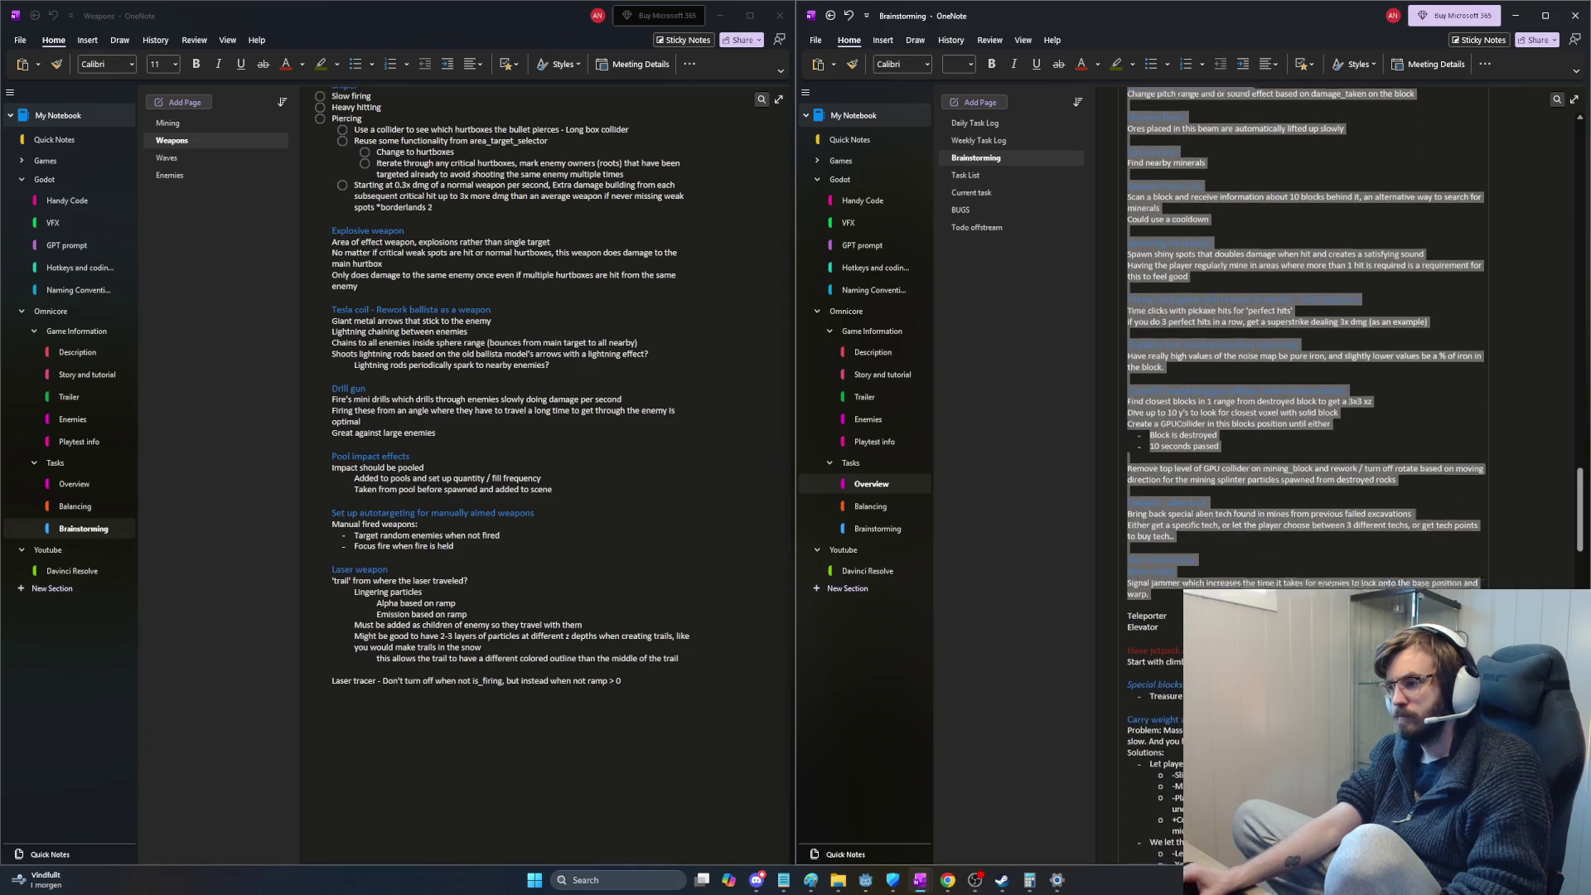
mouse_move(1244, 602)
left_mouse_down()
mouse_move(1332, 531)
mouse_move(1424, 539)
left_mouse_up()
key("ctrl+x")
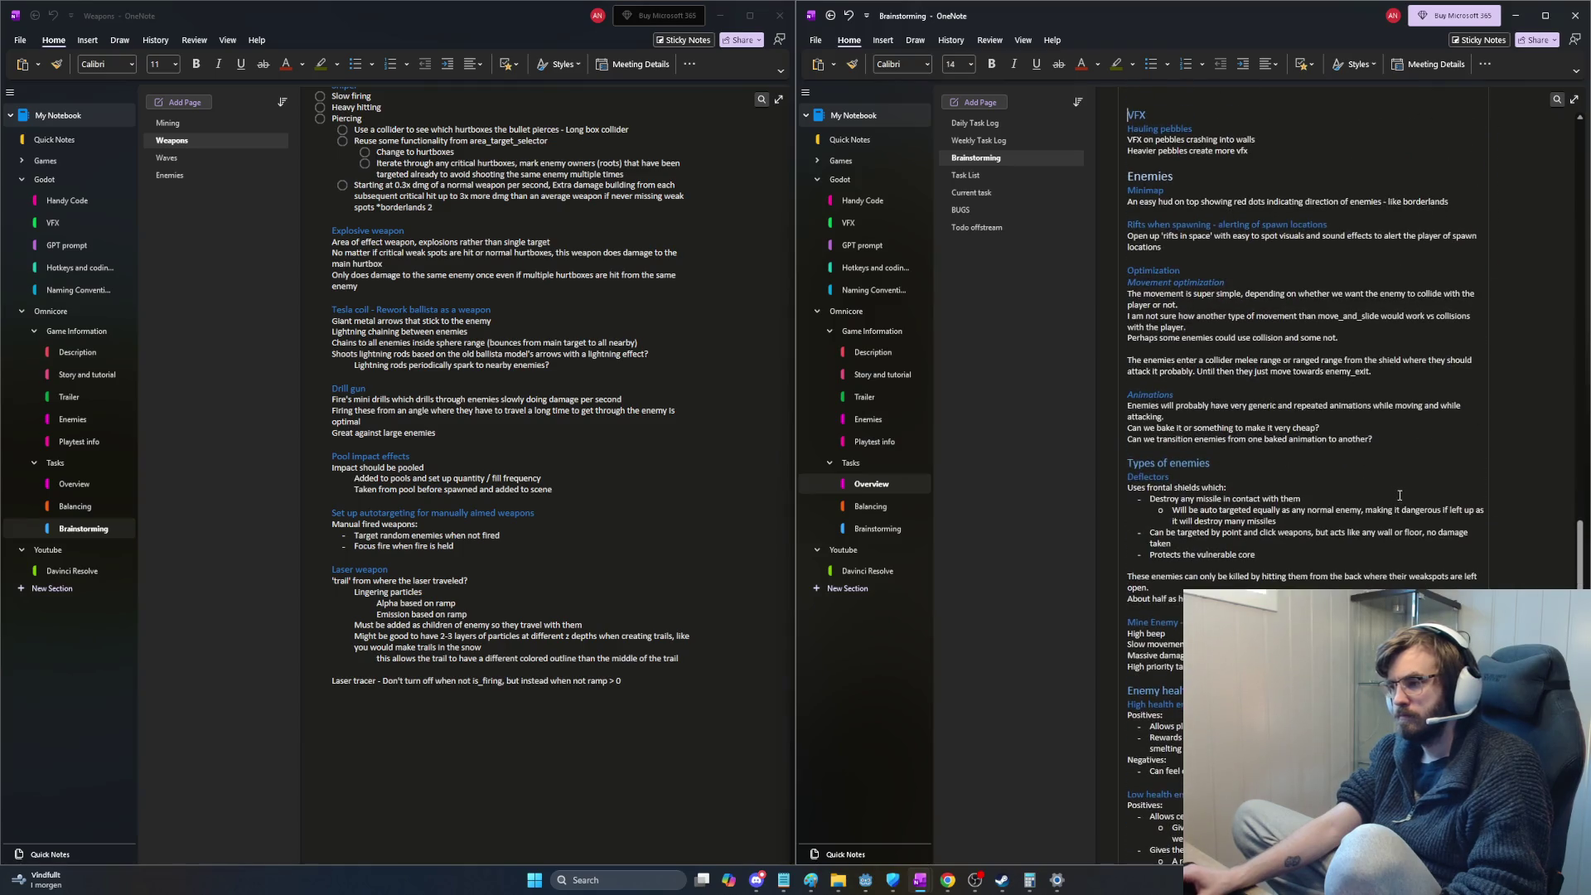
left_click(876, 509)
left_click(879, 528)
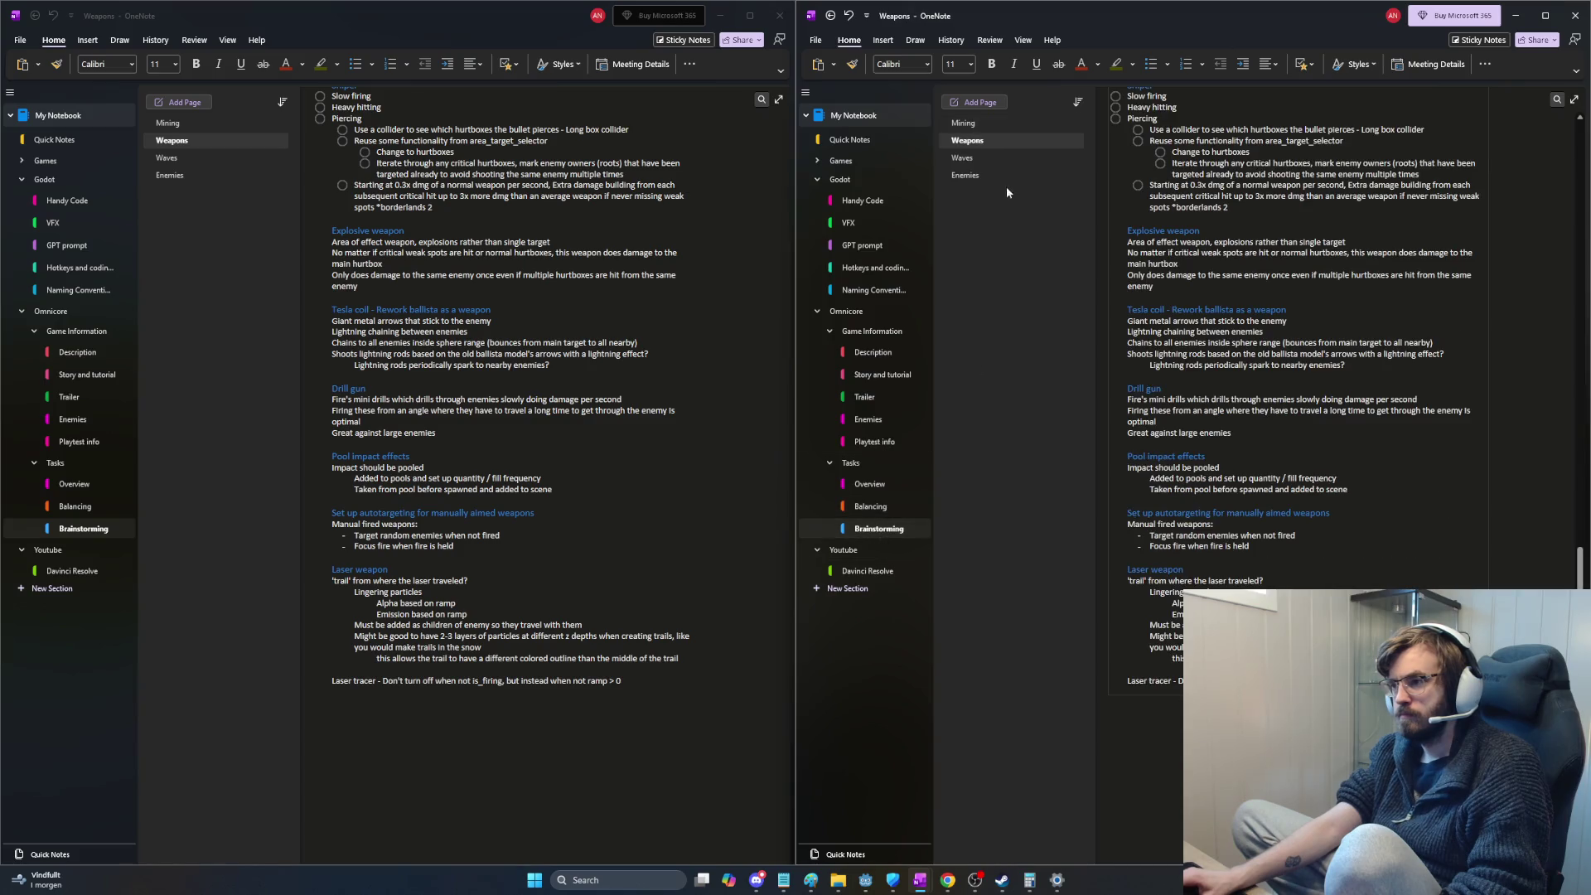
Step: Return the right window to the Overview section's old Brainstorming page
left_click(965, 123)
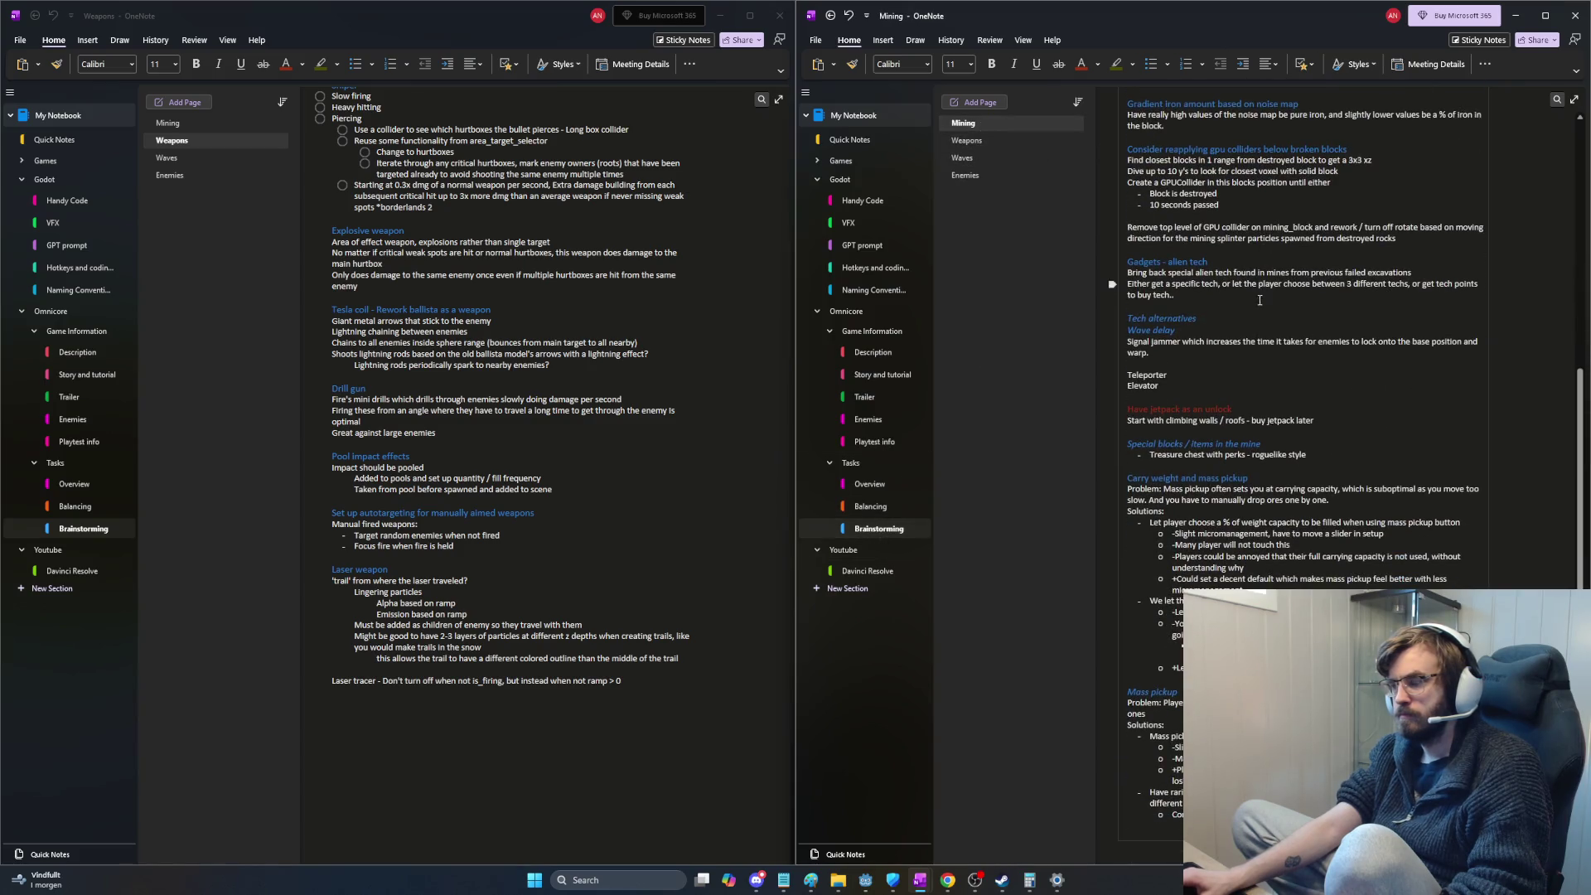
scroll(1268, 438, "up", 5)
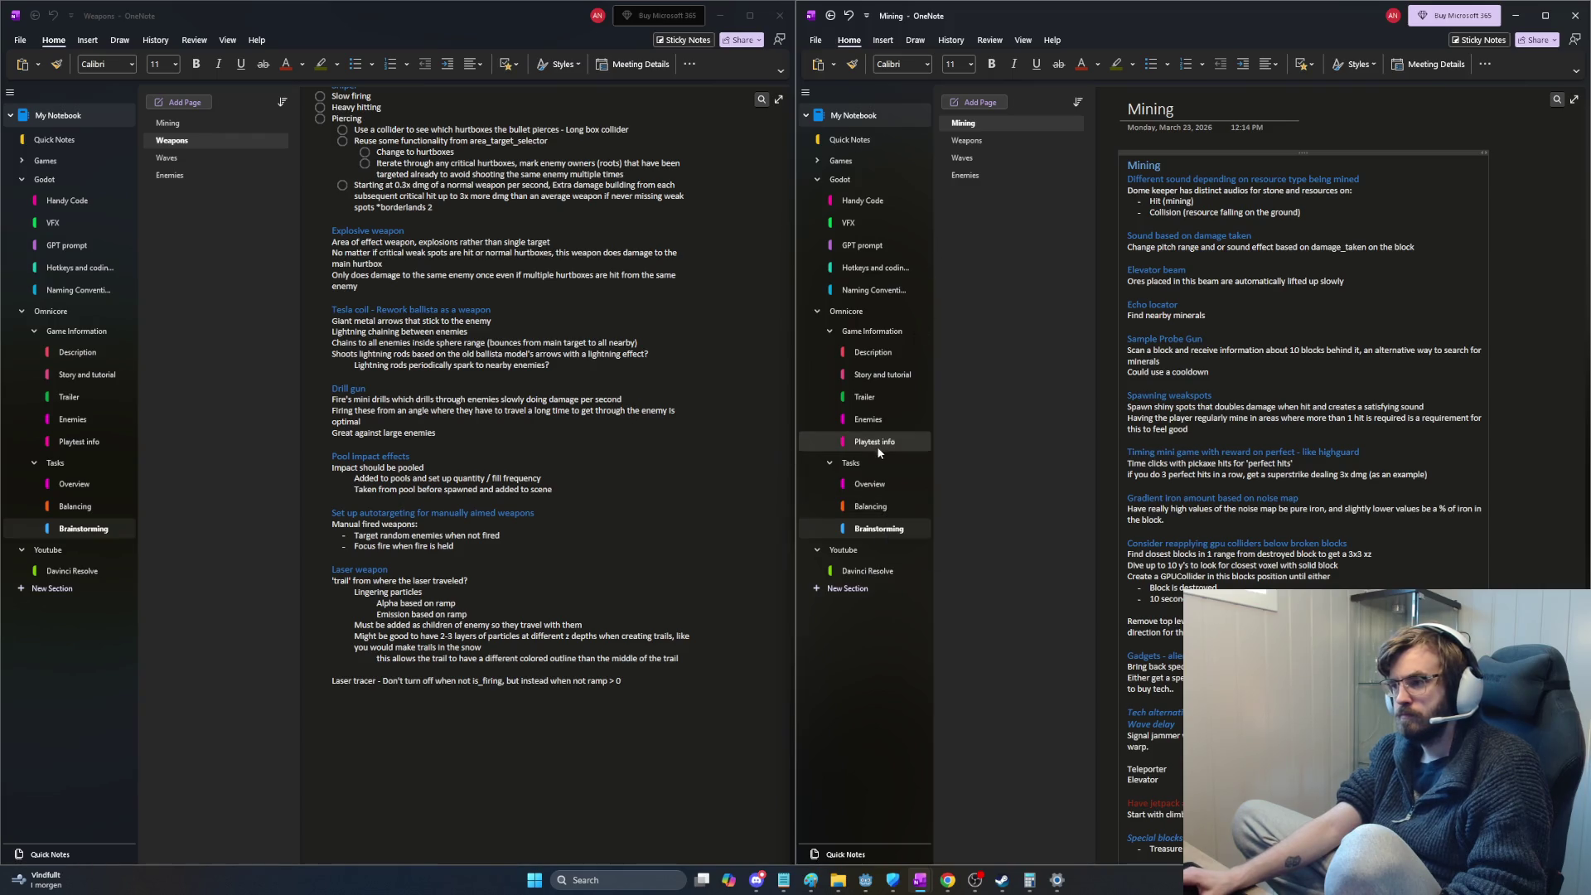
left_click(870, 483)
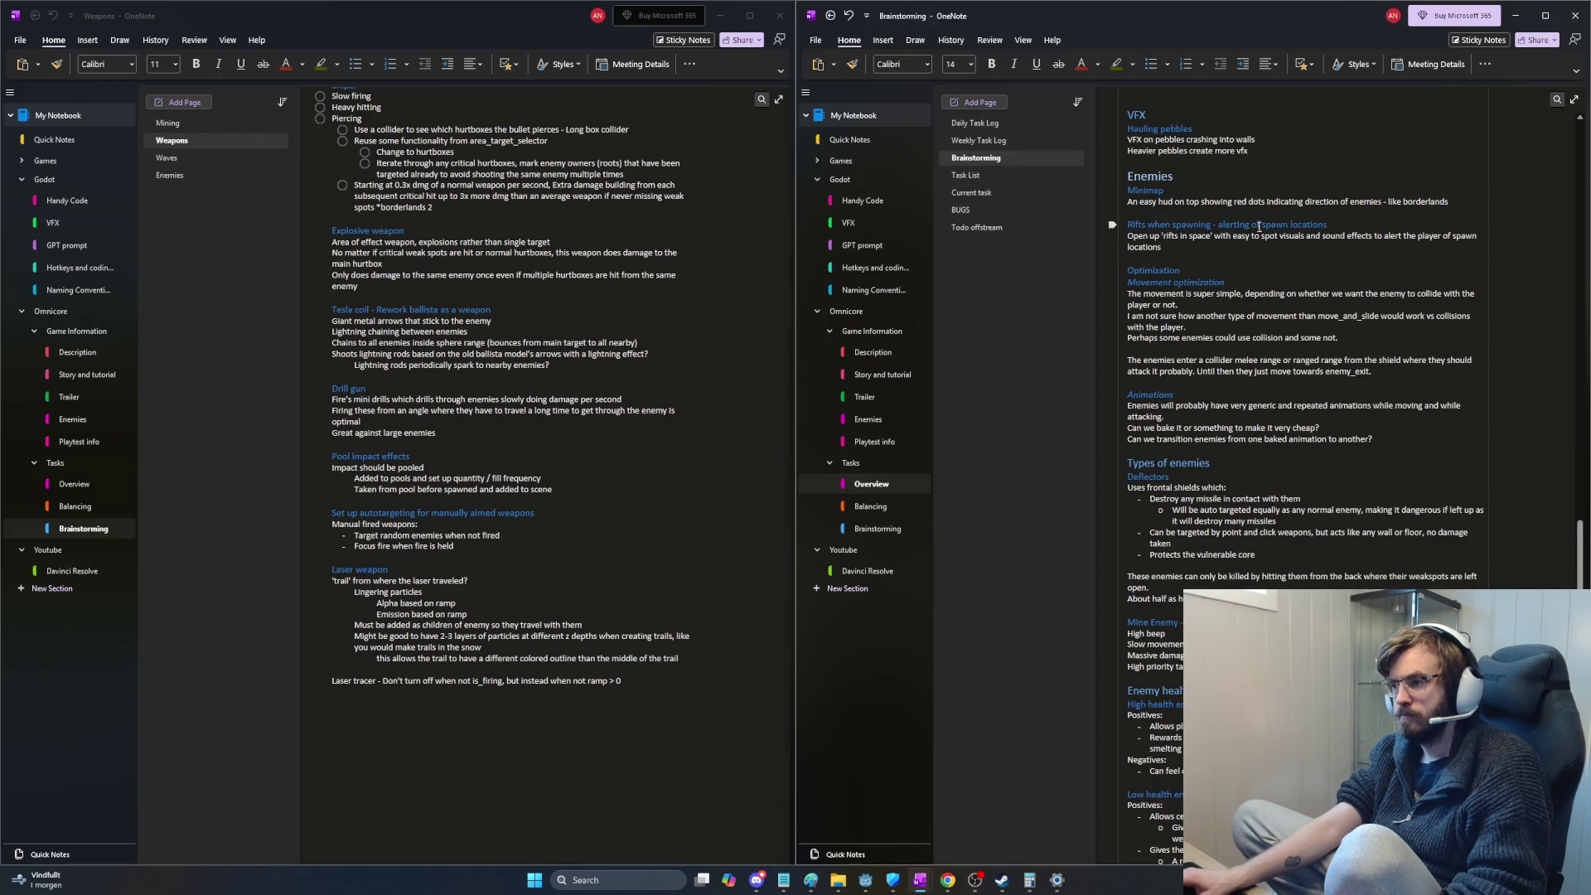
scroll(1221, 261, "up", 3)
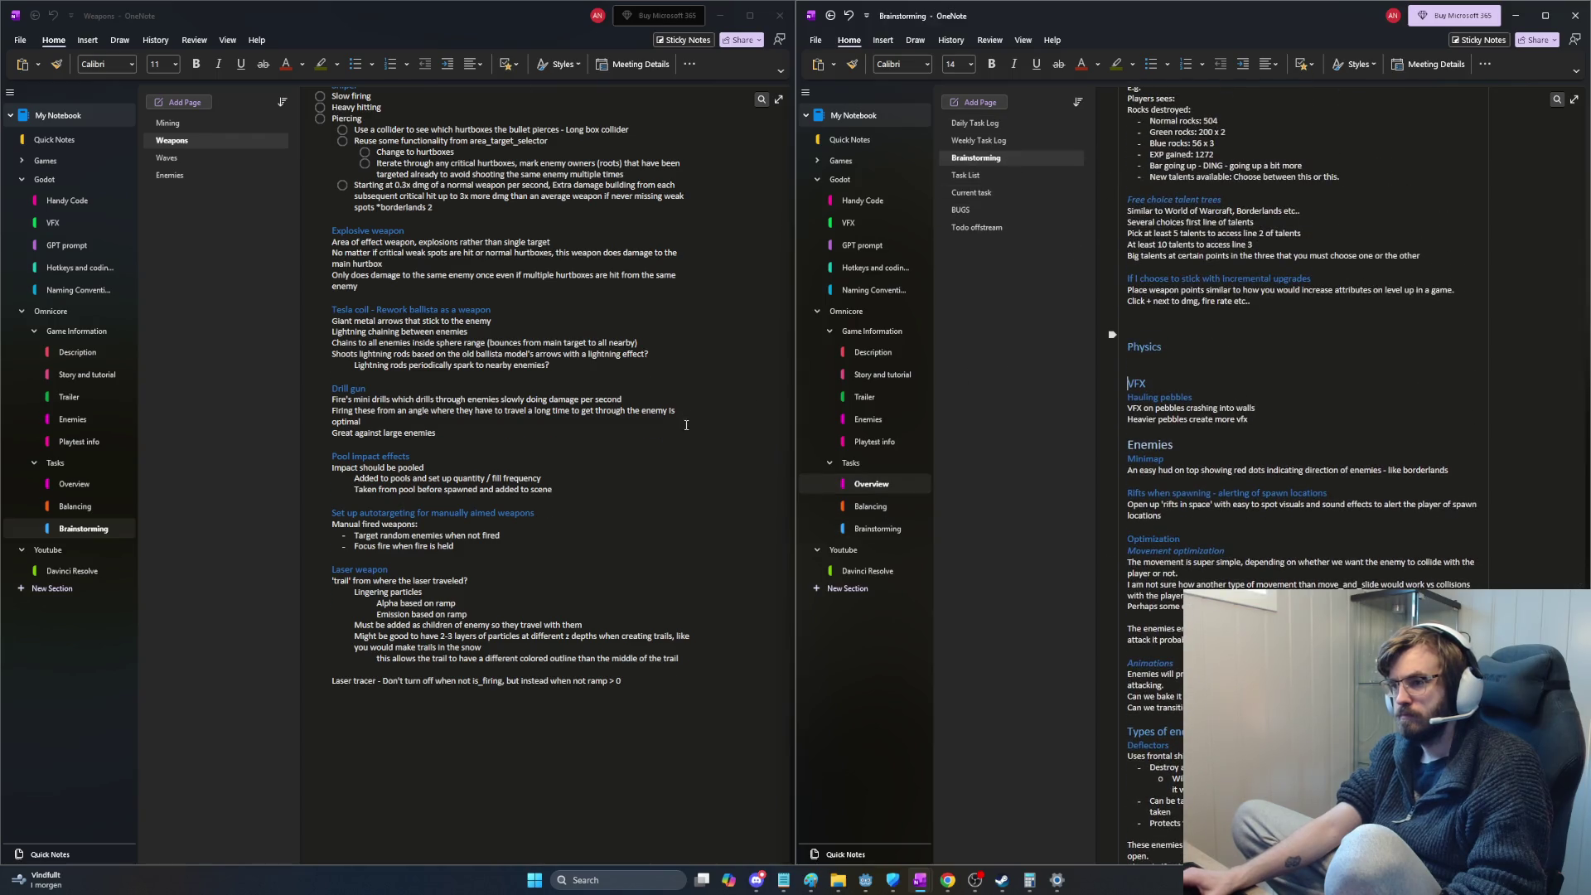
scroll(684, 429, "up", 3)
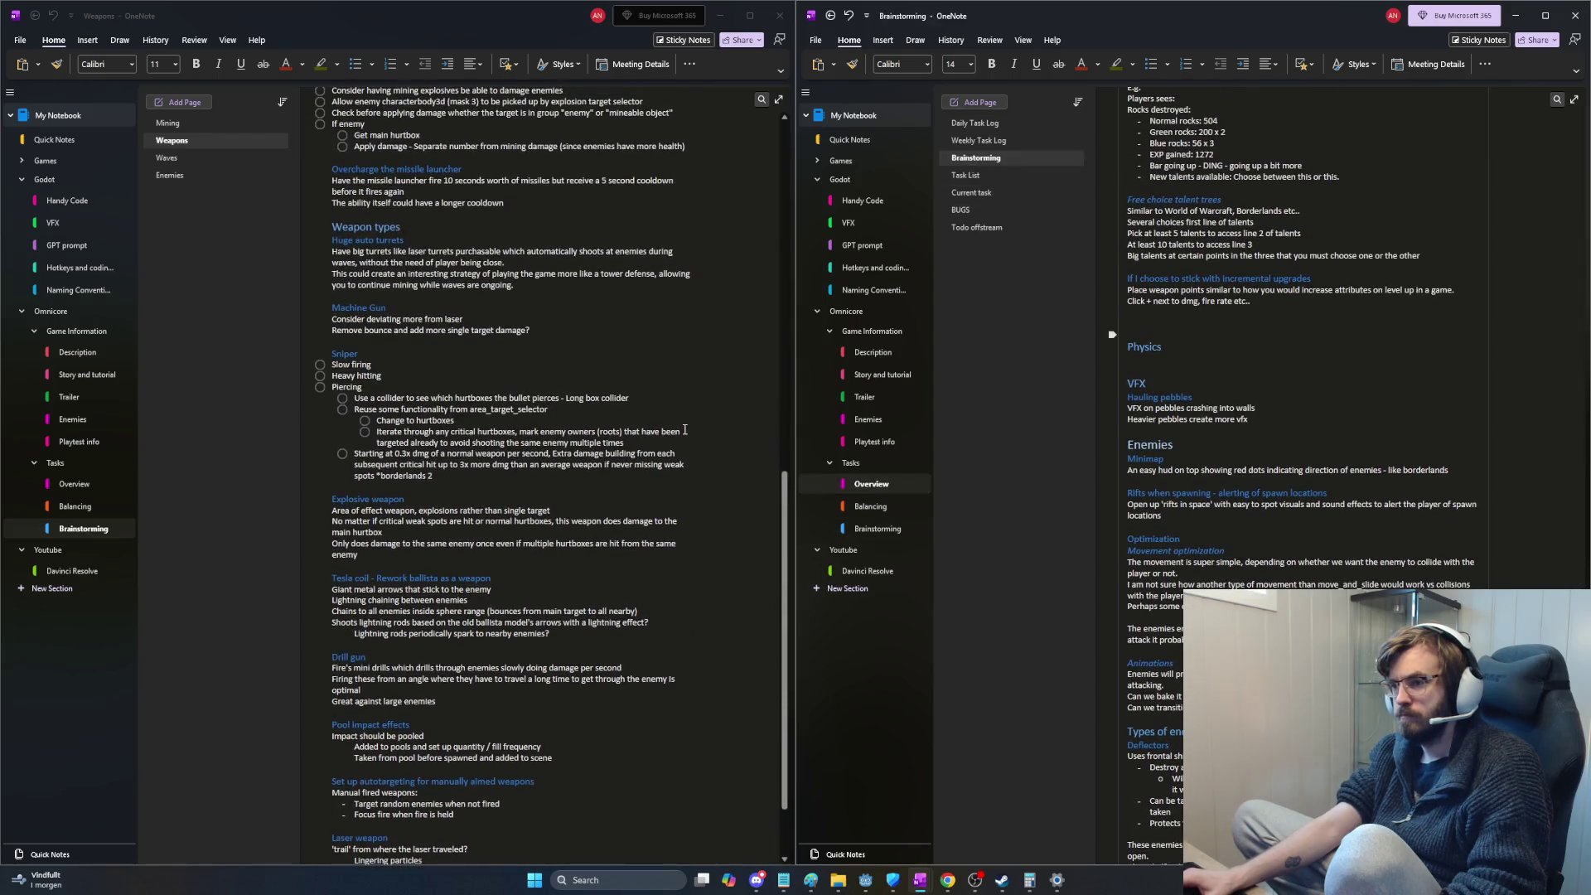
Step: Show the empty Waves page and remove the Mining links from the old page's list
left_click(187, 166)
left_click_drag(1576, 410, 1573, 183)
scroll(1566, 200, "down", 2)
scroll(1554, 218, "down", 2)
scroll(1541, 236, "down", 2)
scroll(1525, 253, "down", 2)
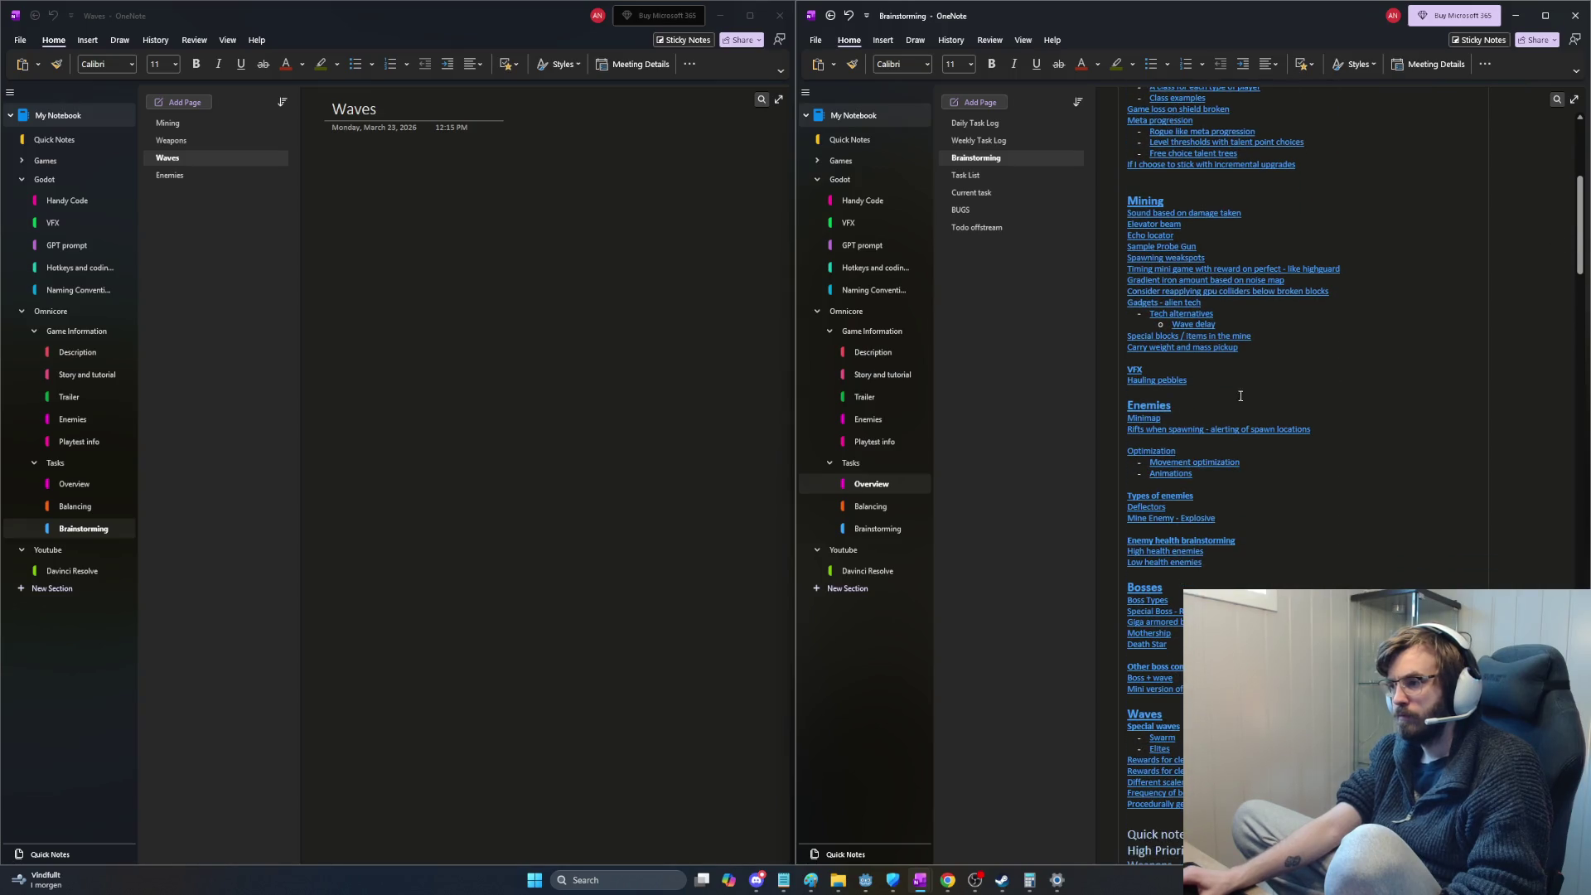
left_click_drag(1220, 391, 1116, 195)
key("ctrl+x")
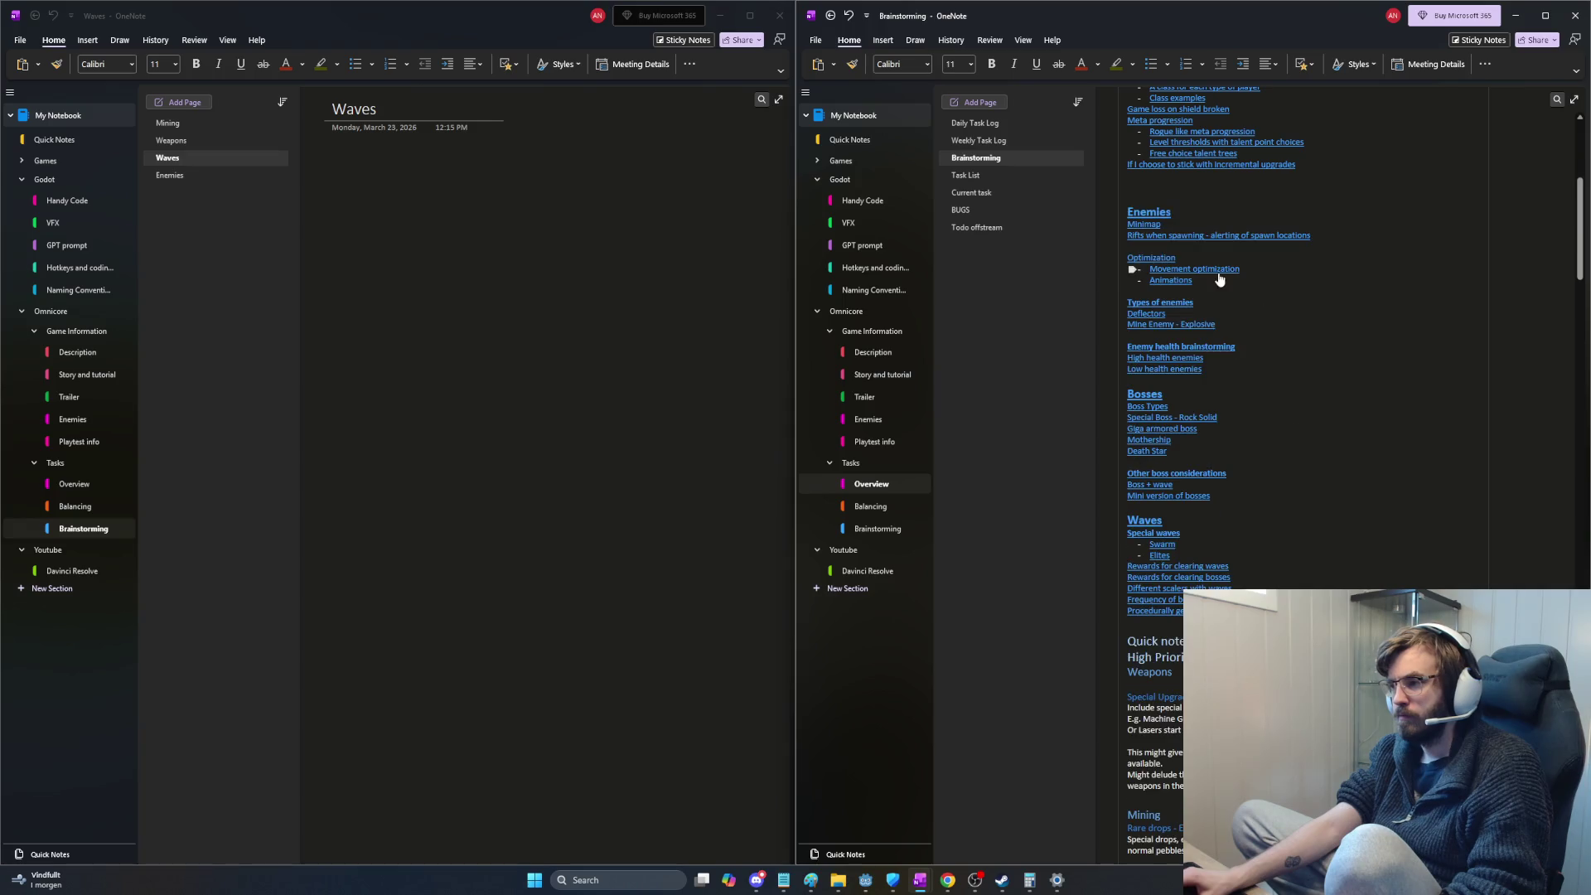
Step: Cut the Enemies-through-Waves notes, down to procedural generation, from the old page
left_click(1156, 214)
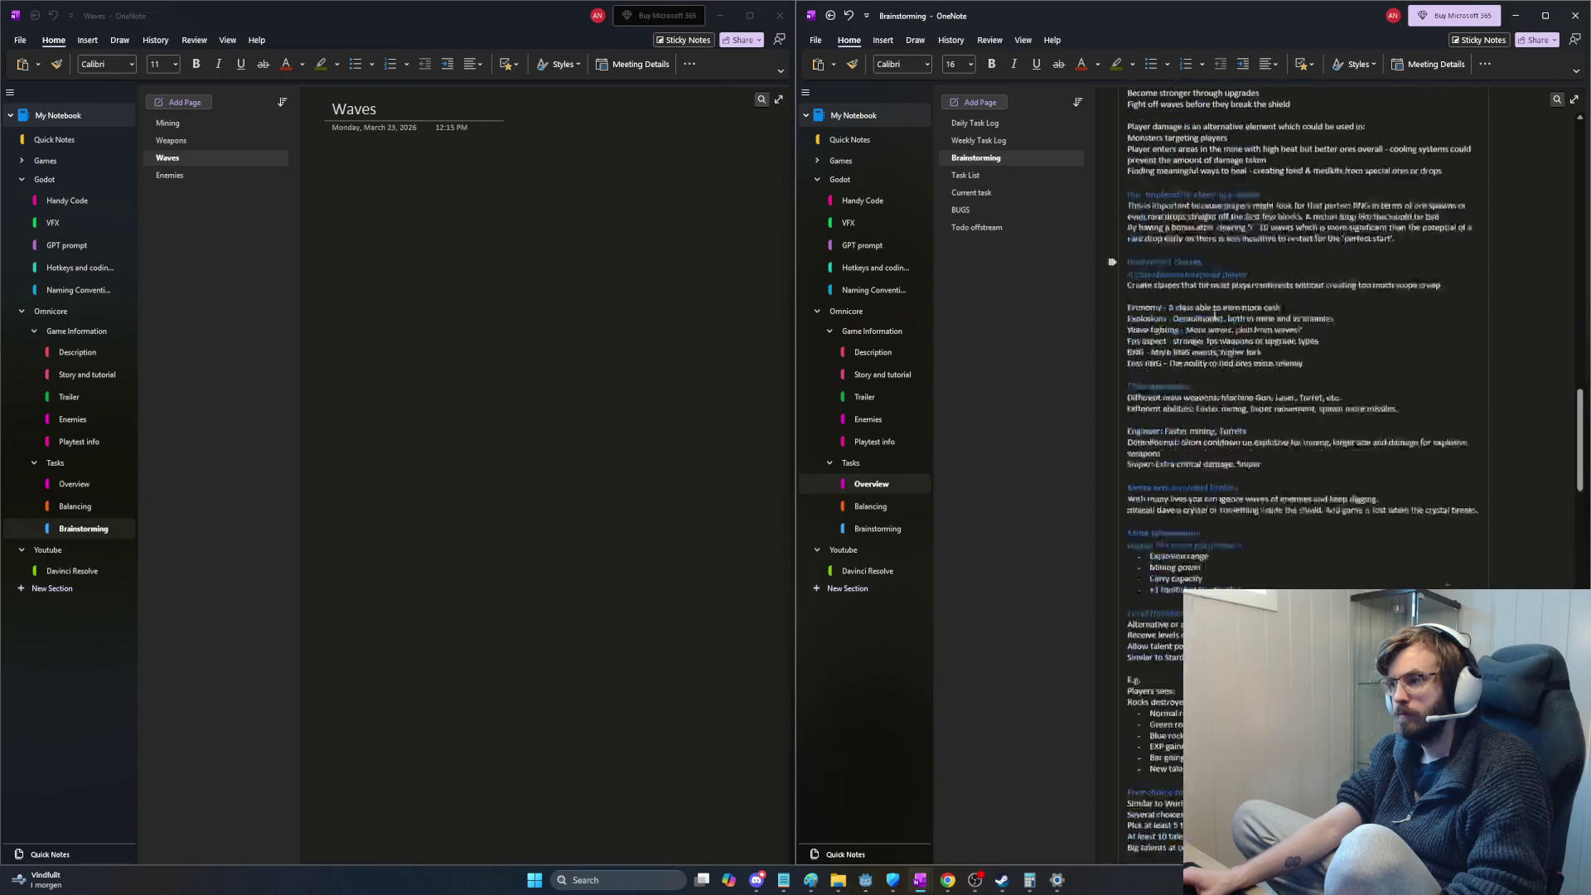
left_click(1132, 148)
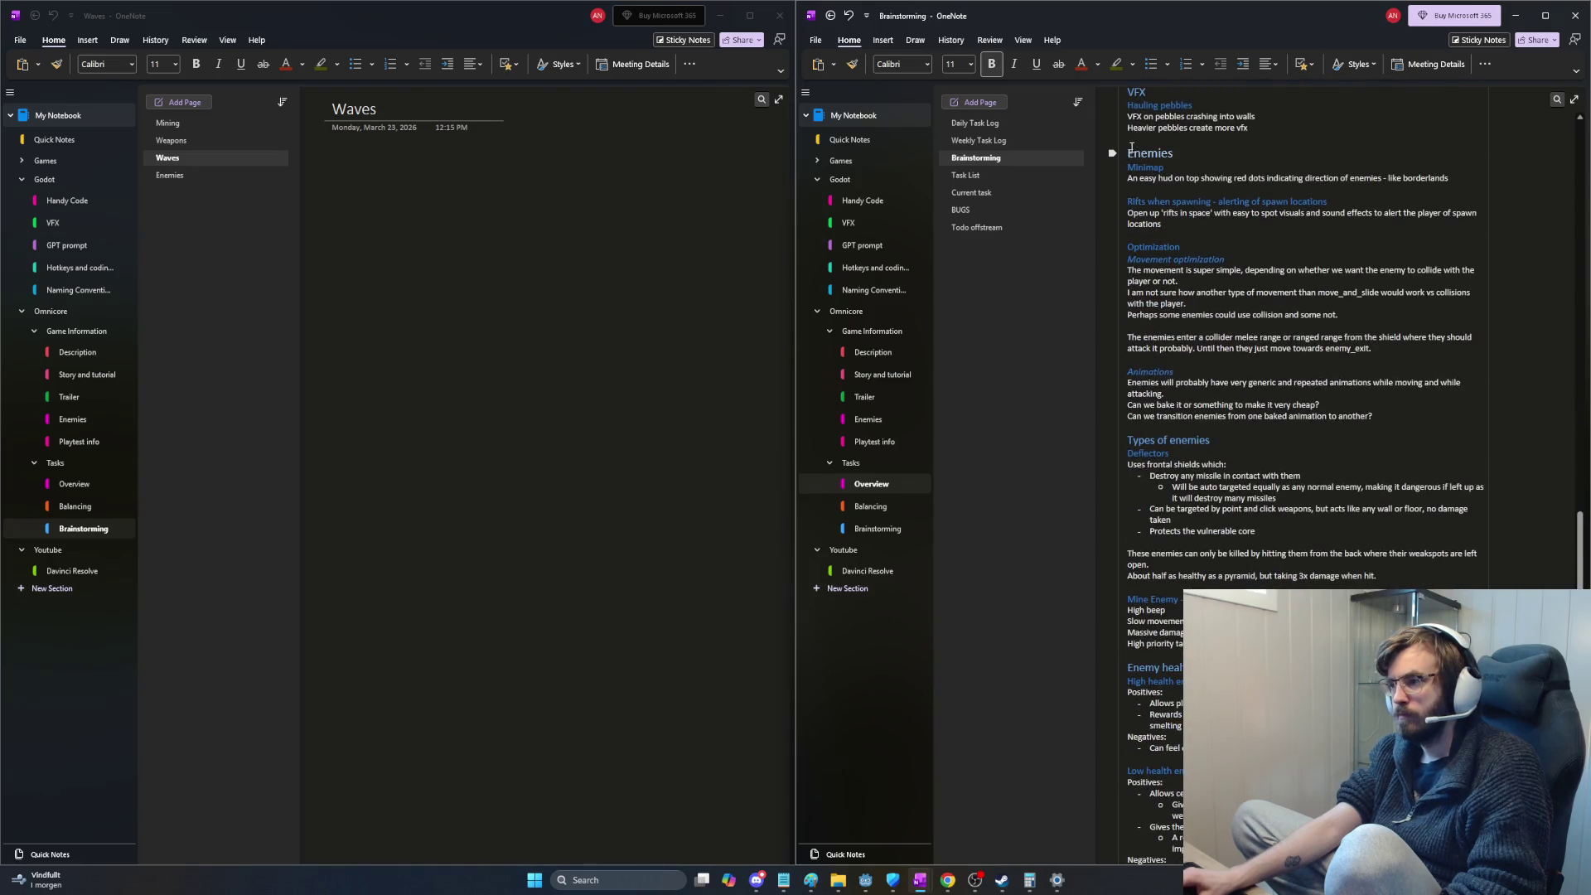
scroll(1252, 295, "down", 3)
scroll(1268, 291, "down", 3)
scroll(1294, 286, "down", 3)
scroll(1320, 282, "down", 3)
scroll(1320, 283, "down", 5)
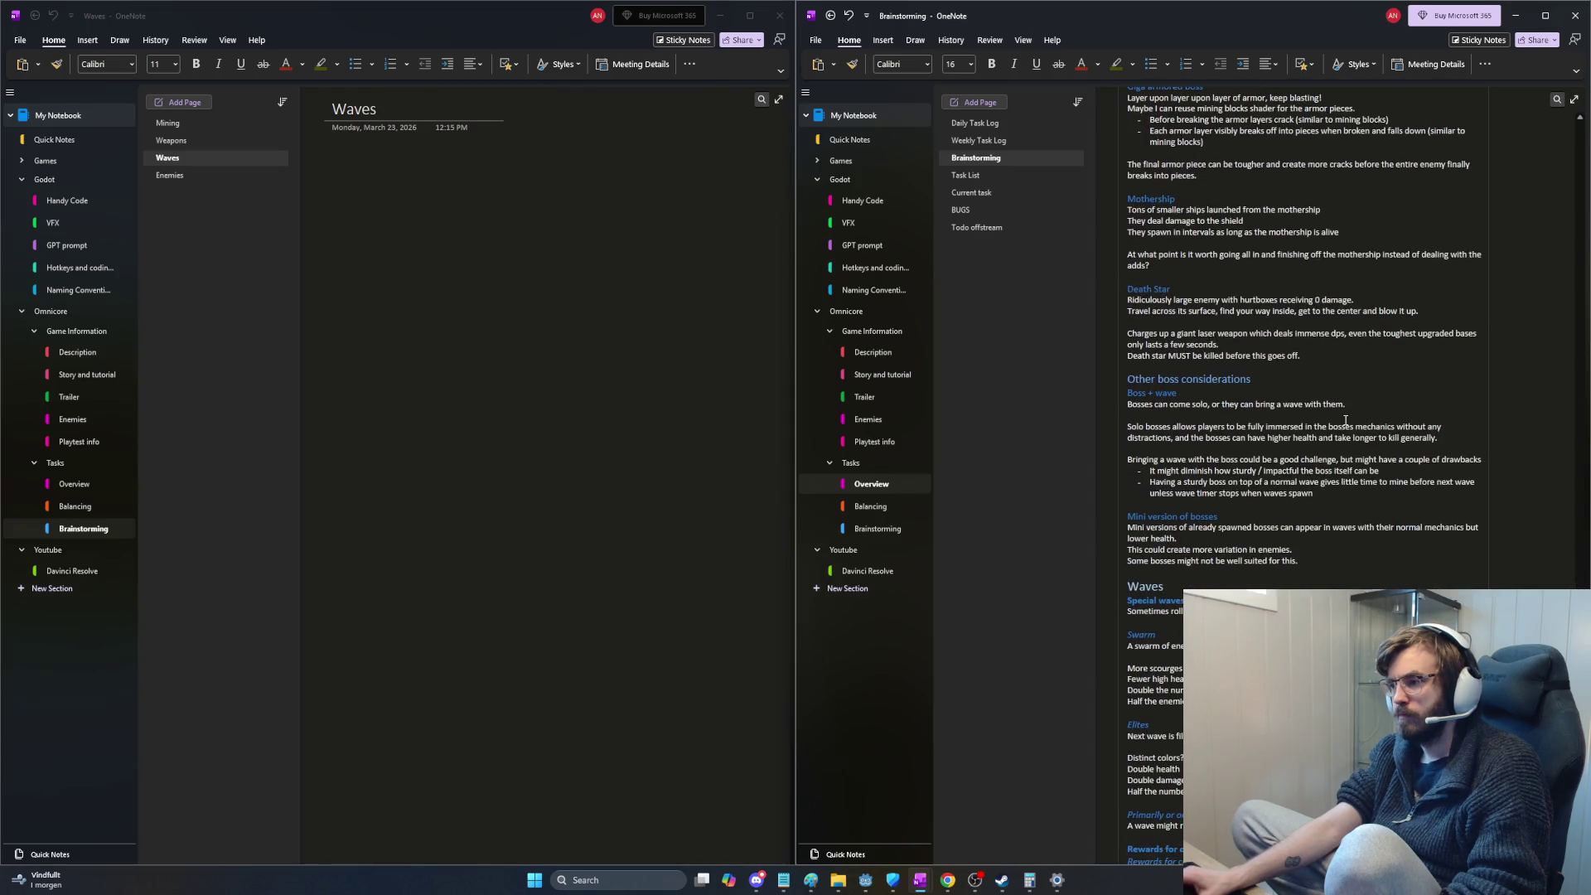
scroll(1345, 417, "down", 5)
scroll(1346, 423, "down", 5)
scroll(1344, 419, "down", 3)
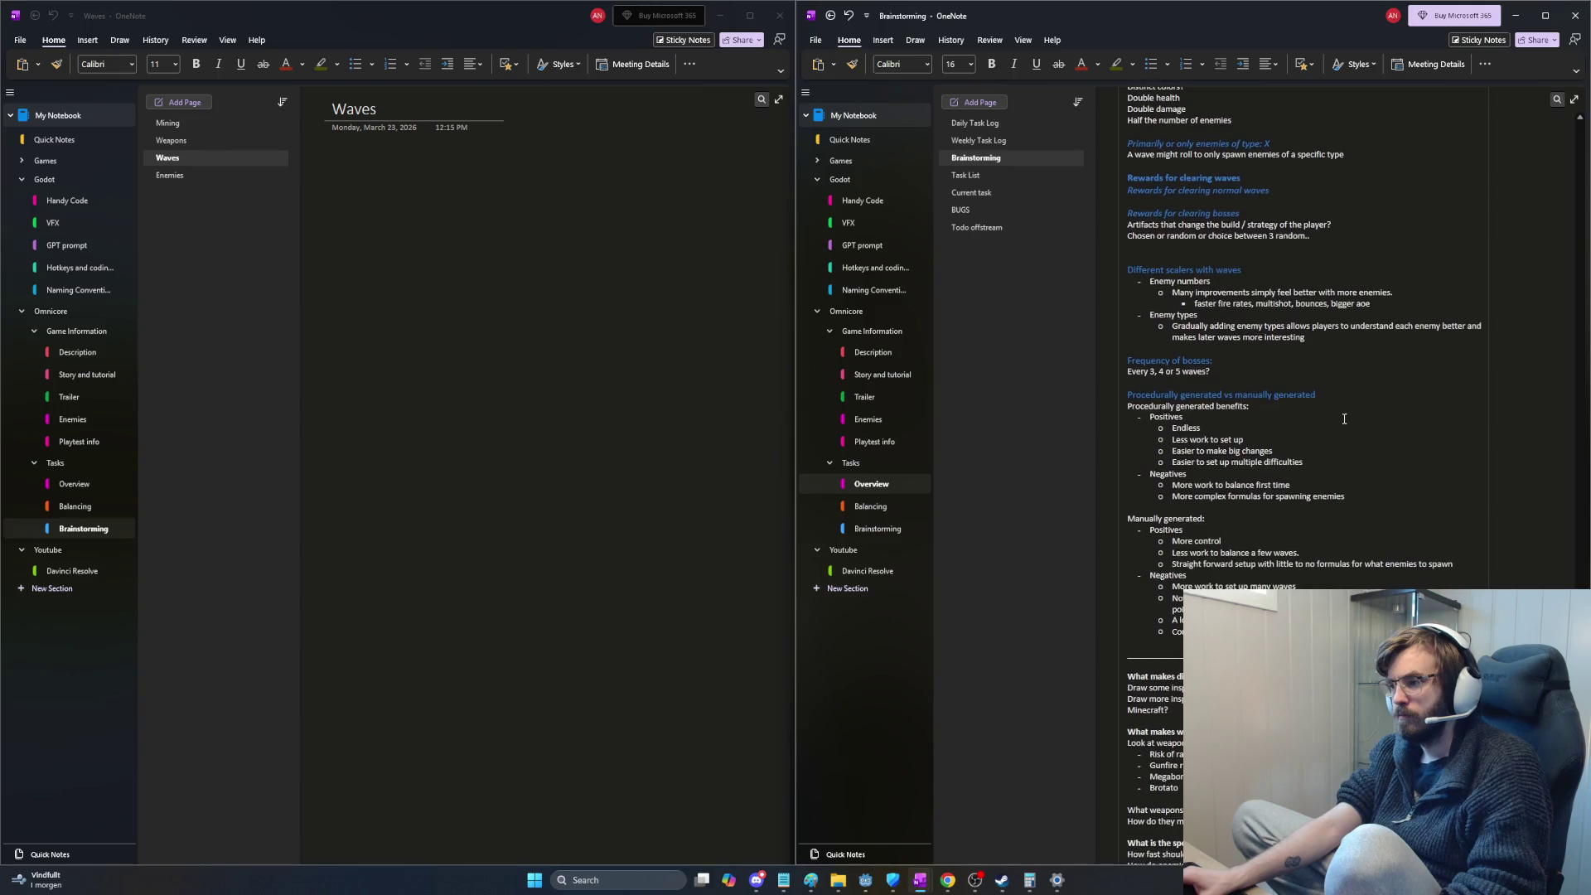
scroll(1345, 419, "down", 5)
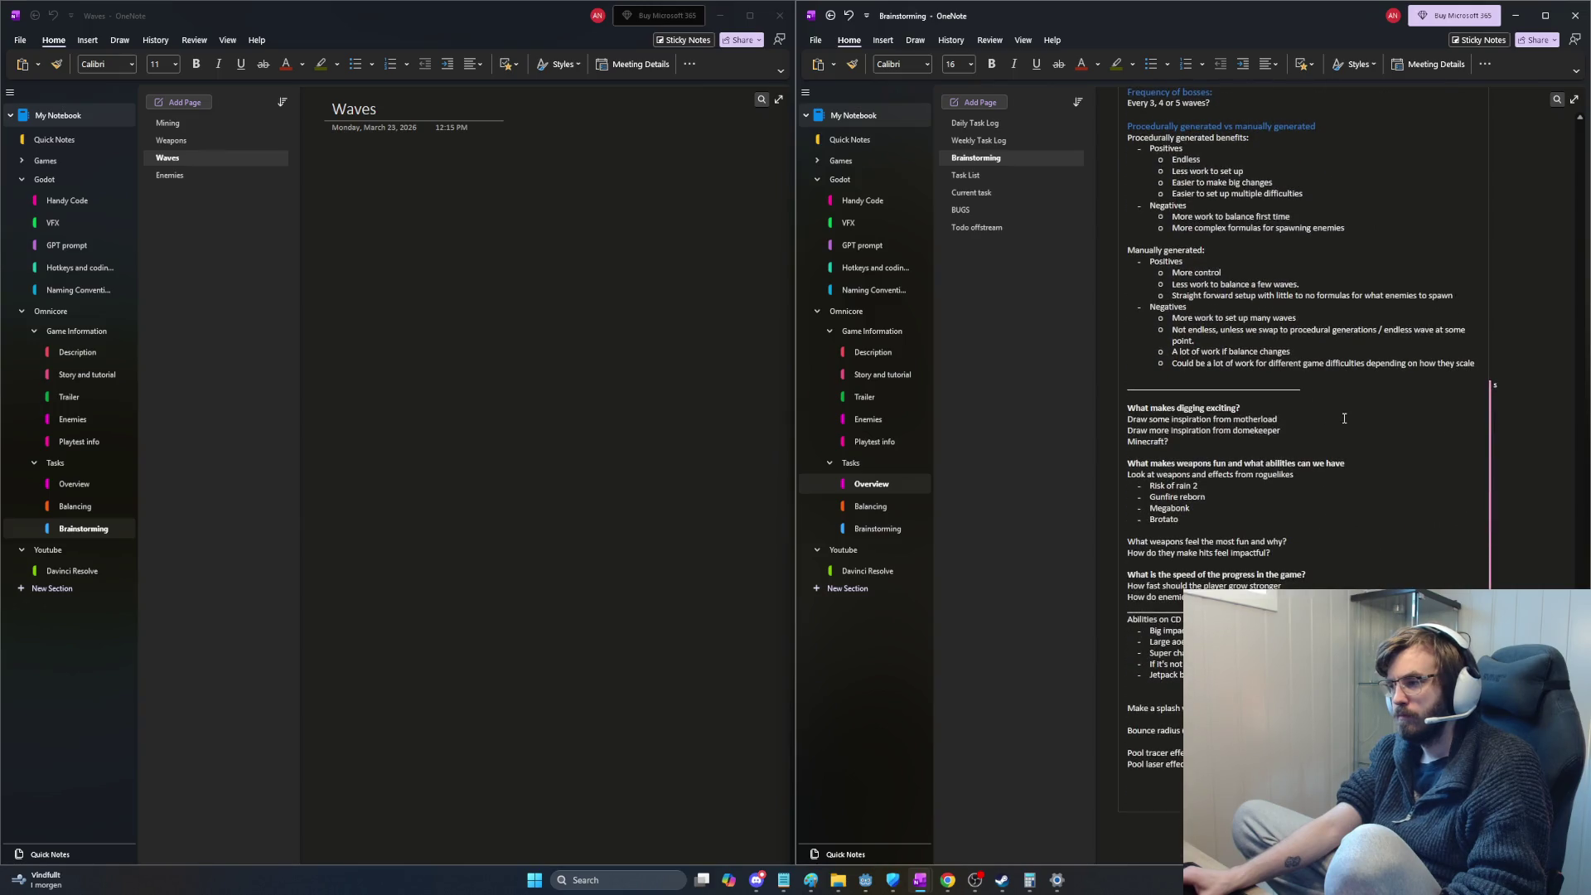
left_click(1274, 381, "shift")
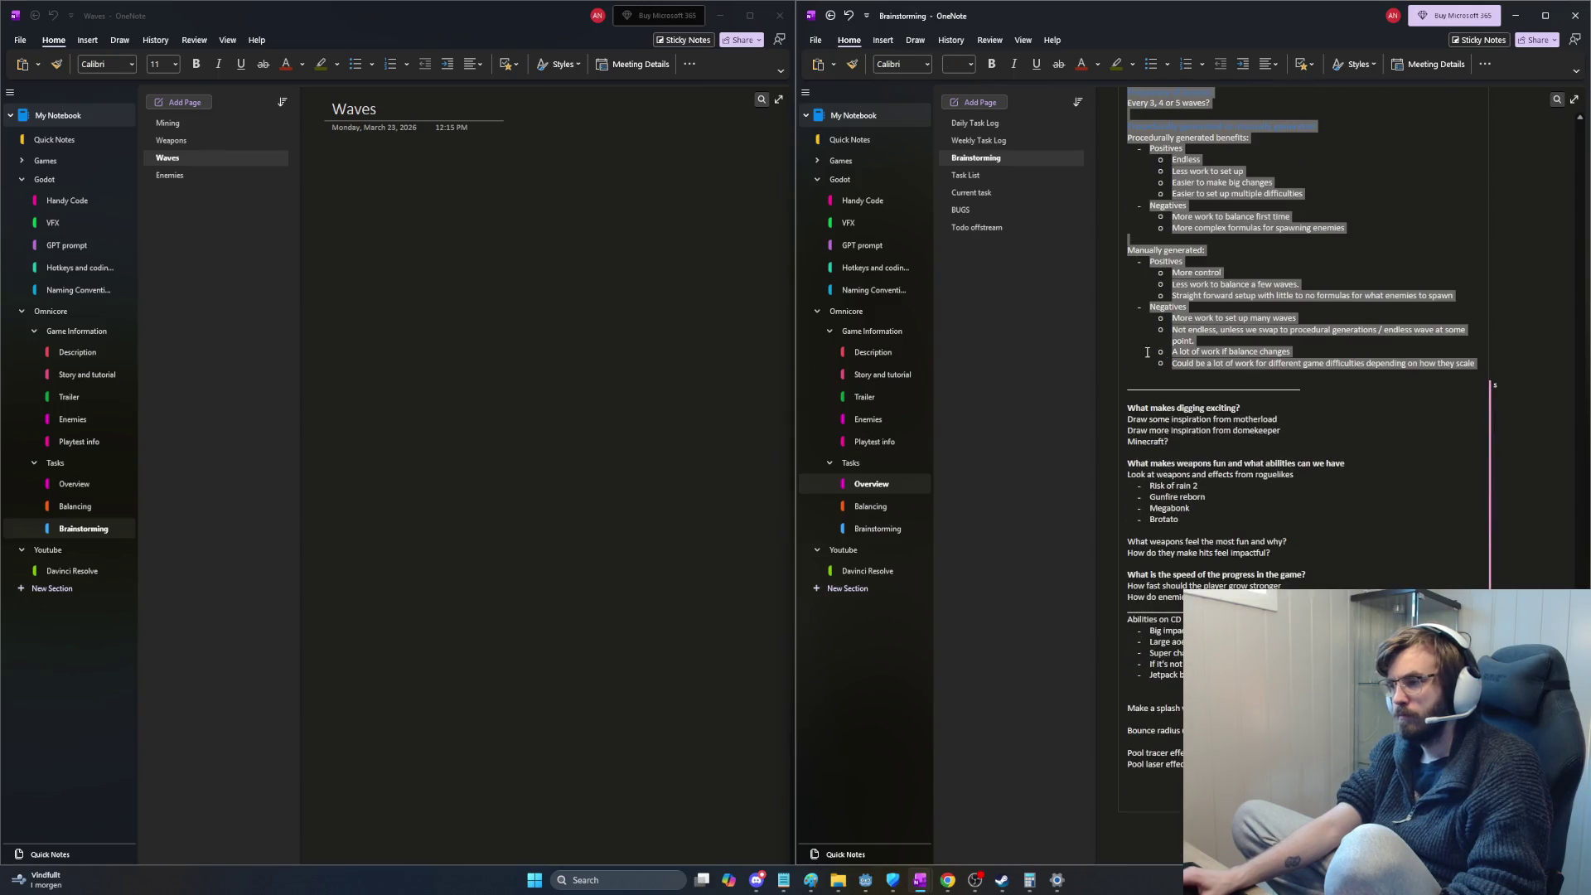
key("ctrl+x")
left_click(205, 171)
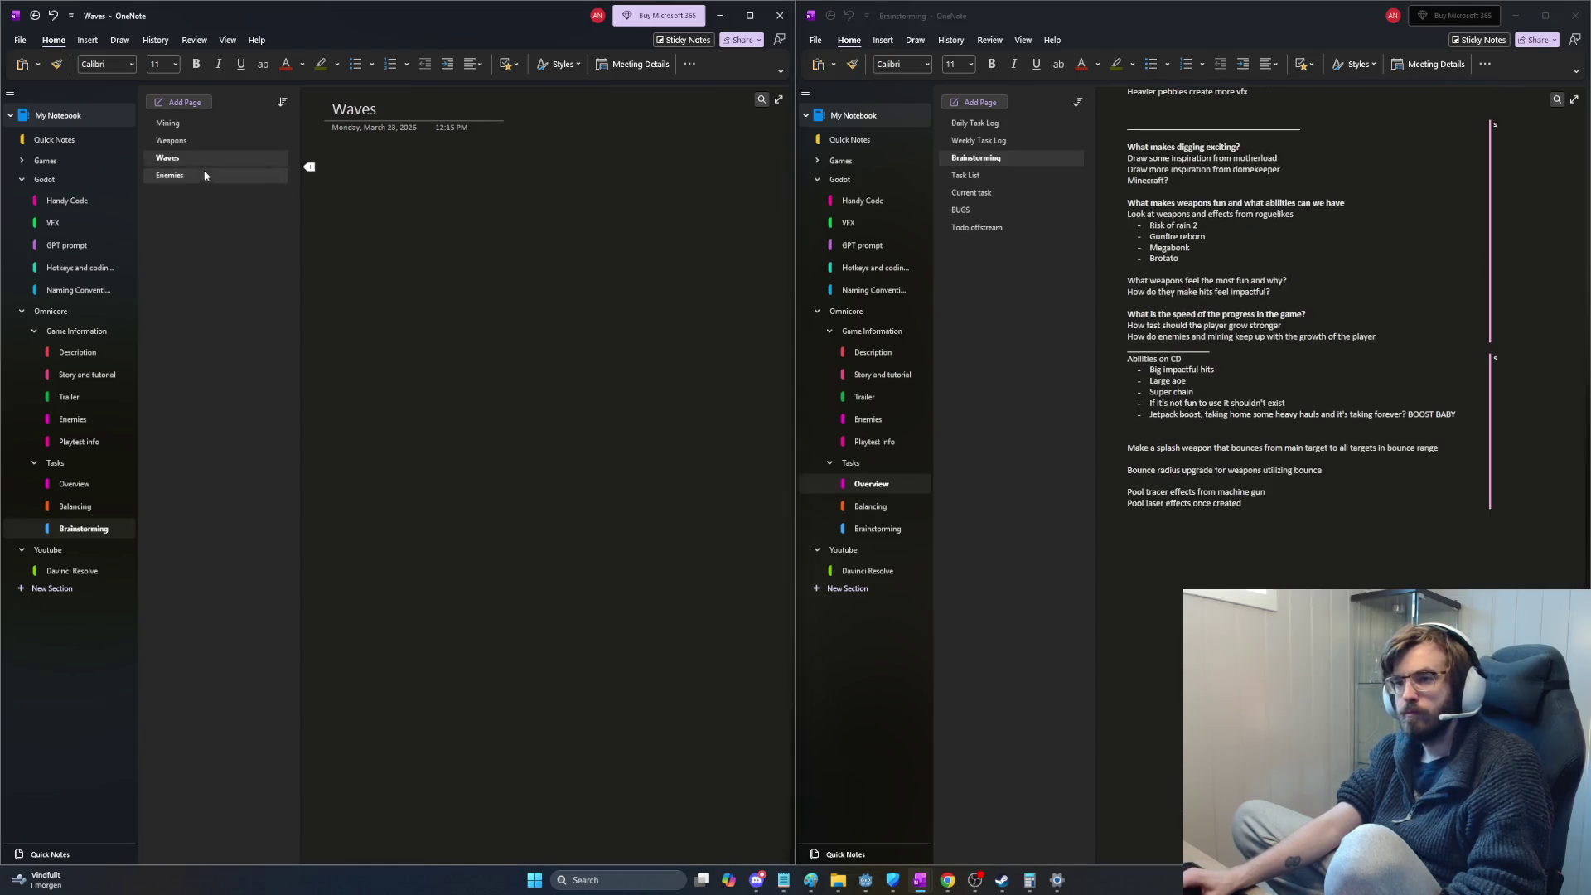
Step: Paste the cut notes onto the Enemies page and the wave material onto the Waves page
key("ctrl+v")
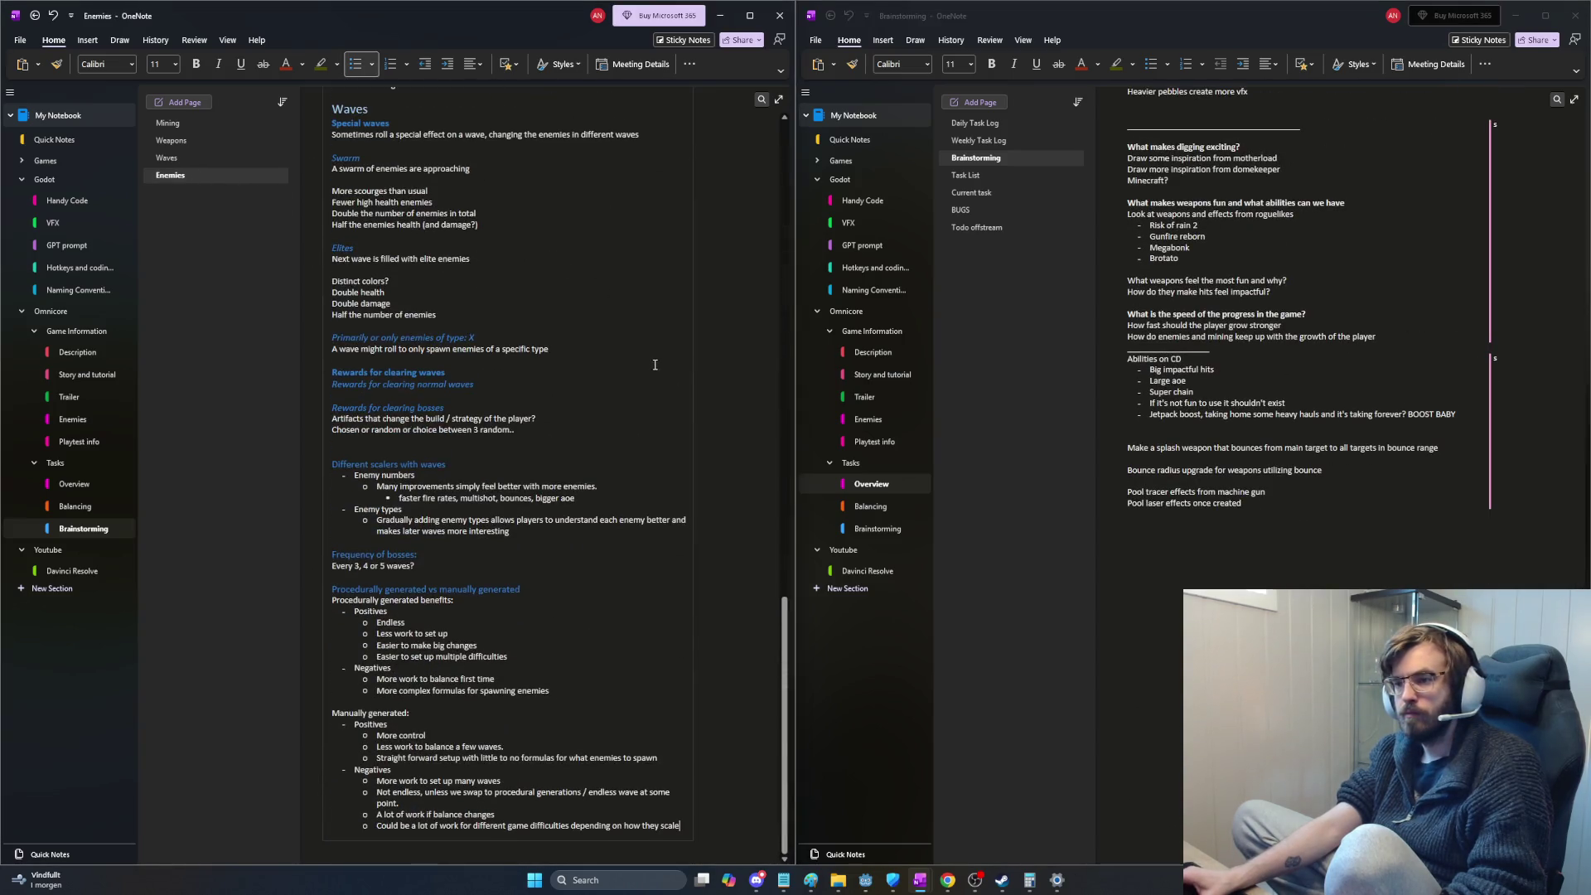
scroll(647, 364, "up", 5)
scroll(647, 364, "up", 5)
scroll(646, 365, "up", 5)
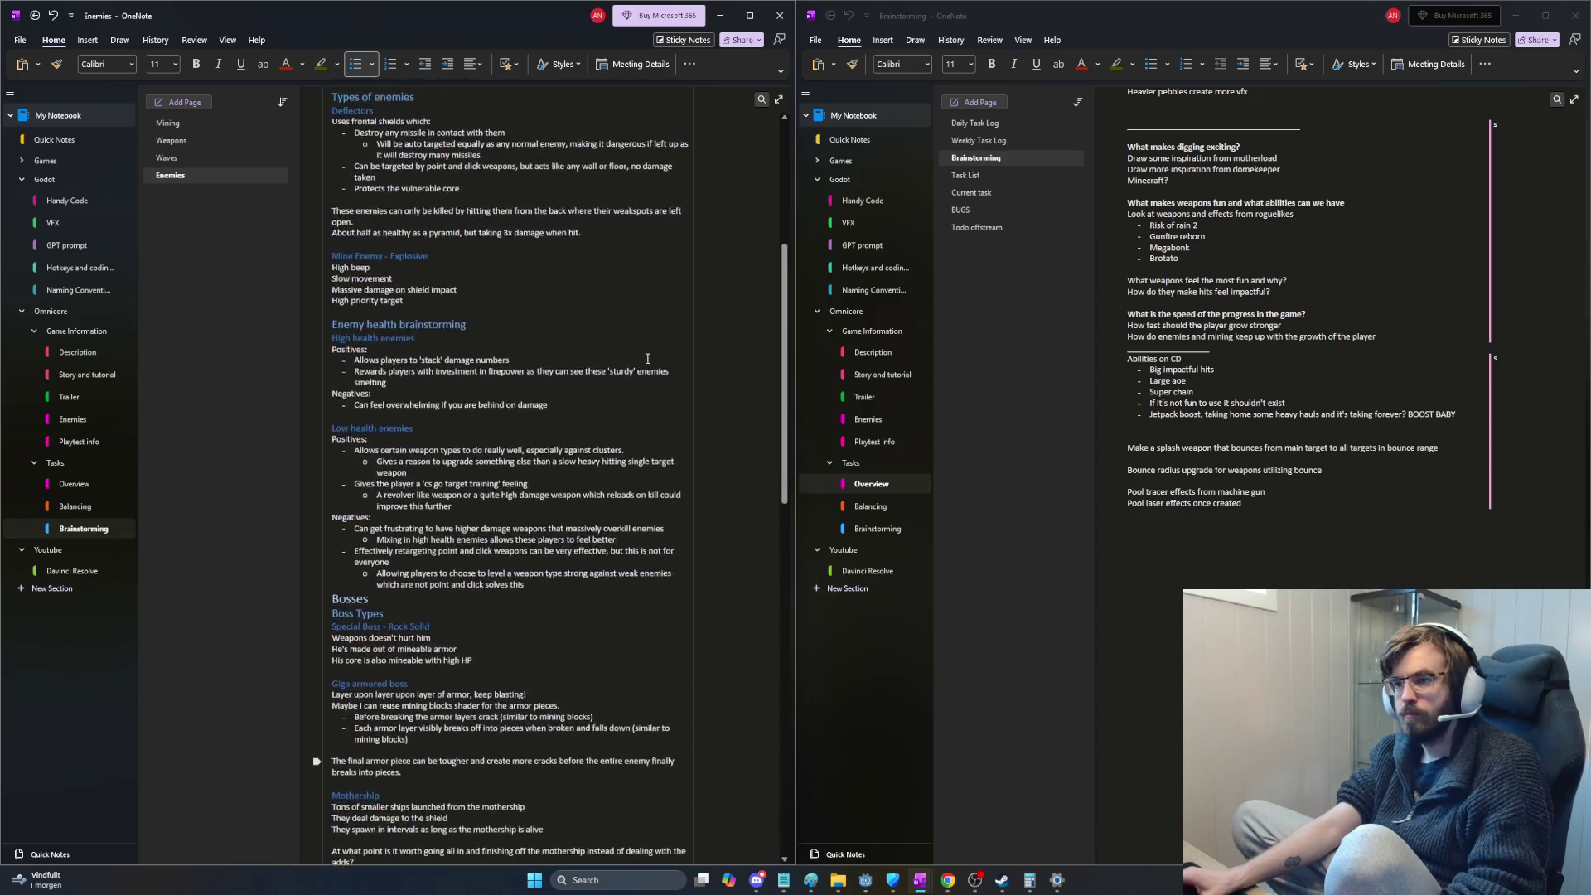
scroll(646, 361, "up", 5)
scroll(646, 358, "down", 5)
scroll(572, 385, "down", 5)
scroll(497, 416, "down", 5)
scroll(359, 470, "down", 5)
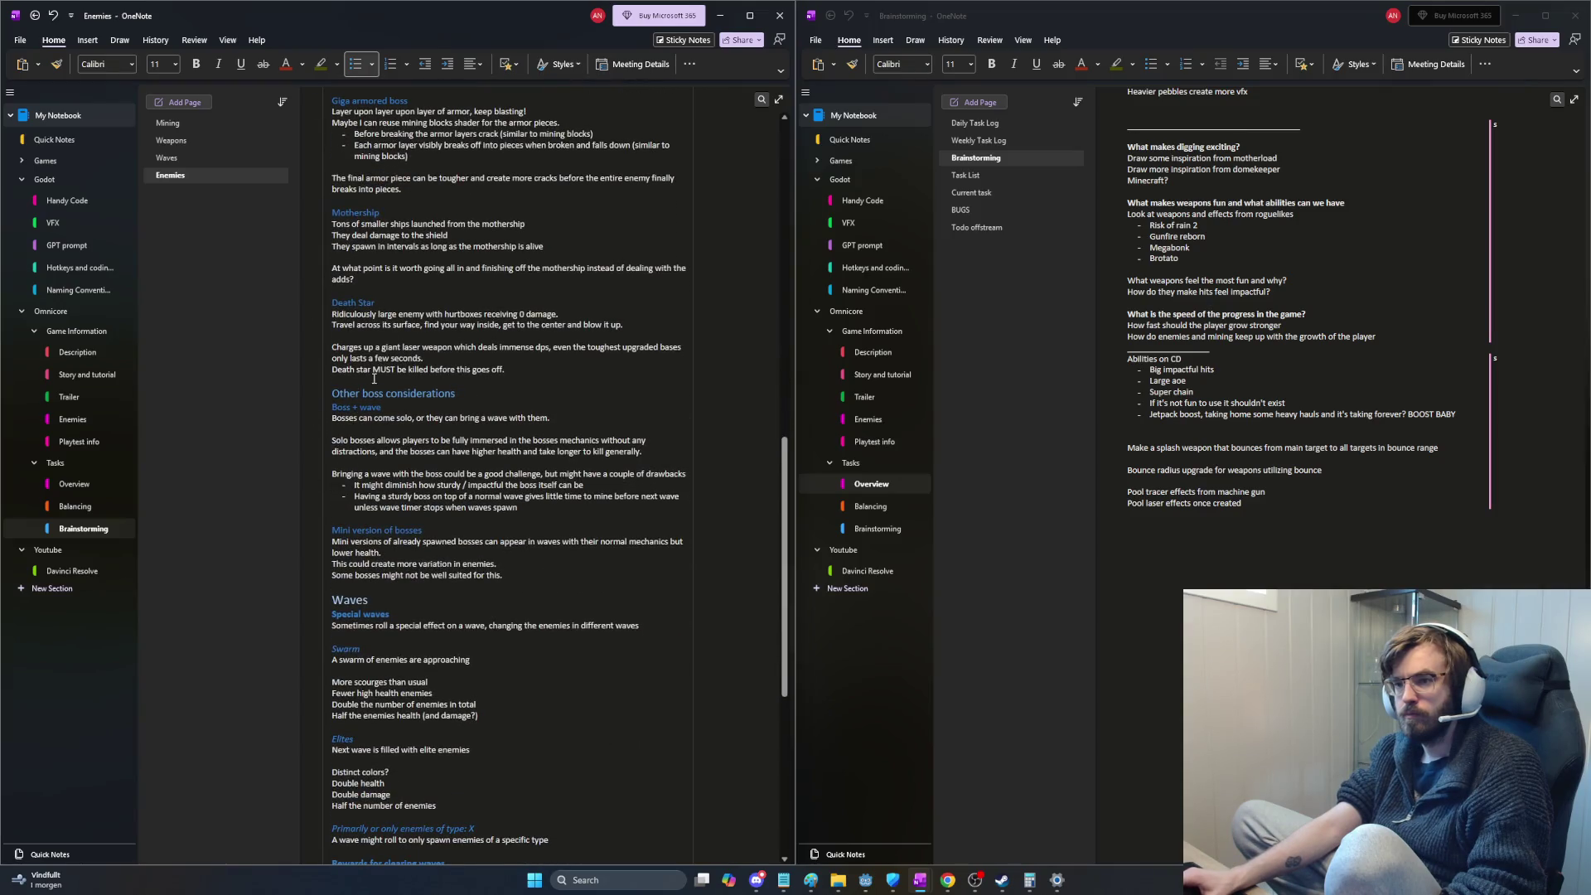
scroll(380, 370, "down", 3)
scroll(399, 376, "up", 3)
scroll(428, 385, "down", 2)
scroll(411, 373, "down", 1)
scroll(360, 352, "down", 1)
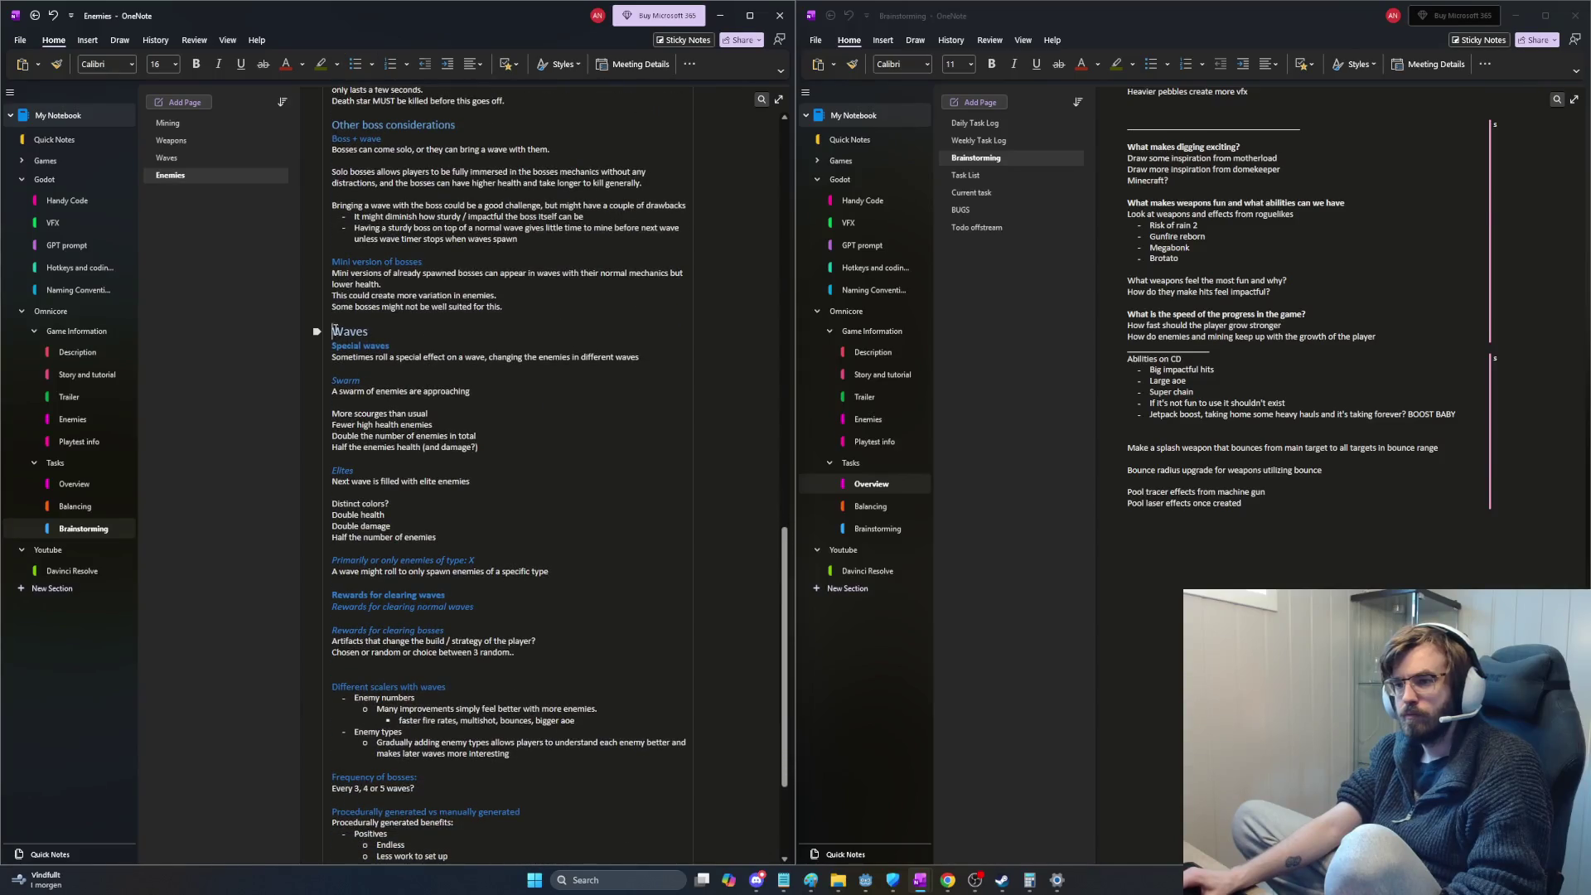
scroll(335, 329, "down", 3)
scroll(334, 298, "down", 3)
scroll(335, 274, "down", 3)
scroll(335, 243, "down", 3)
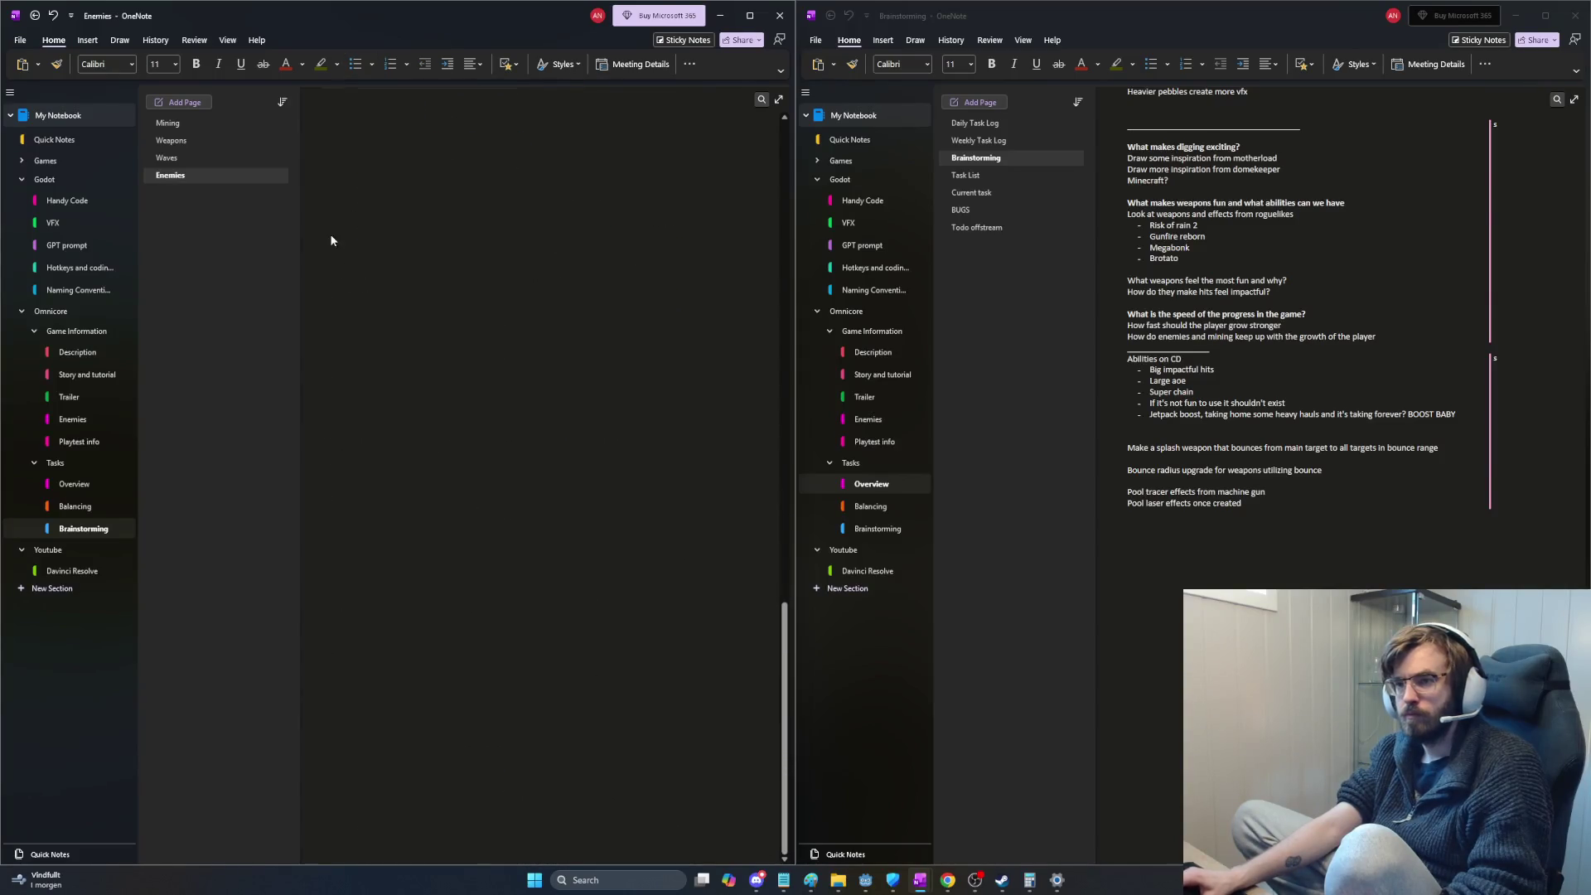
left_click(203, 160)
scroll(535, 436, "down", 6)
key("Return")
key("Return")
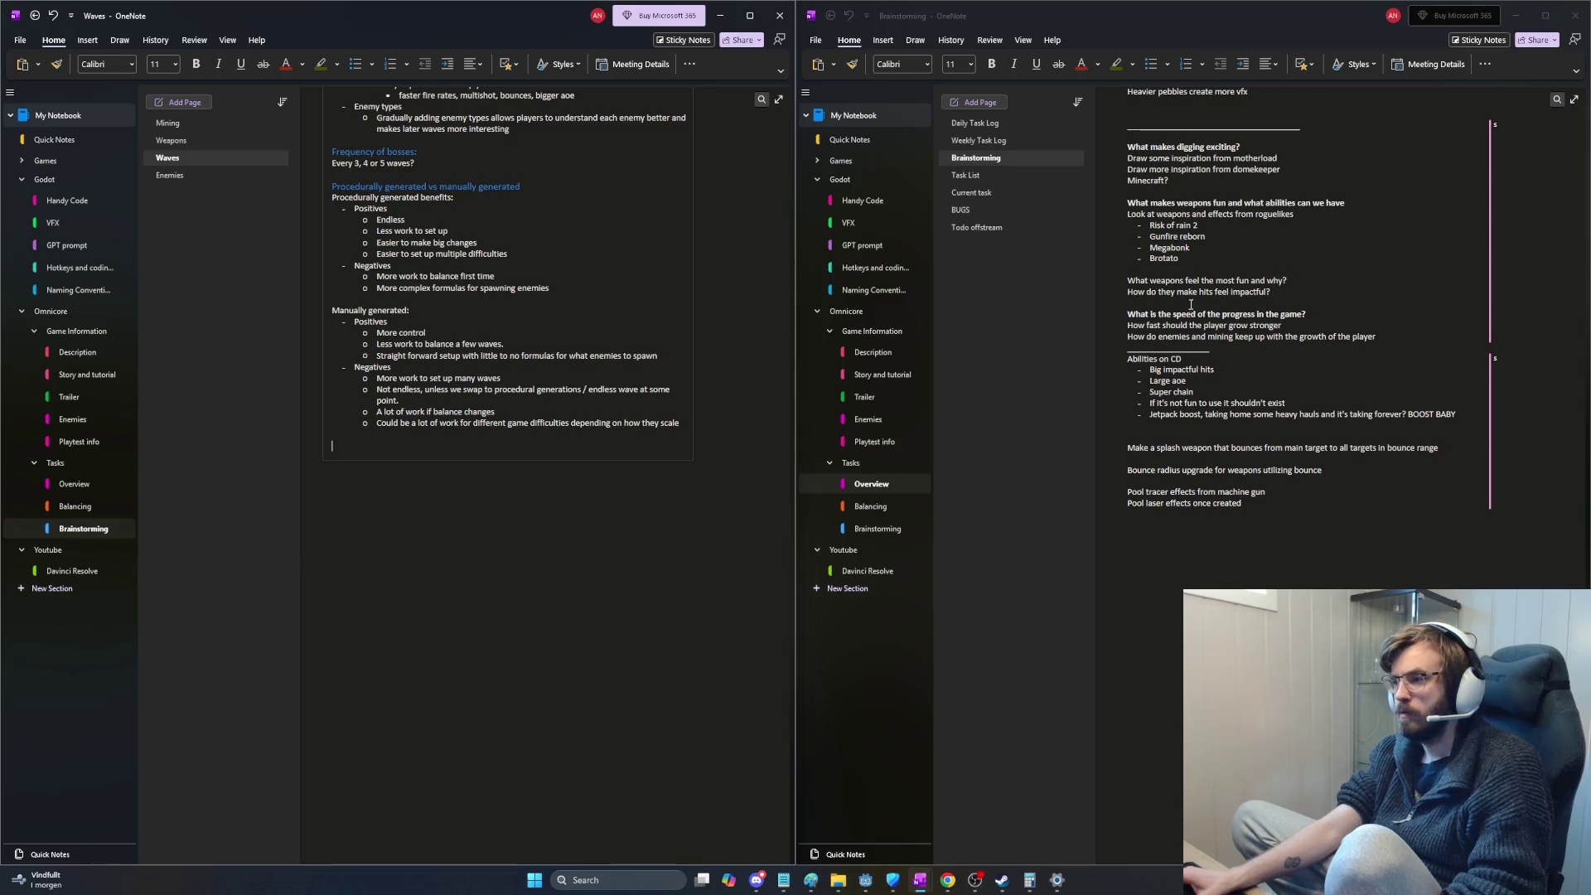
scroll(1175, 300, "up", 4)
scroll(1175, 300, "up", 4)
left_click_drag(1579, 575, 1564, 323)
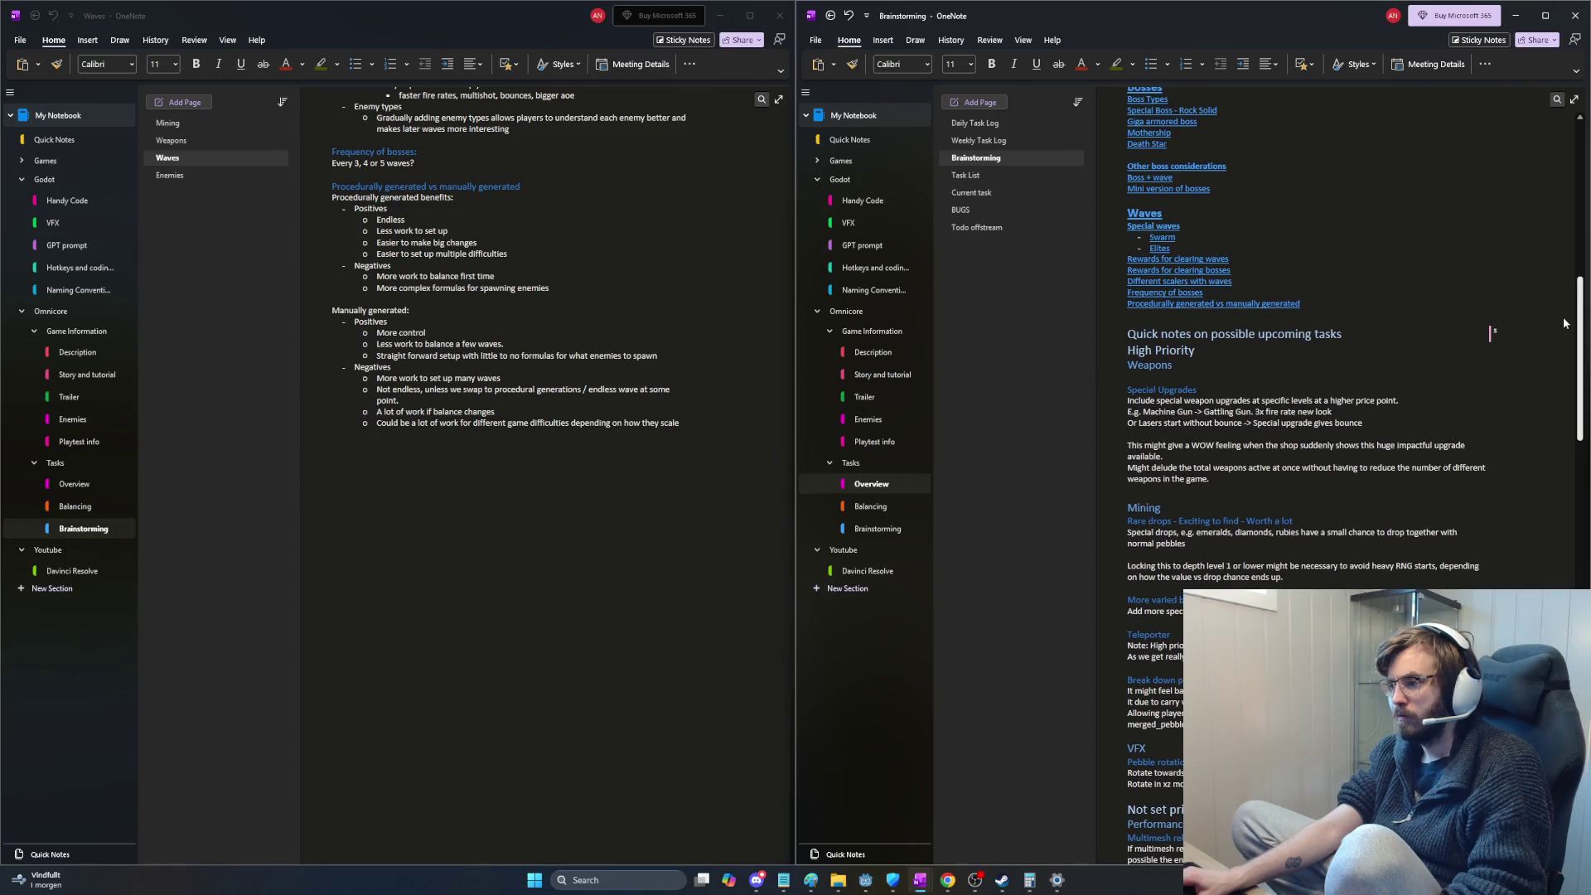
Step: Remove the notes under the quick-notes Mining heading and switch to the Mining page
left_click_drag(1128, 729, 1144, 507)
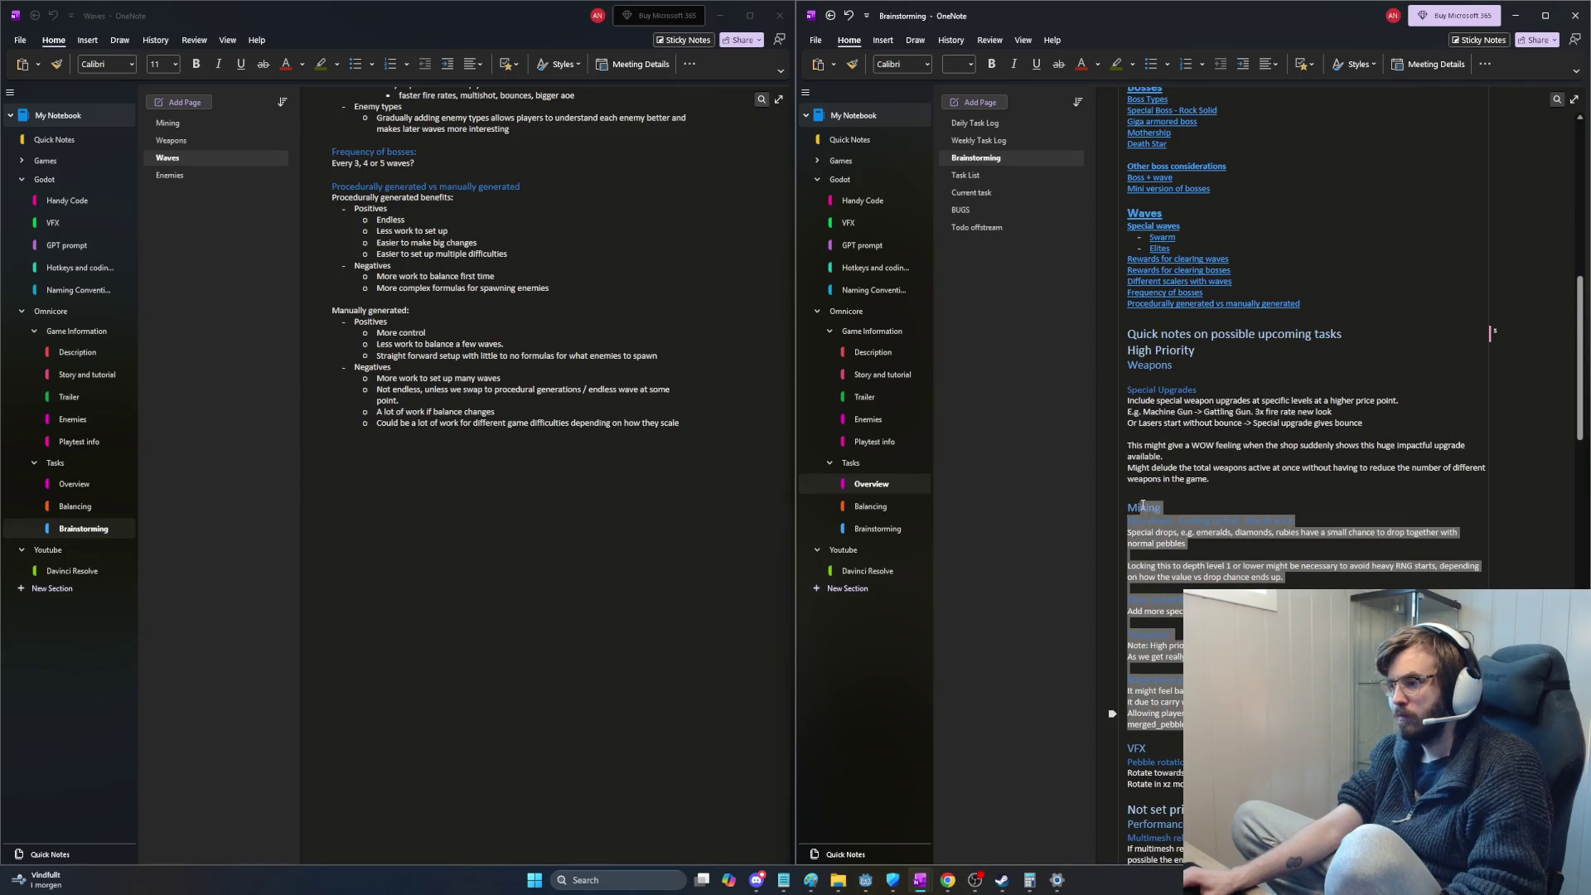
key("Delete")
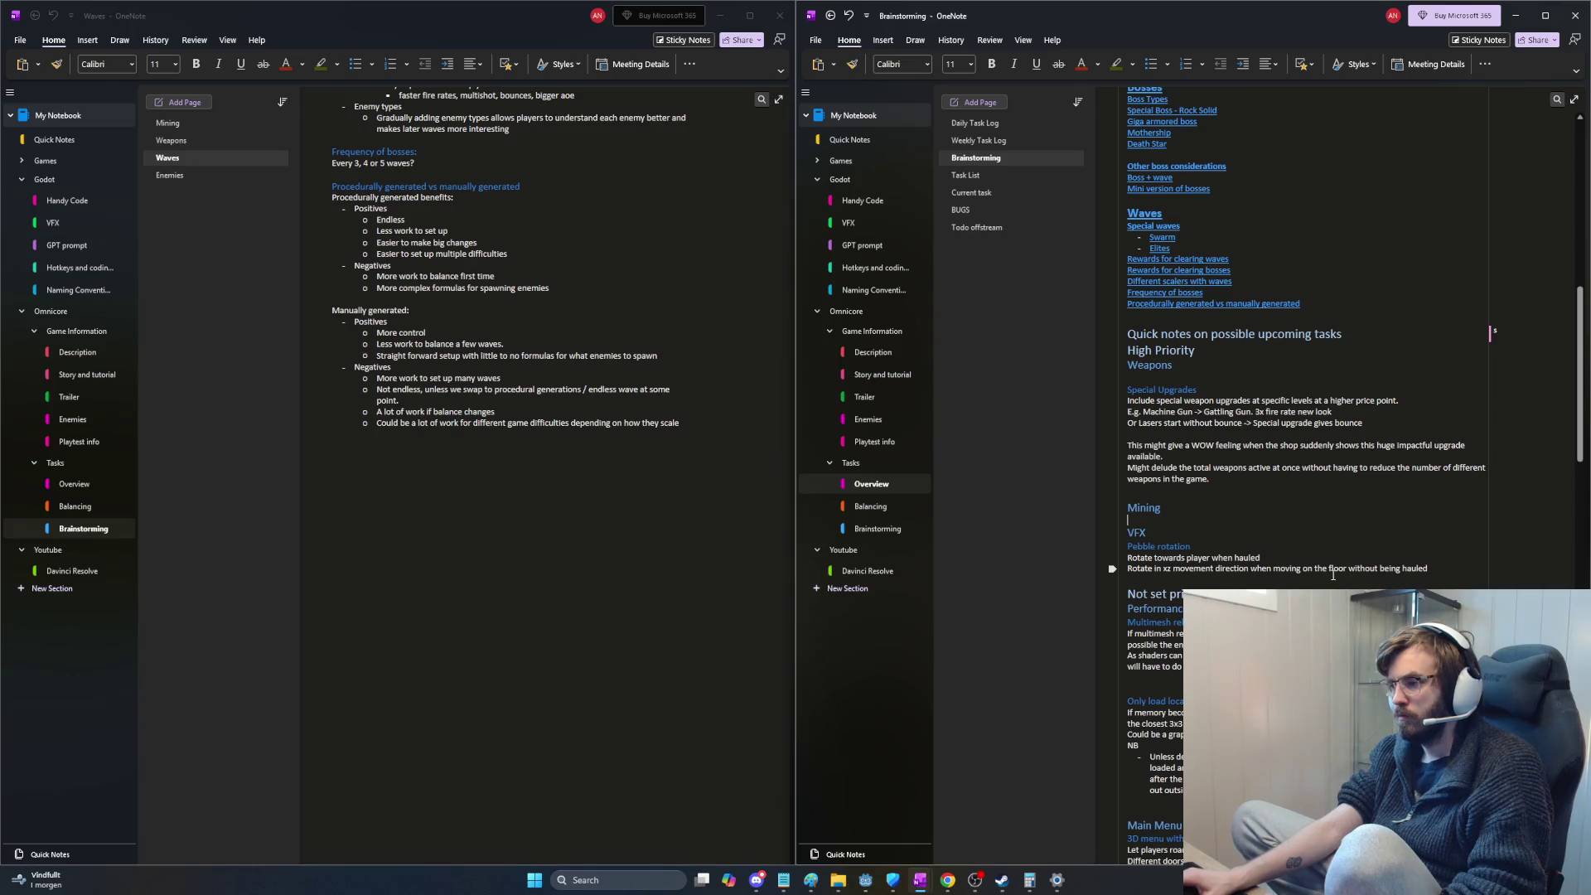
left_click(167, 122)
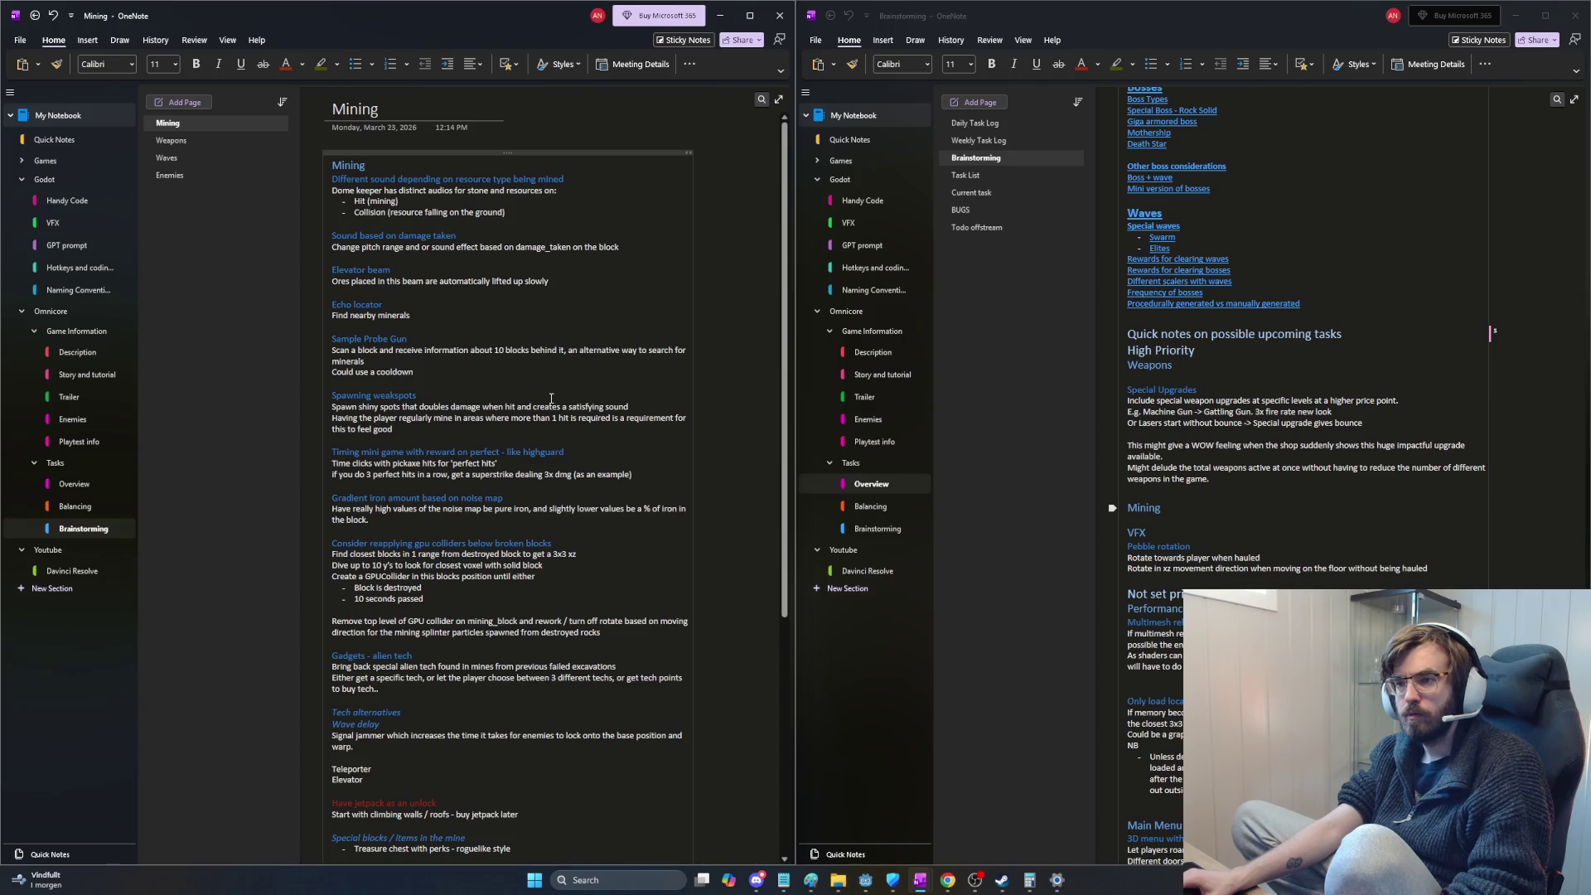
scroll(550, 367, "down", 5)
scroll(550, 367, "down", 3)
scroll(549, 364, "down", 2)
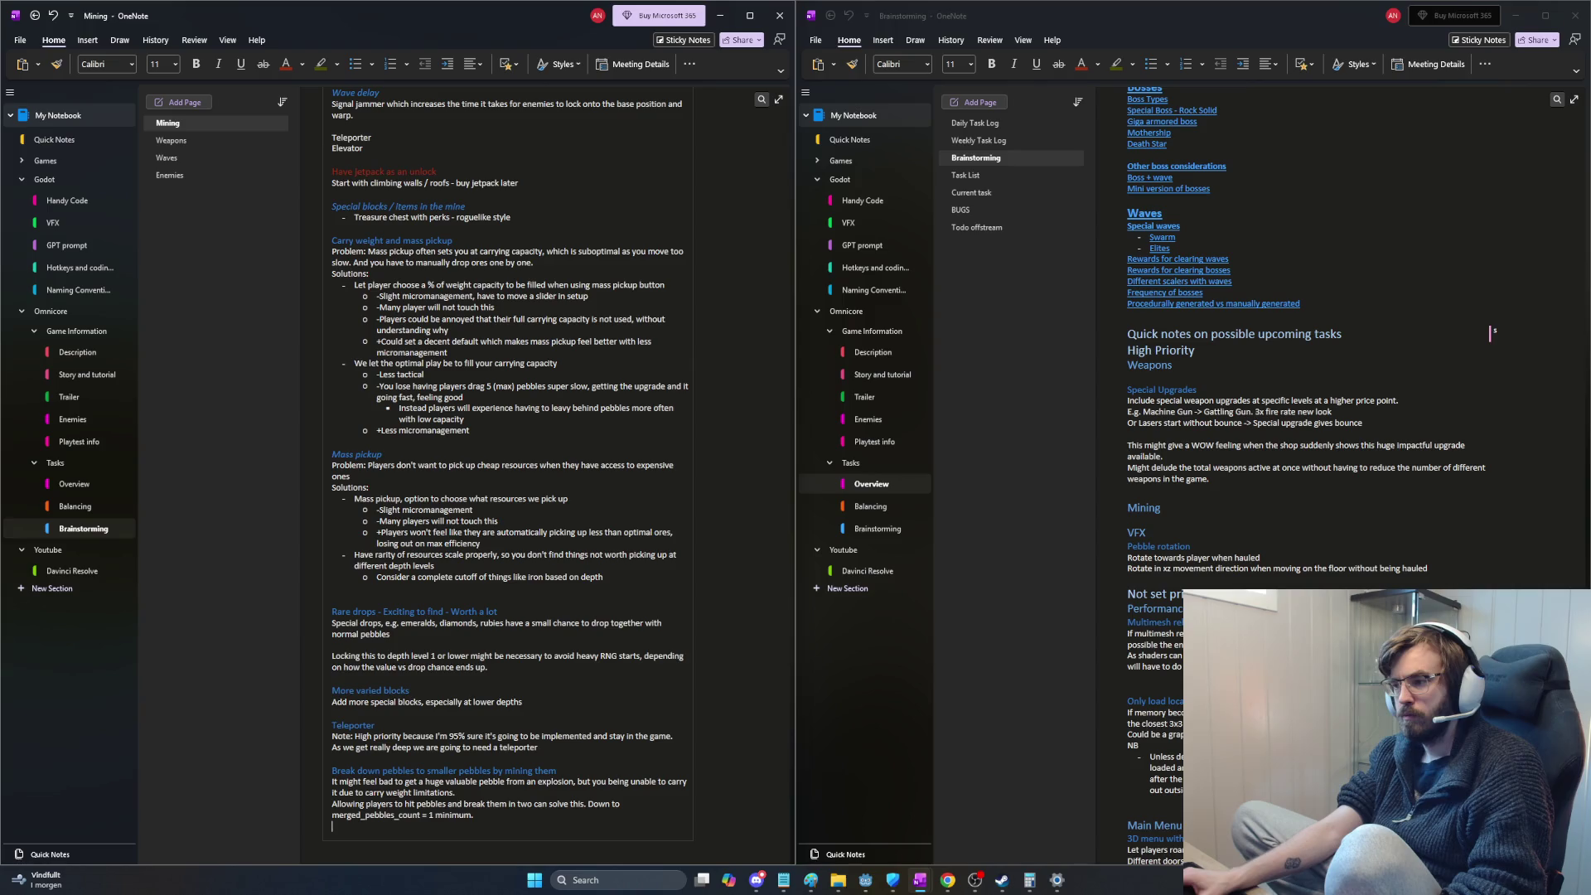
Step: Move the Rare drops notes from the page end to just below the Mining heading, with a divider after them
left_click_drag(491, 820, 322, 607)
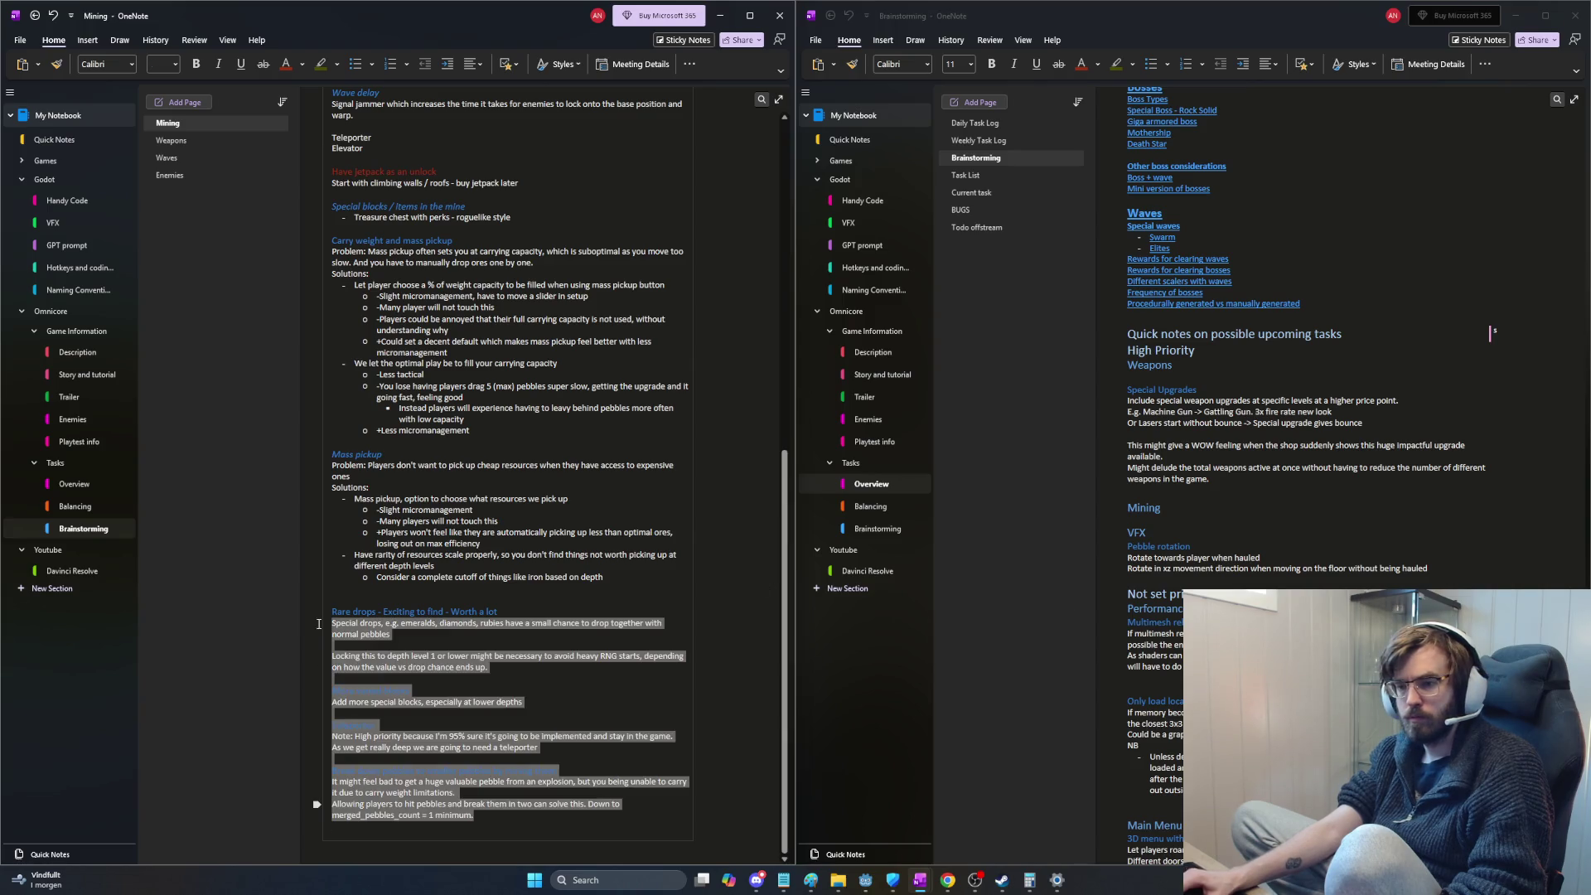
key("Delete")
scroll(473, 497, "up", 5)
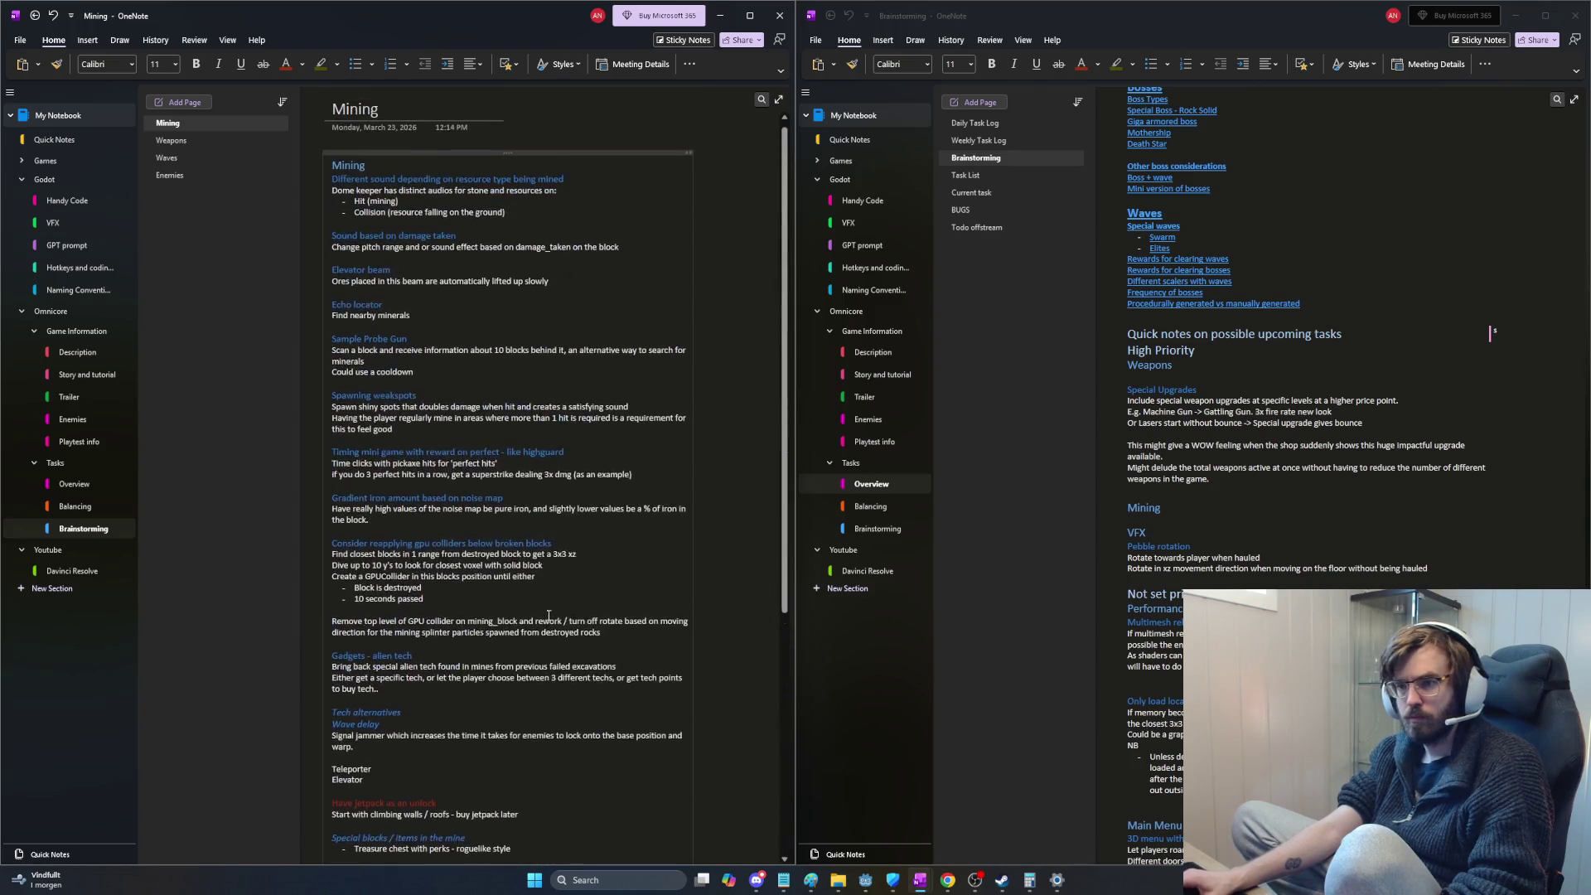
key("Return")
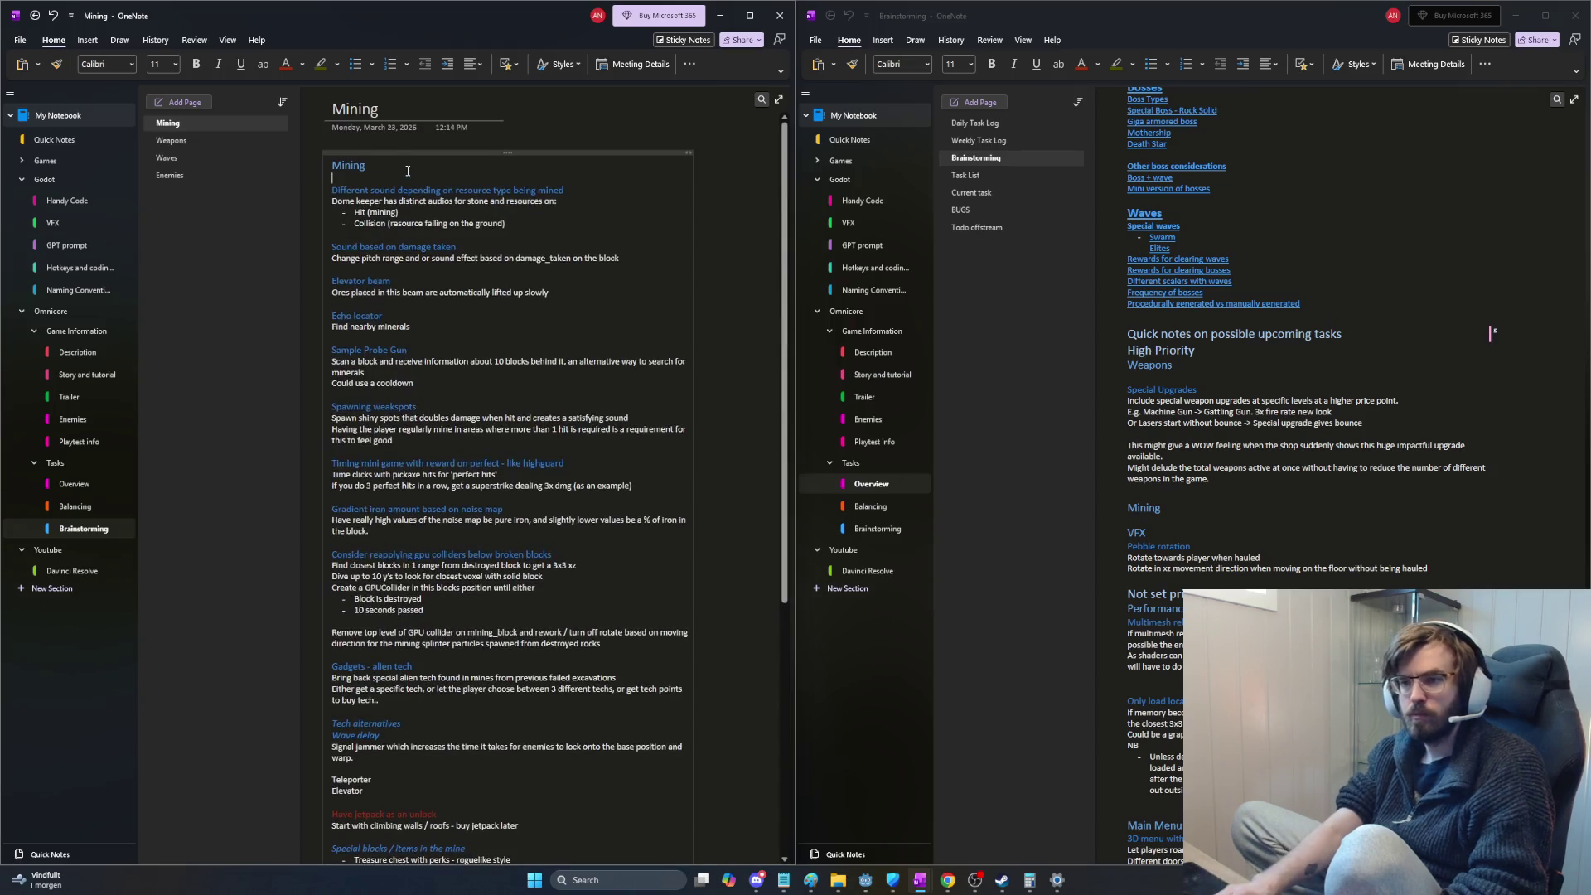
key("ctrl+v")
key("ctrl+z")
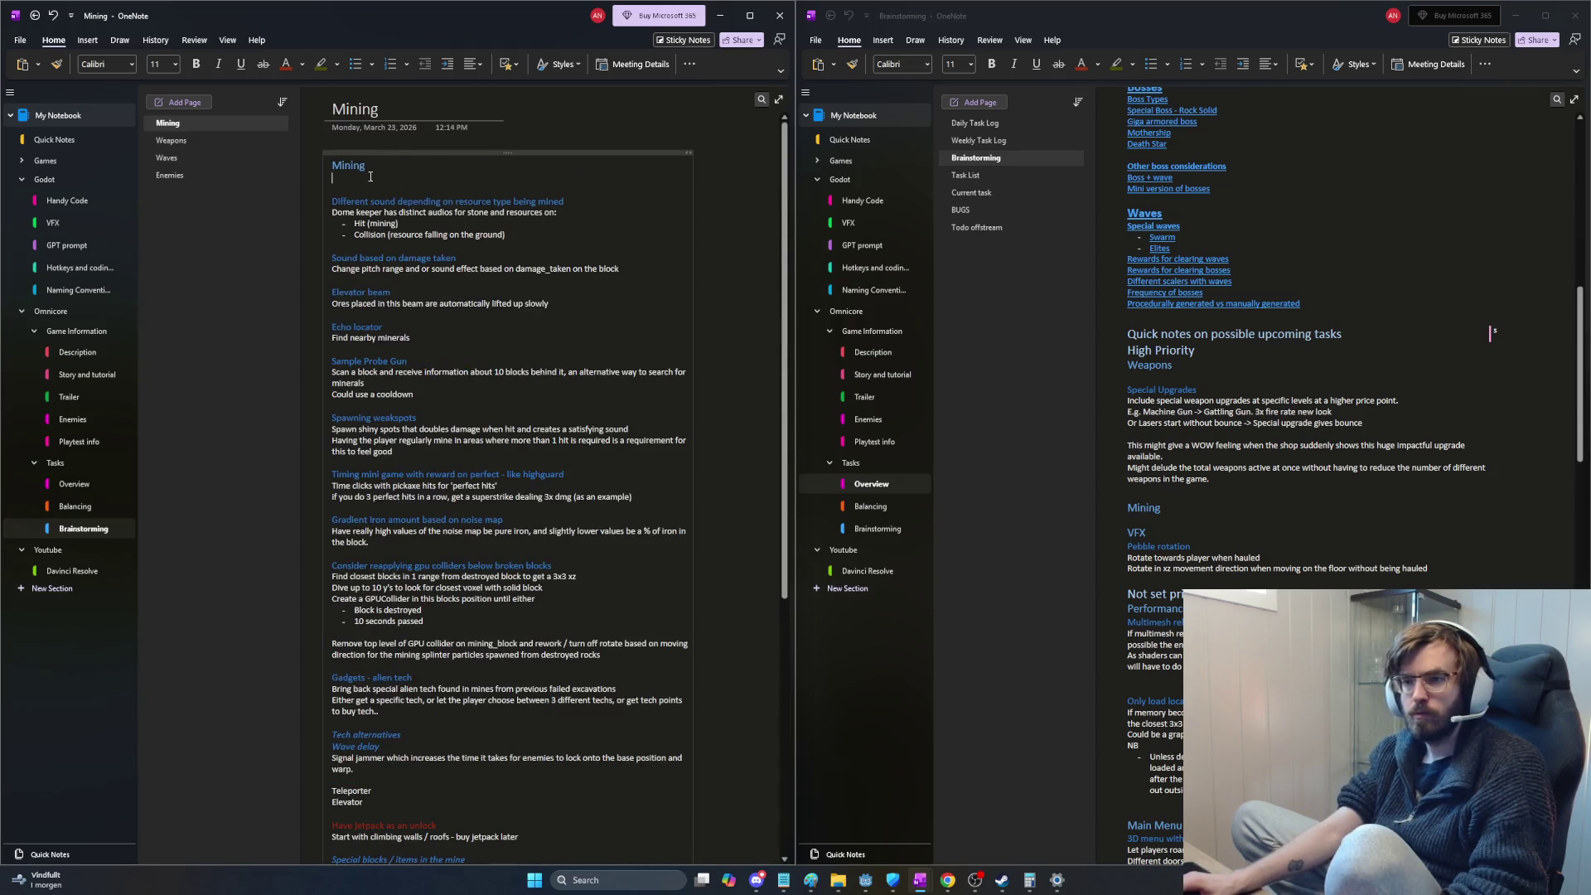
key("ctrl+v")
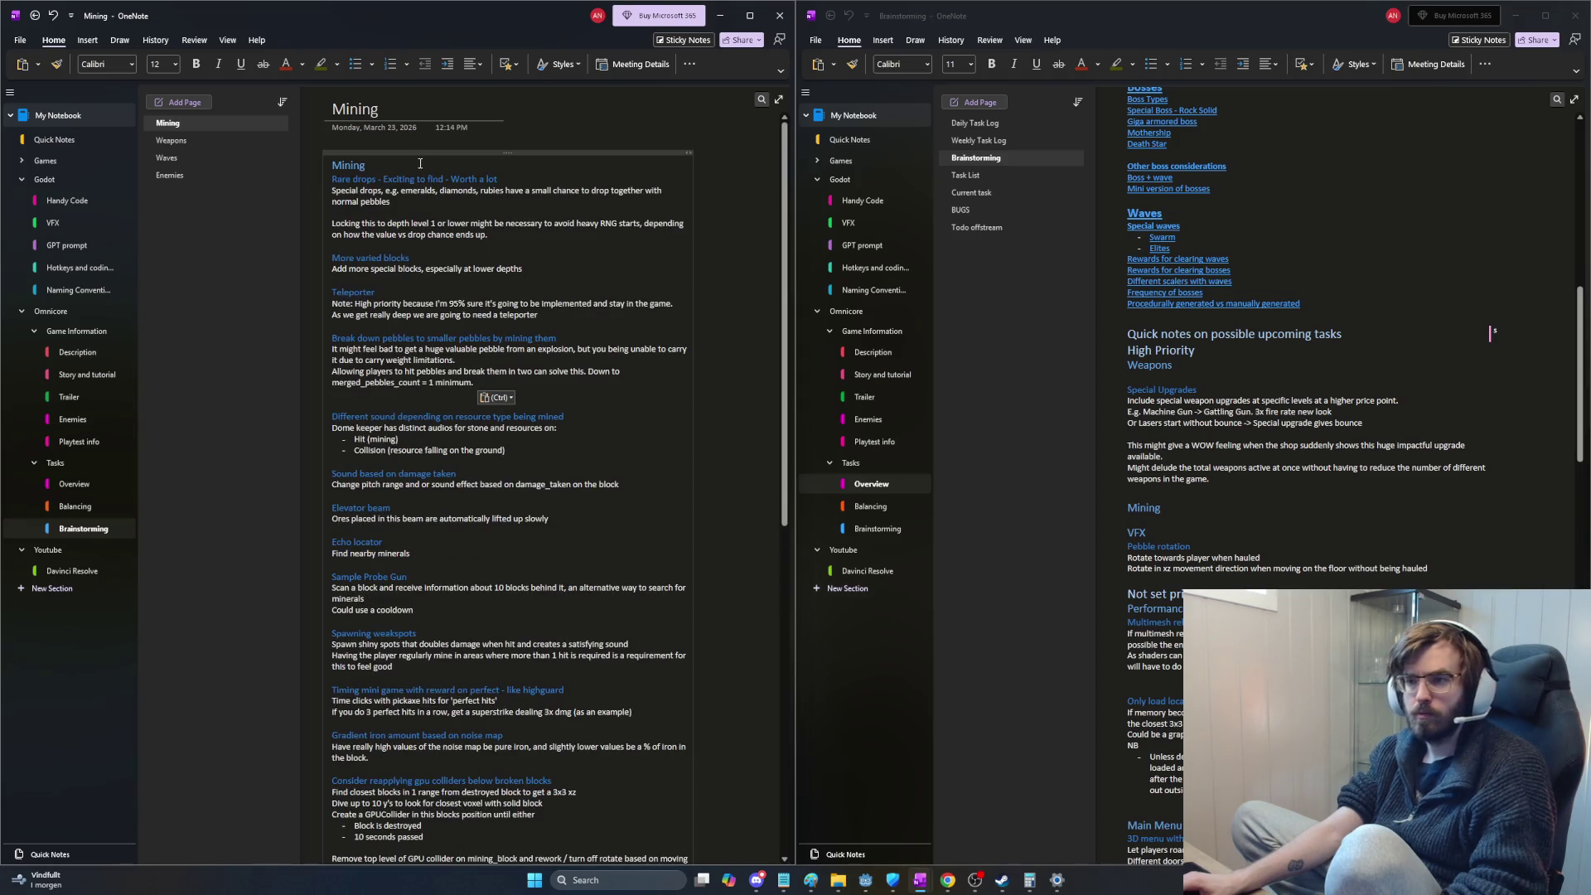
left_click(376, 408)
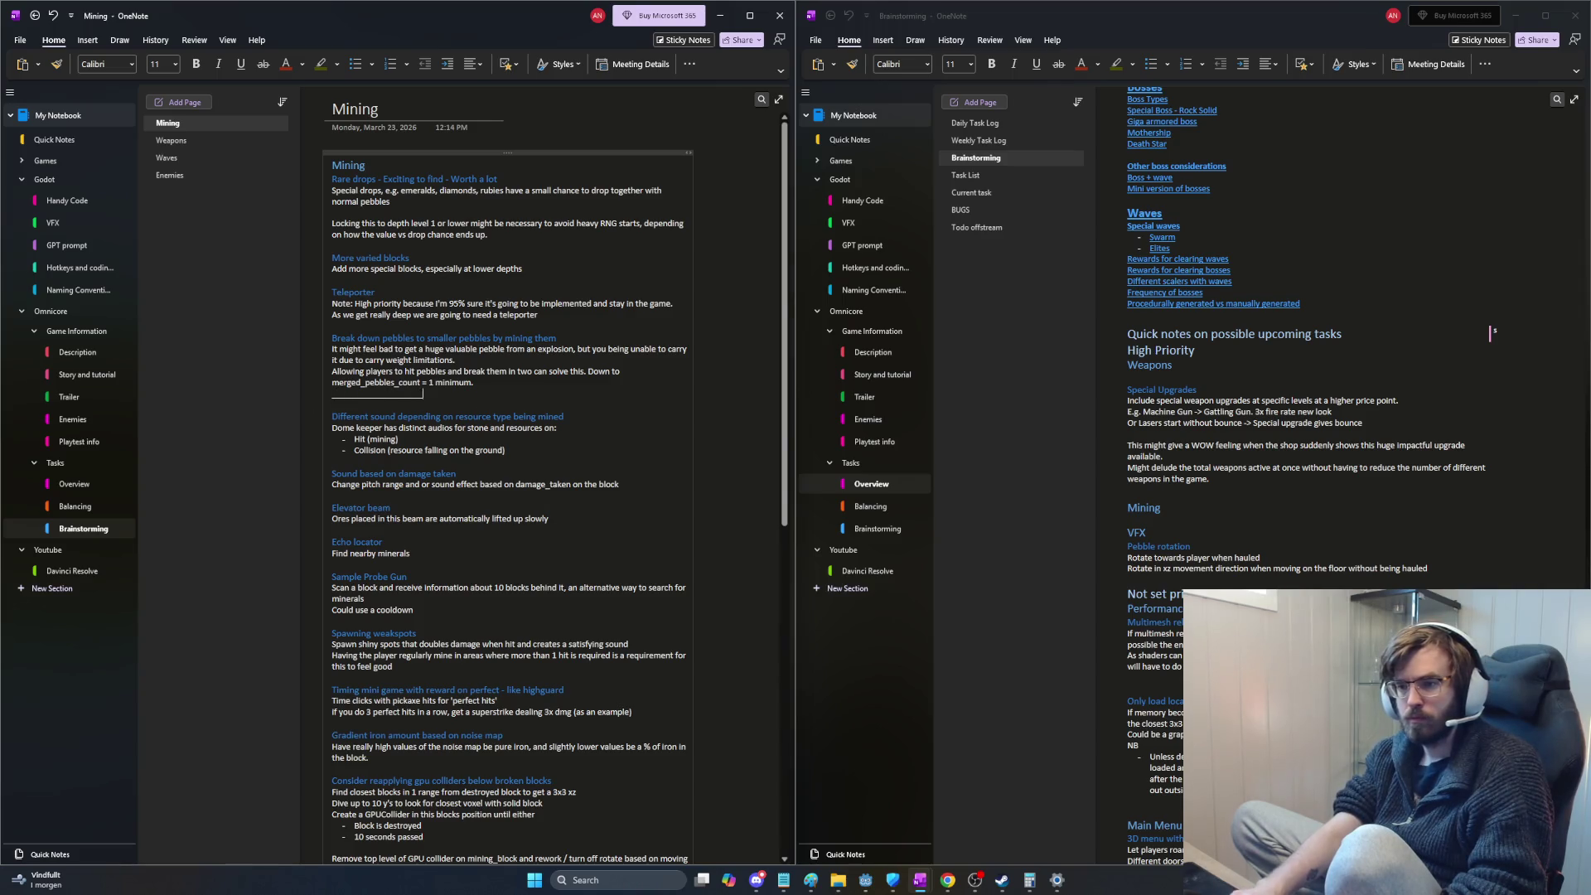
key("Return")
key("Return")
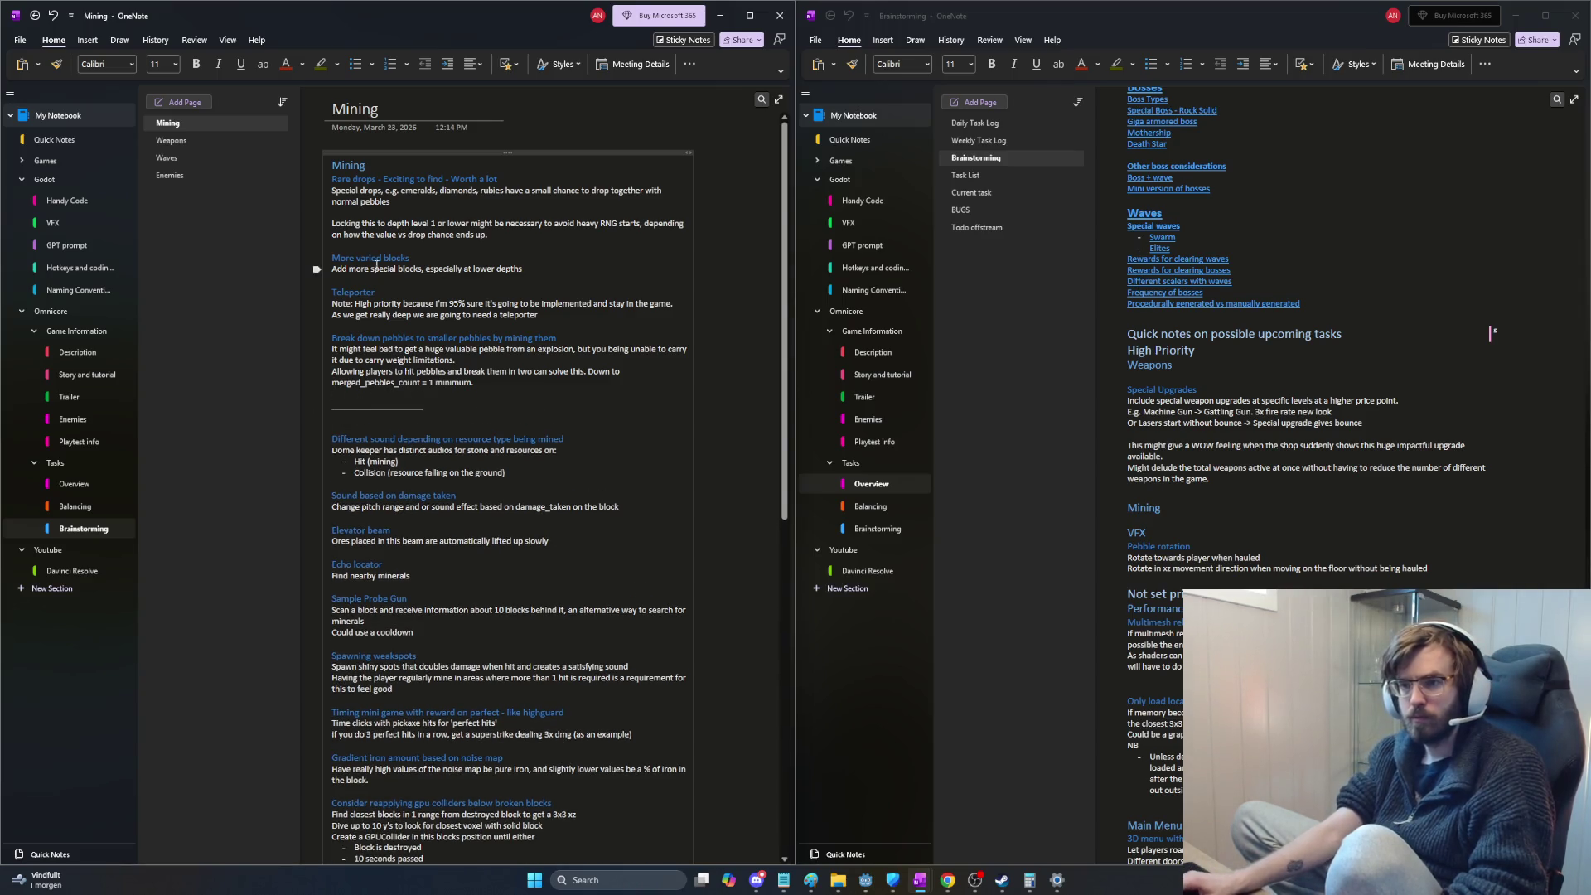
Step: Tidy the spacing so the Mining heading sits directly above Rare drops
left_click(335, 183)
key("Return")
key("Up")
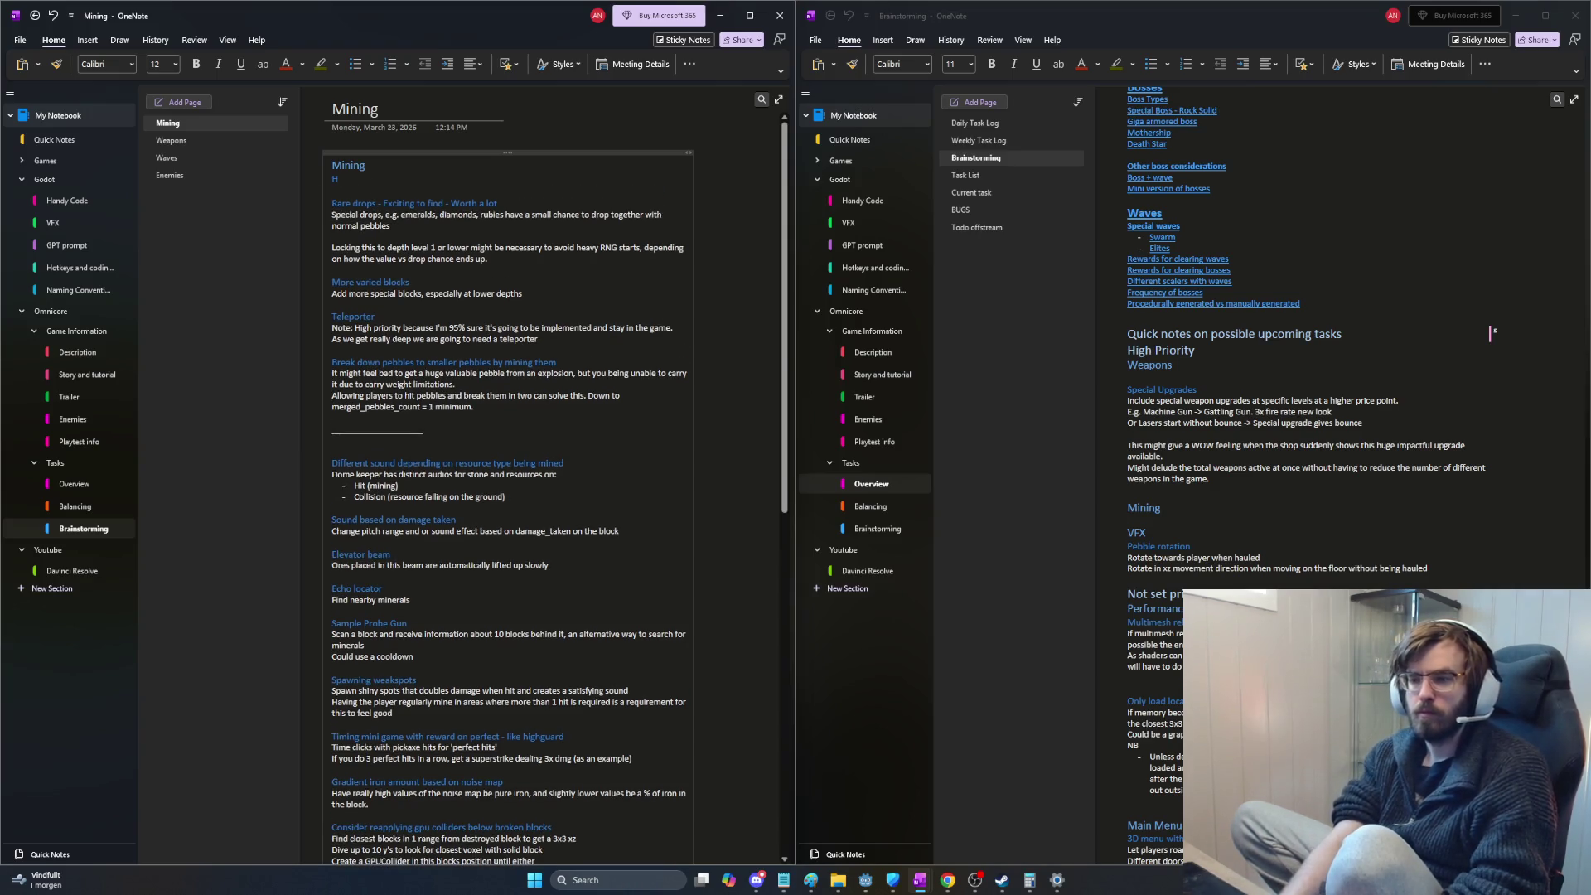
key("Delete")
key("Delete")
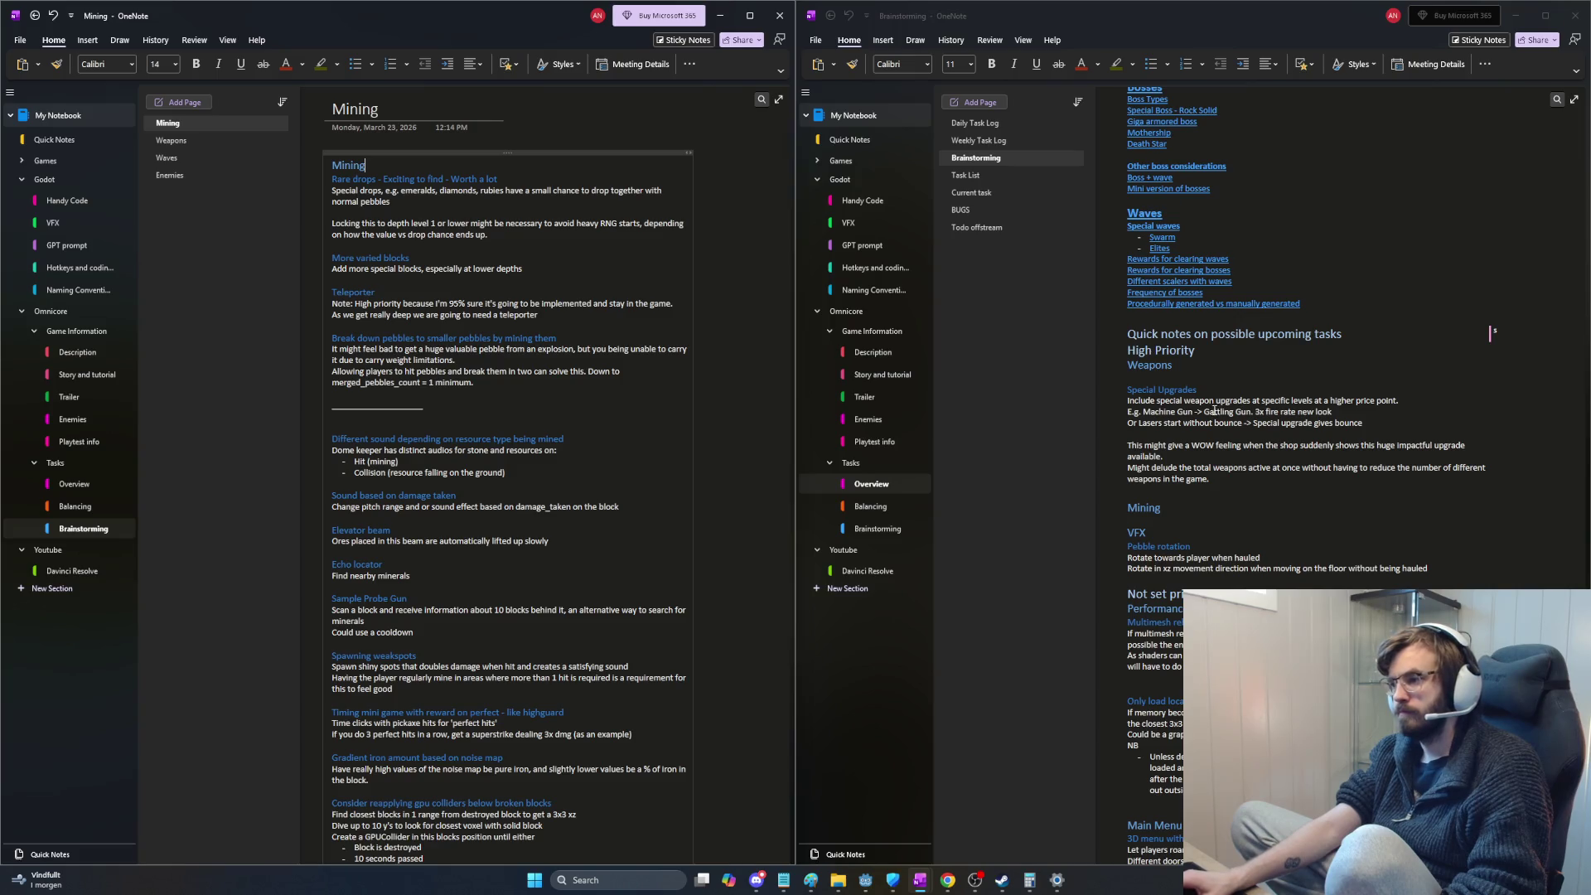
left_click_drag(1129, 388, 1328, 480)
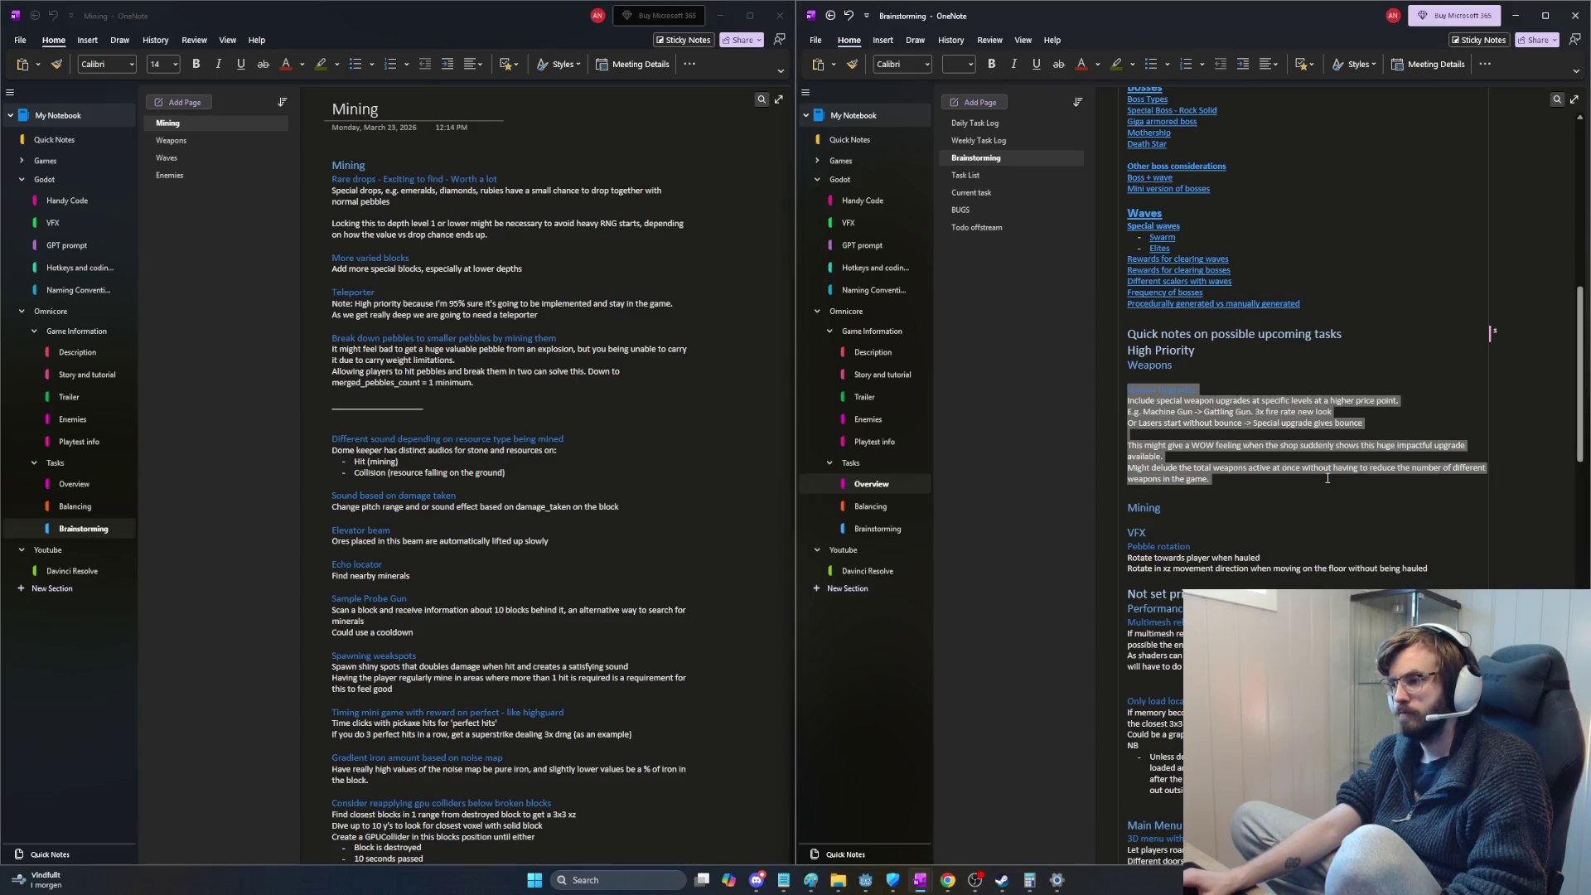
Step: Move the Special Upgrades notes to the top of the Weapons page, above 'With many weapons'
key("ctrl+x")
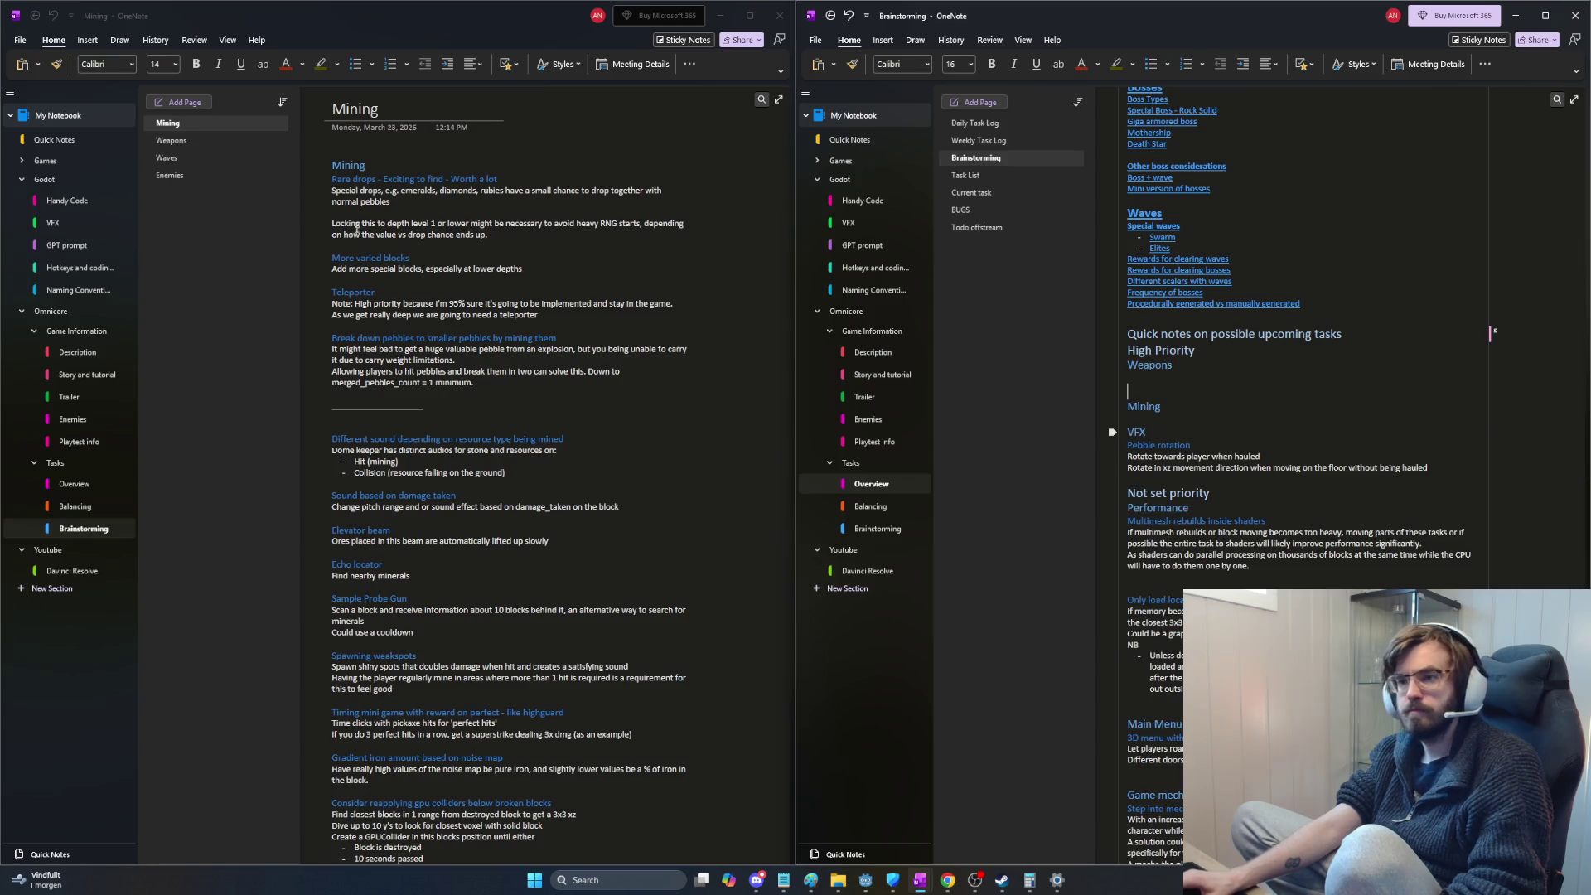
left_click(172, 140)
scroll(773, 494, "up", 15)
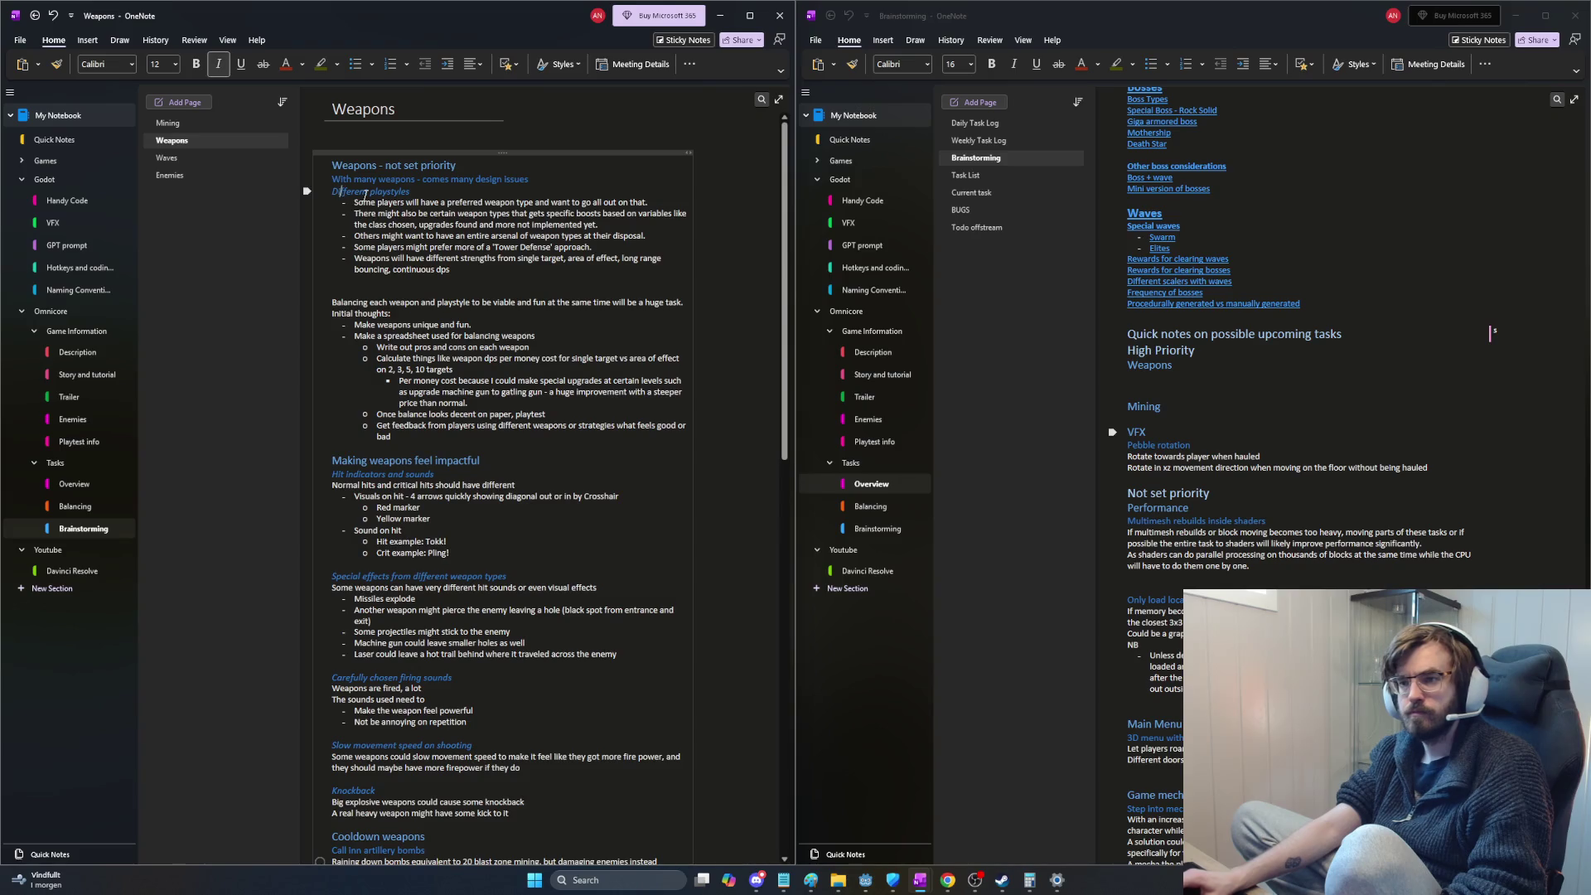
left_click(340, 179)
key("Return")
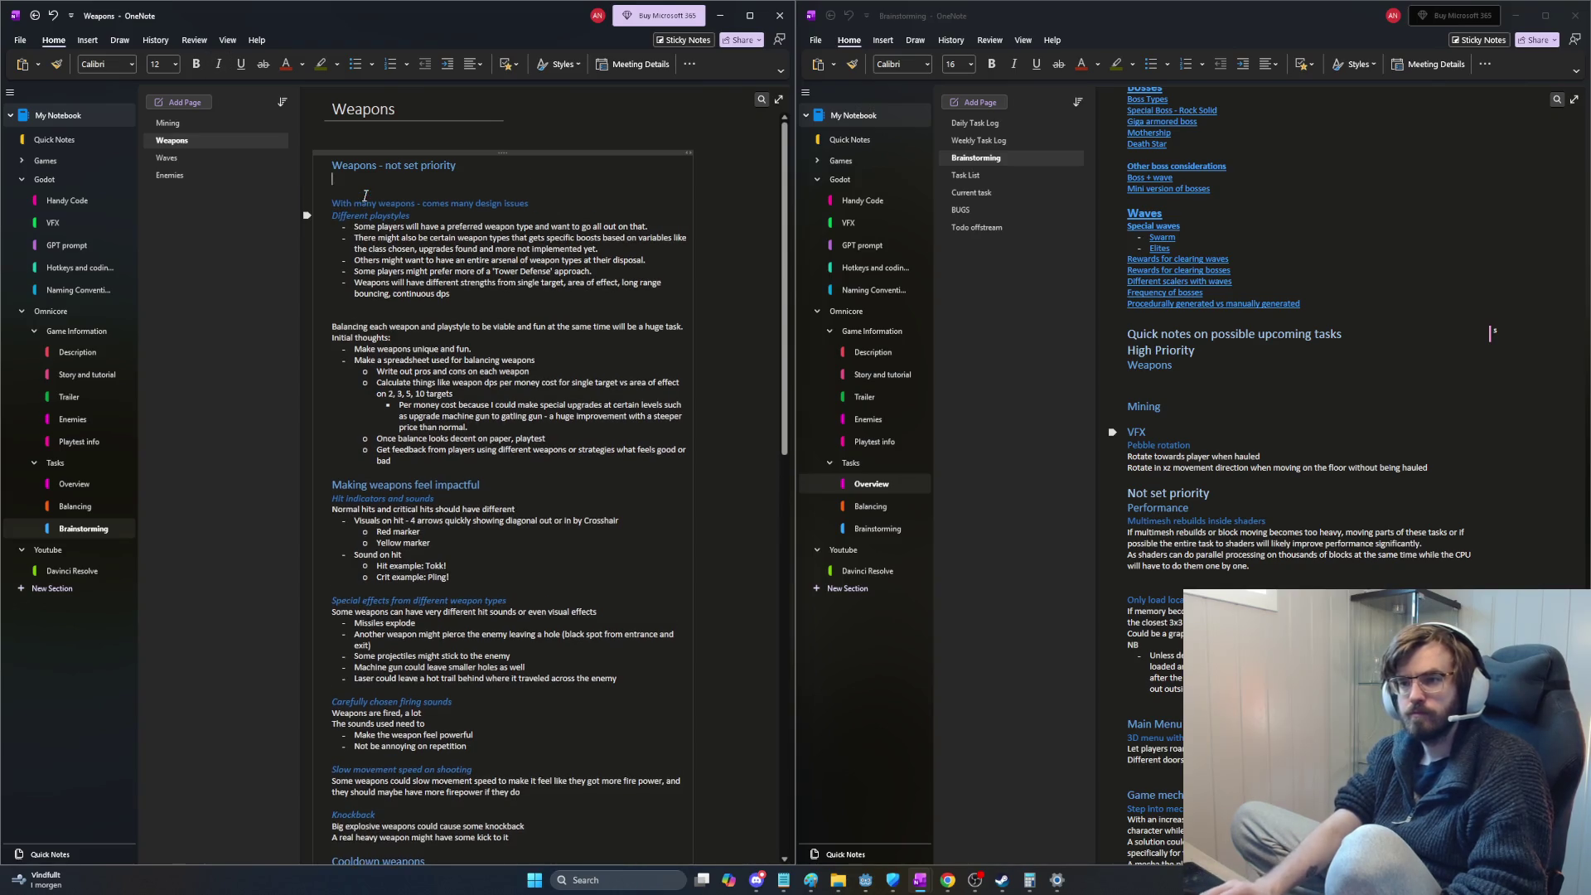
key("ctrl+v")
key("Return")
type("______")
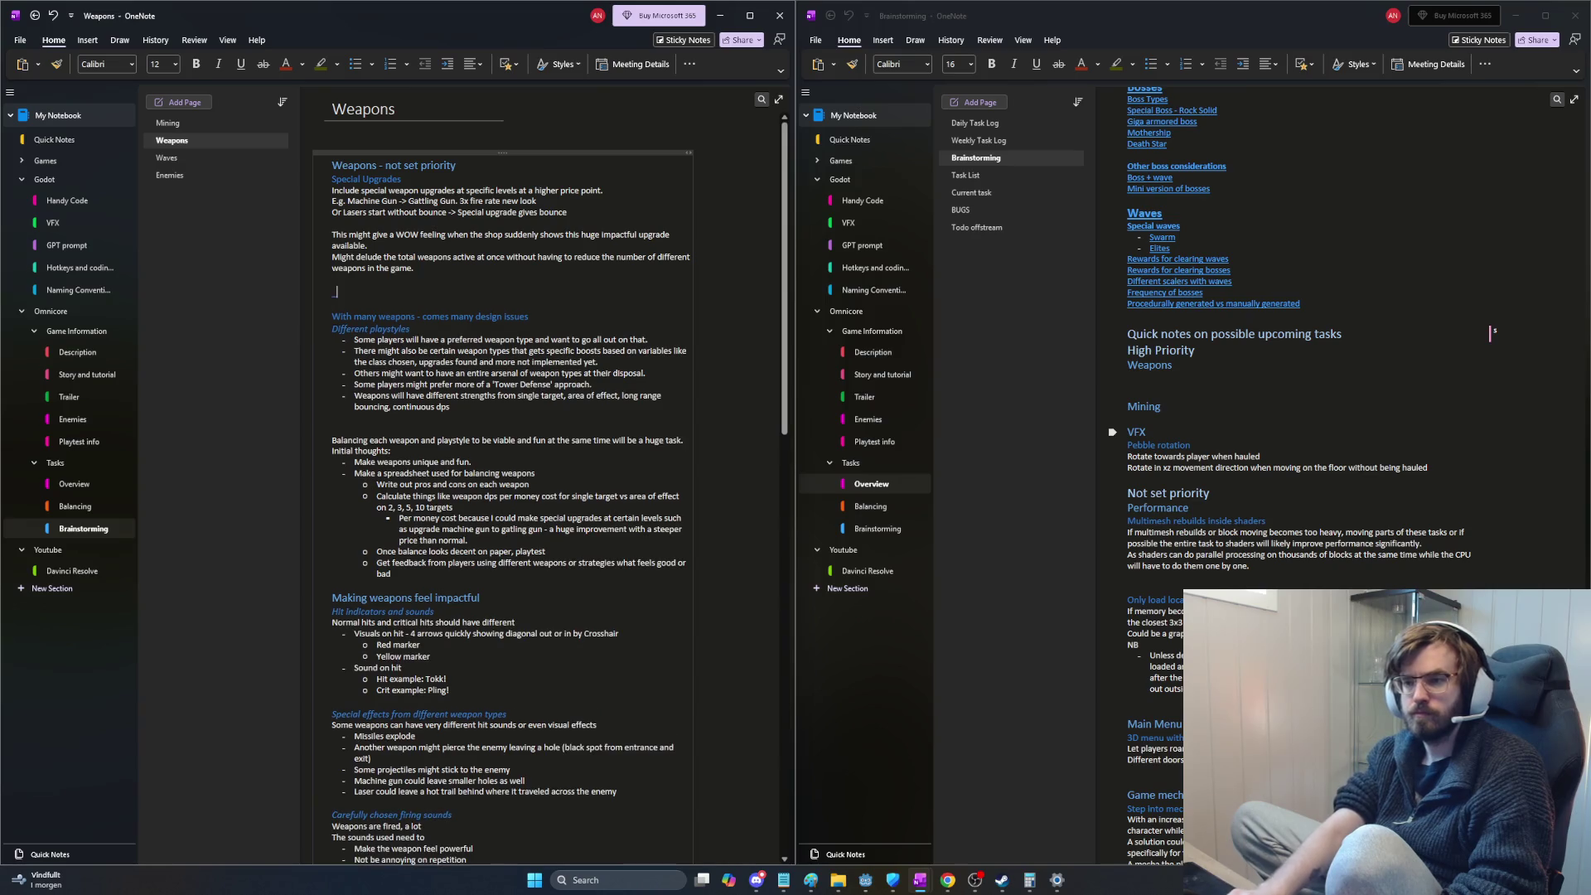
key("ctrl+z")
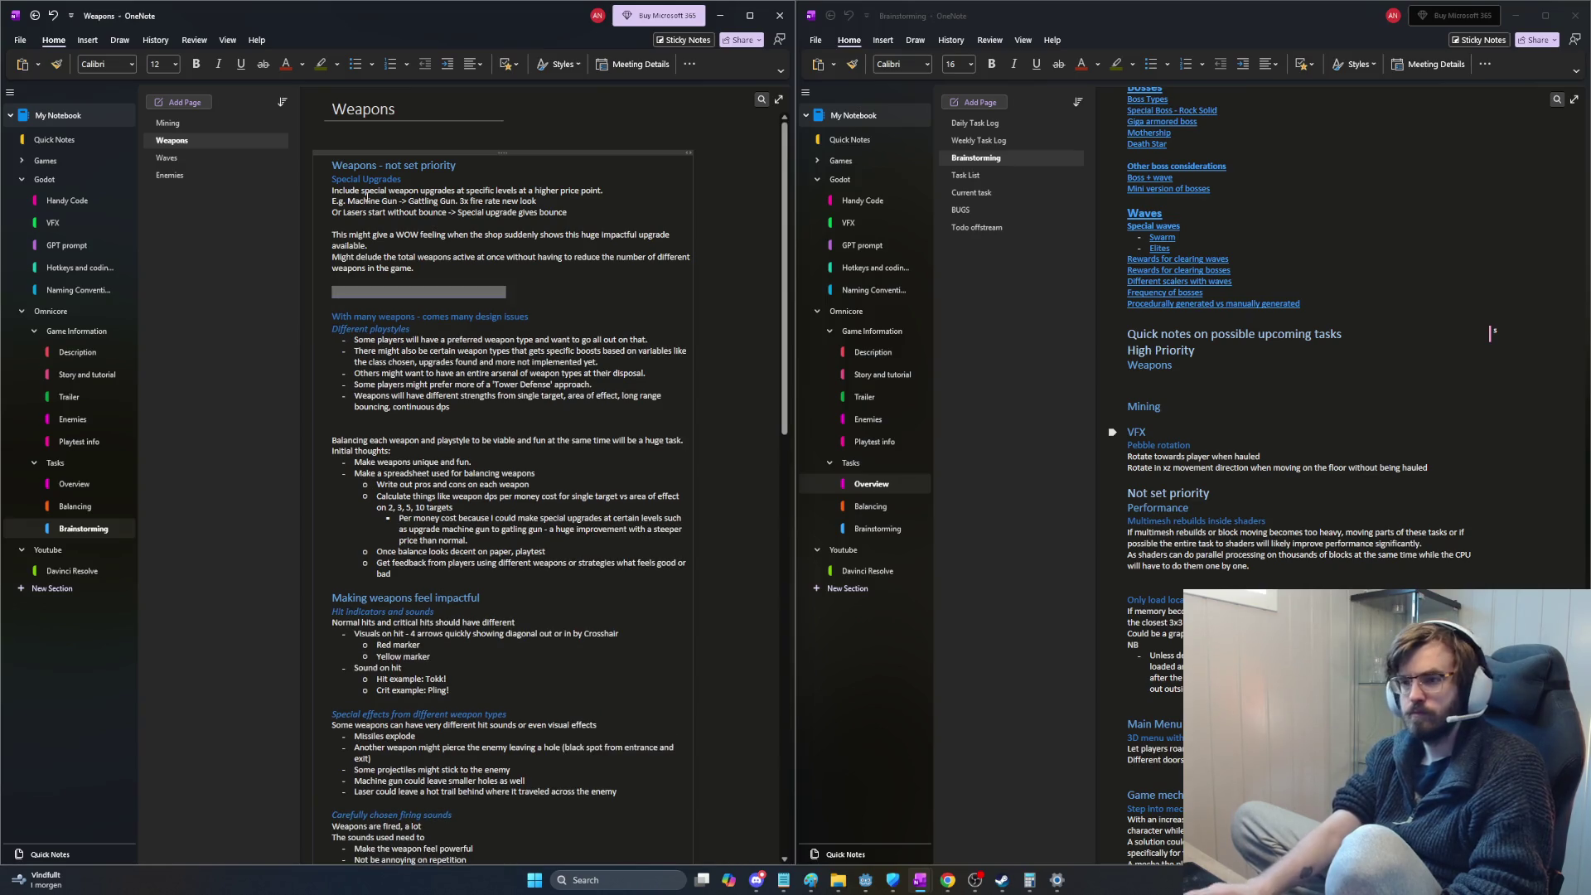
key("Return")
key("Return")
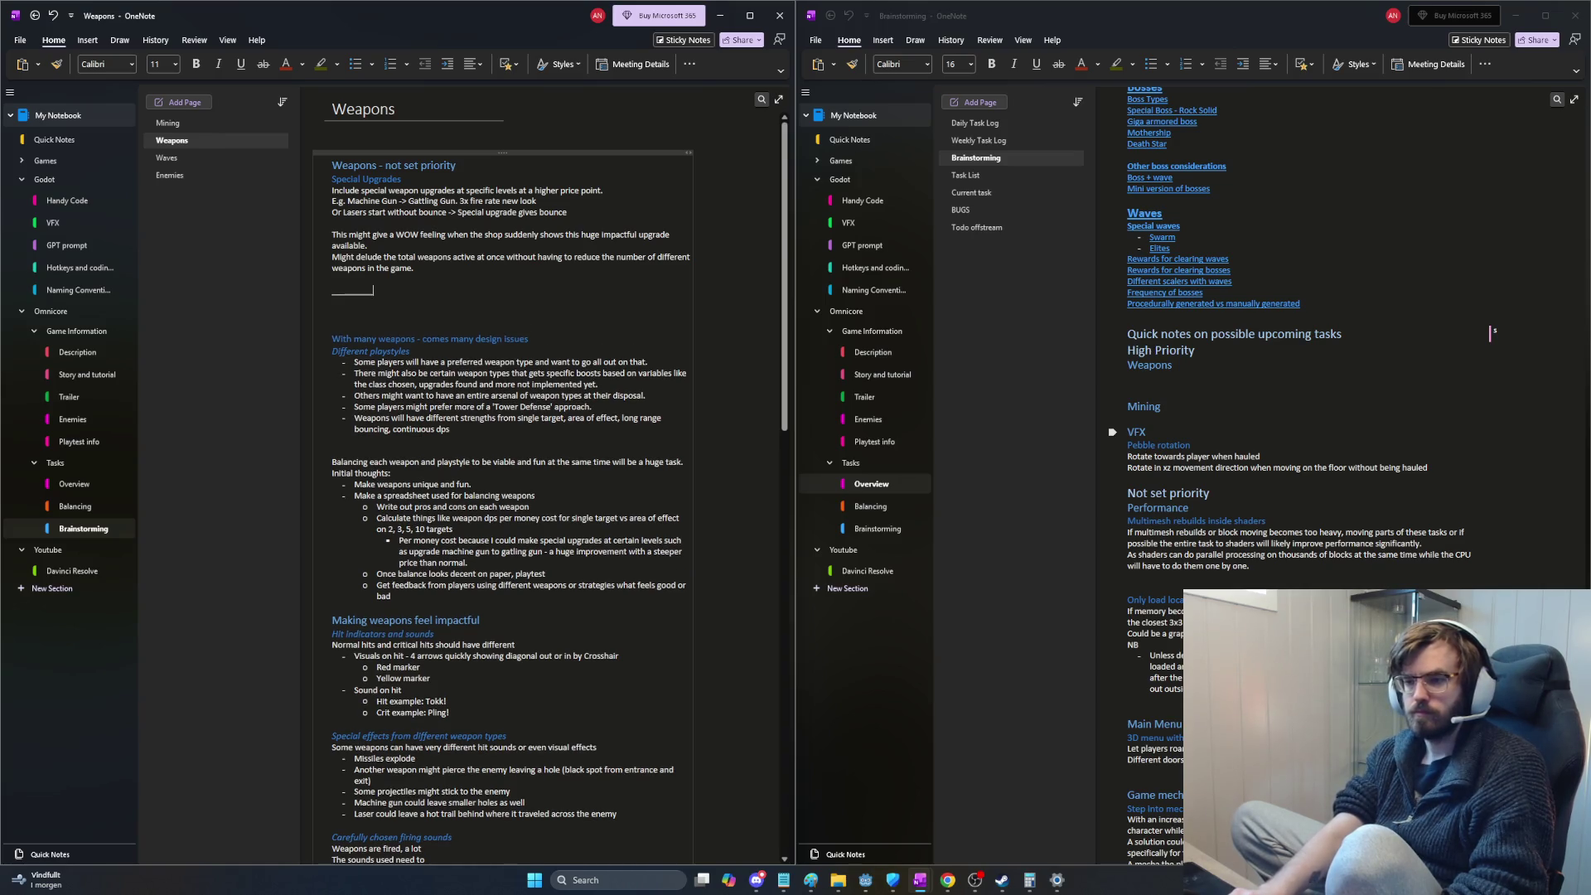
type("______________________________")
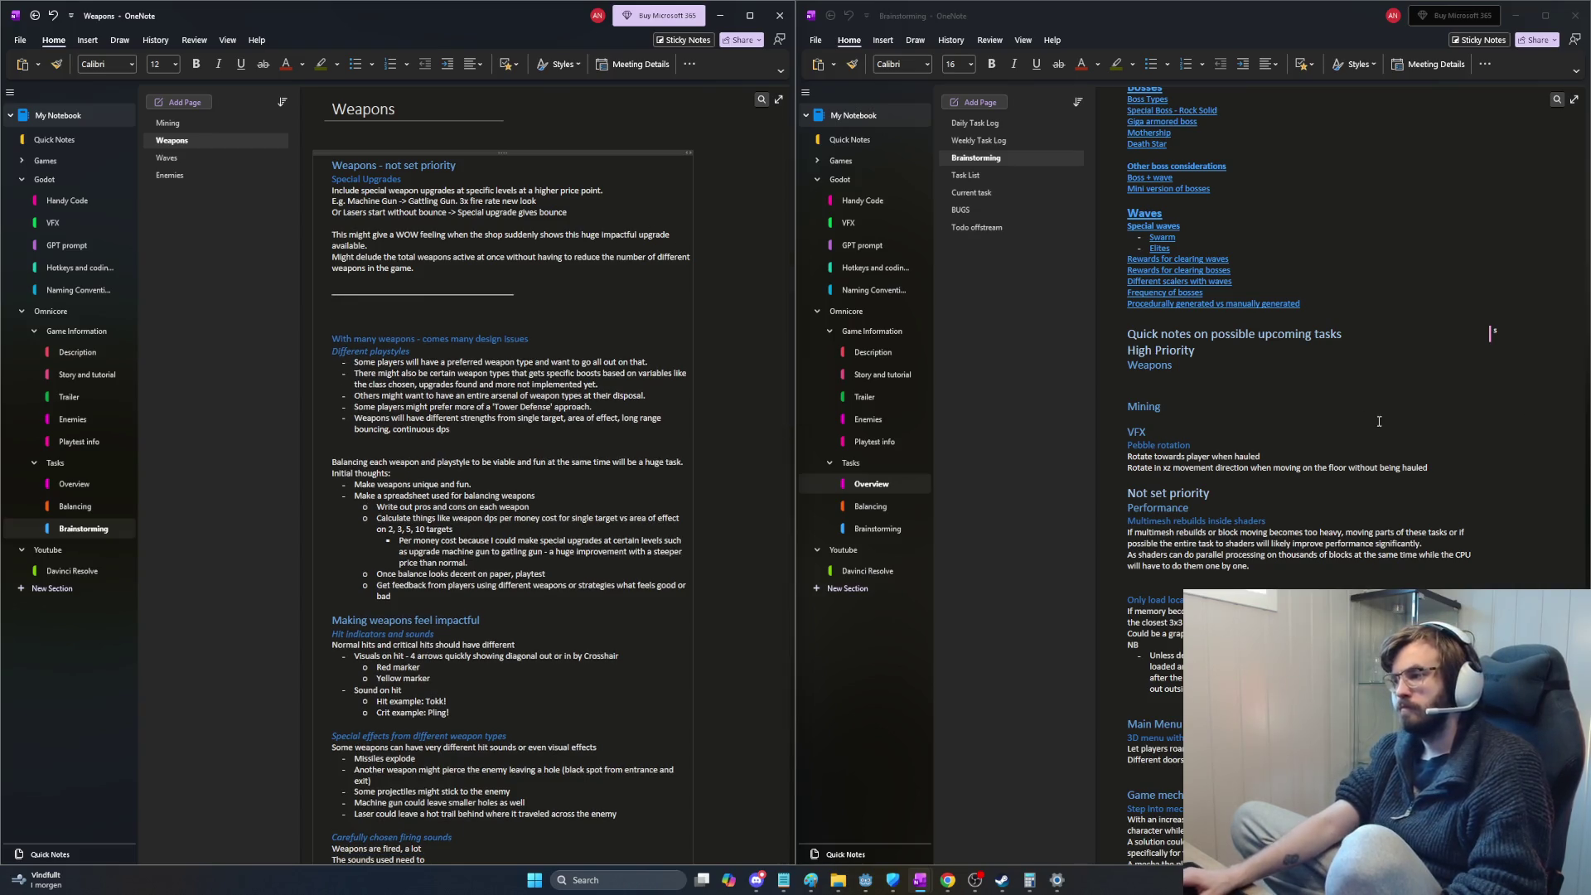
Step: Delete the leftover Weapons and Mining headings from Brainstorming's quick notes, keeping High Priority
left_click_drag(1197, 401, 1218, 363)
key("BackSpace")
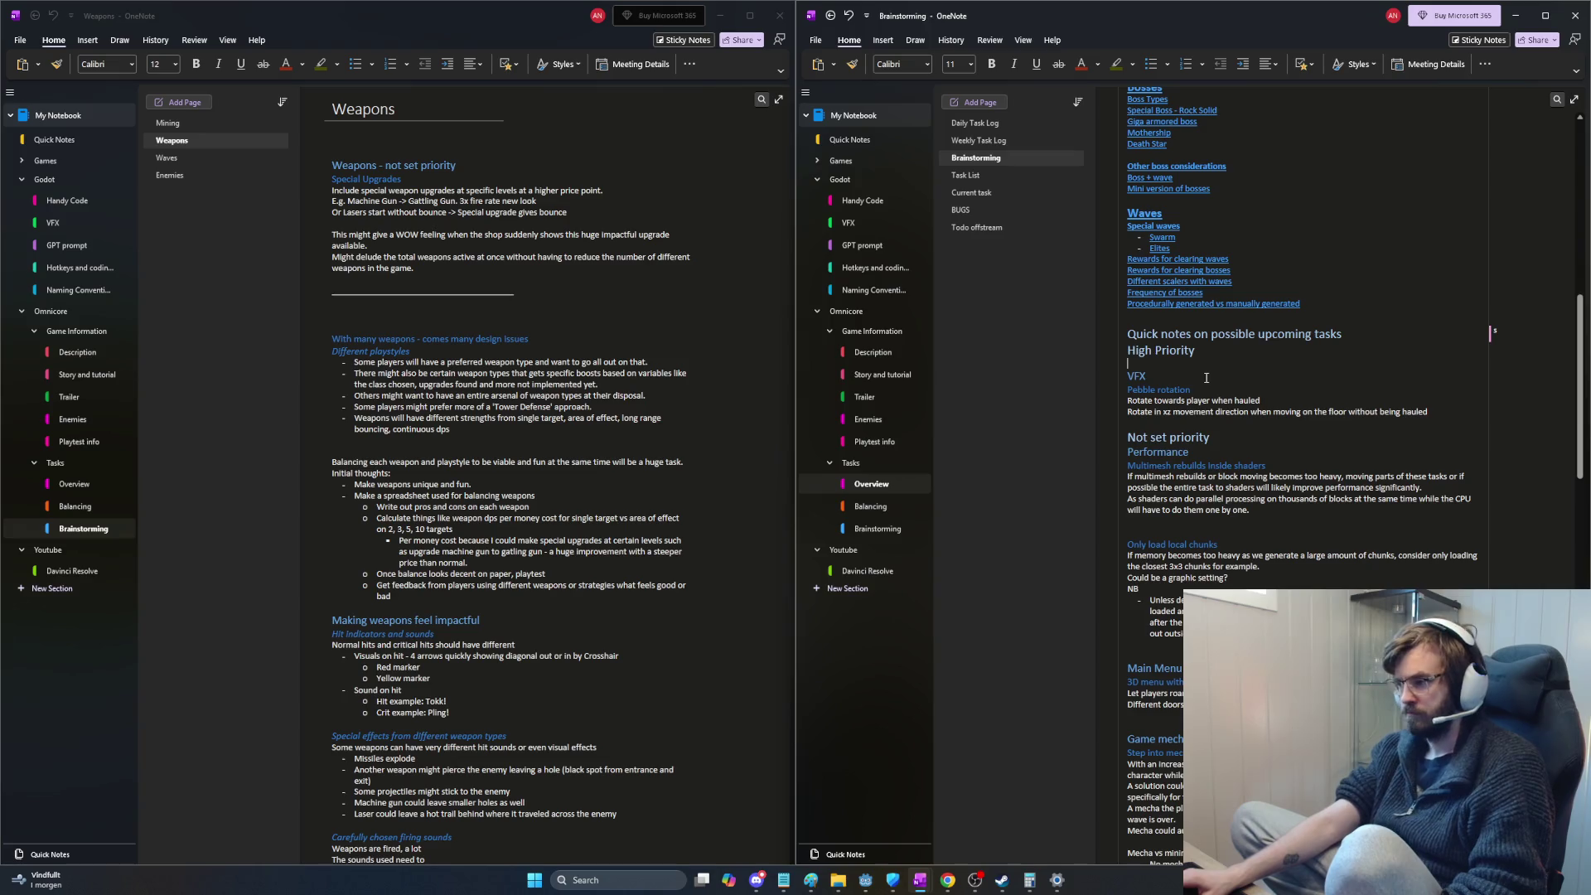
key("shift+Up")
key("shift+Up")
key("BackSpace")
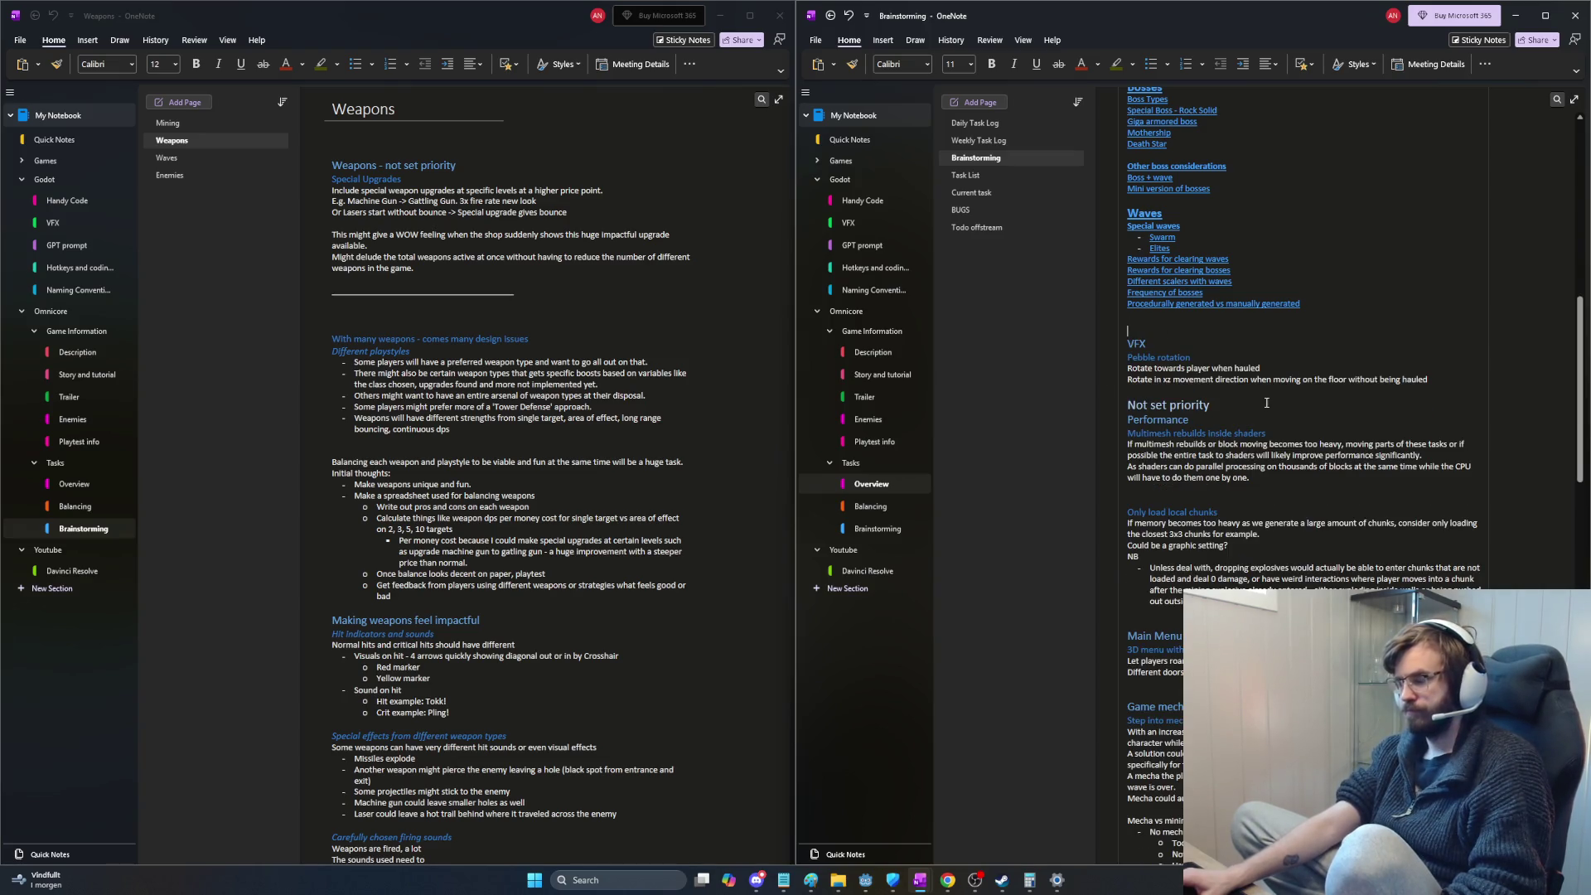
key("ctrl+z")
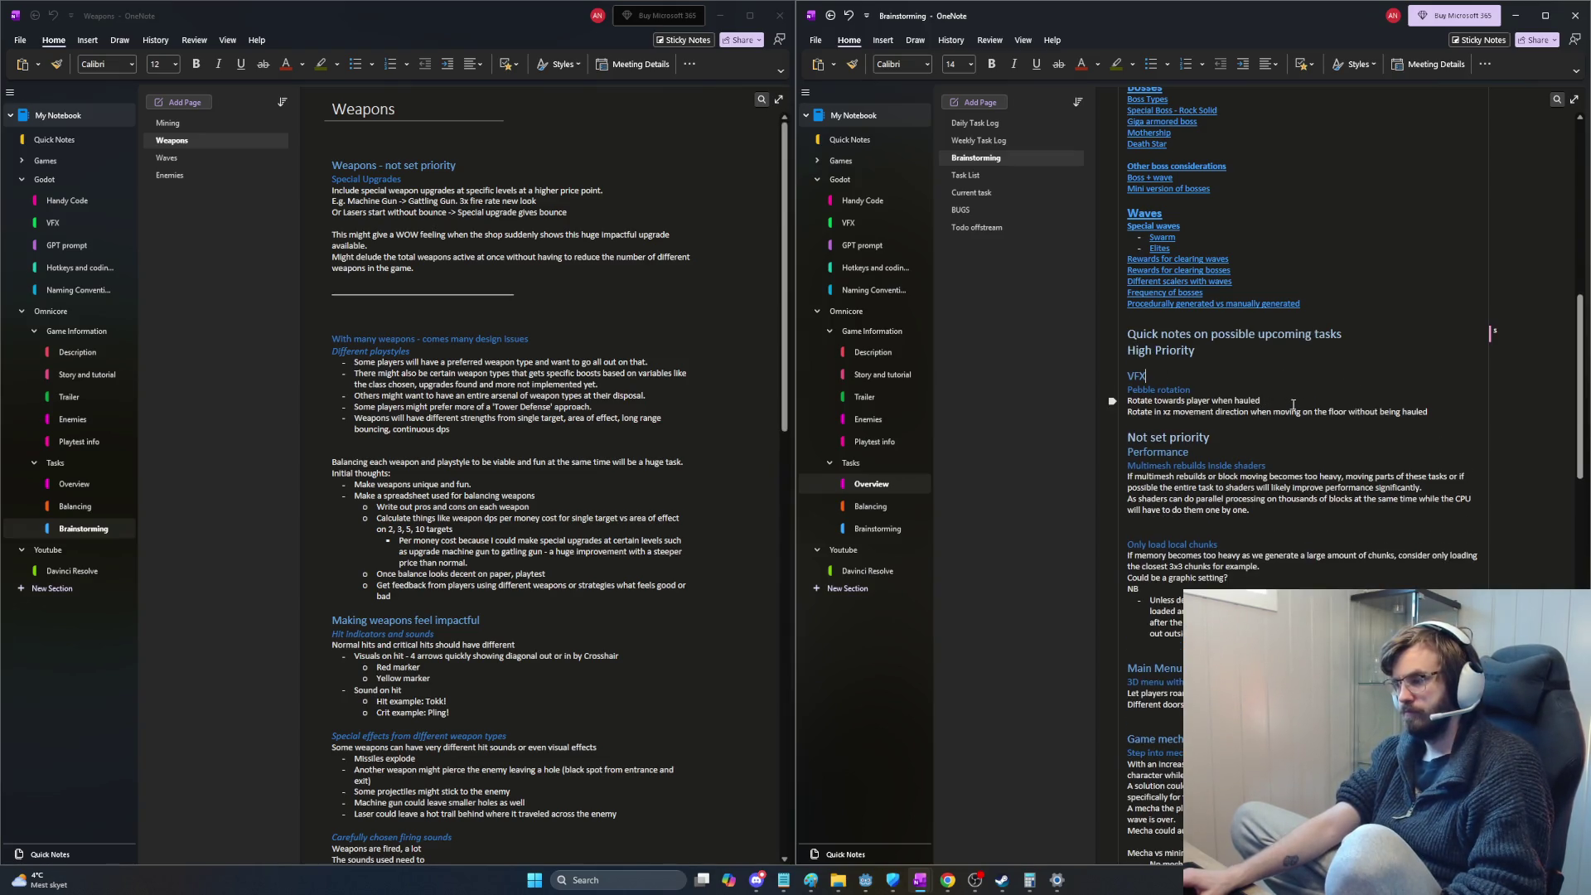
scroll(1294, 404, "down", 3)
scroll(1294, 408, "up", 2)
scroll(1294, 416, "down", 3)
scroll(1291, 416, "down", 3)
scroll(1292, 418, "down", 3)
scroll(1291, 423, "down", 3)
scroll(1289, 431, "down", 3)
scroll(1289, 430, "down", 5)
scroll(1299, 461, "down", 3)
scroll(1319, 509, "up", 10)
scroll(1319, 508, "up", 3)
scroll(1318, 512, "up", 2)
scroll(1317, 517, "up", 3)
scroll(1314, 520, "up", 3)
scroll(1315, 520, "up", 5)
scroll(1294, 497, "up", 5)
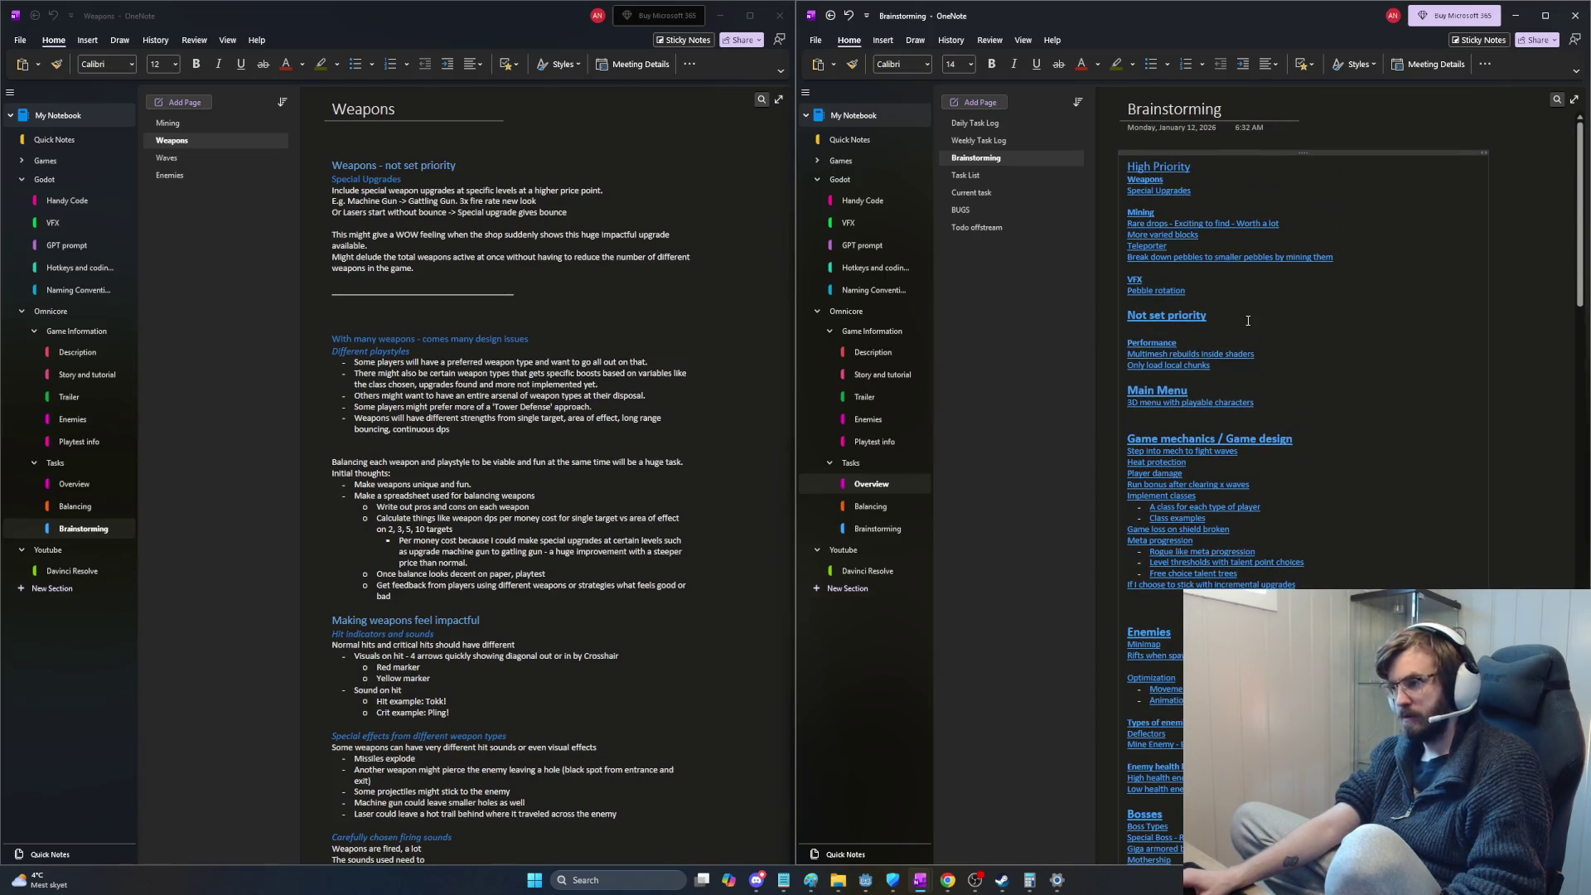
Step: Delete the Weapons, Mining and Enemies link groups from the Brainstorming index
key("shift+Up")
key("shift+Up")
key("shift+Up")
key("shift+Home")
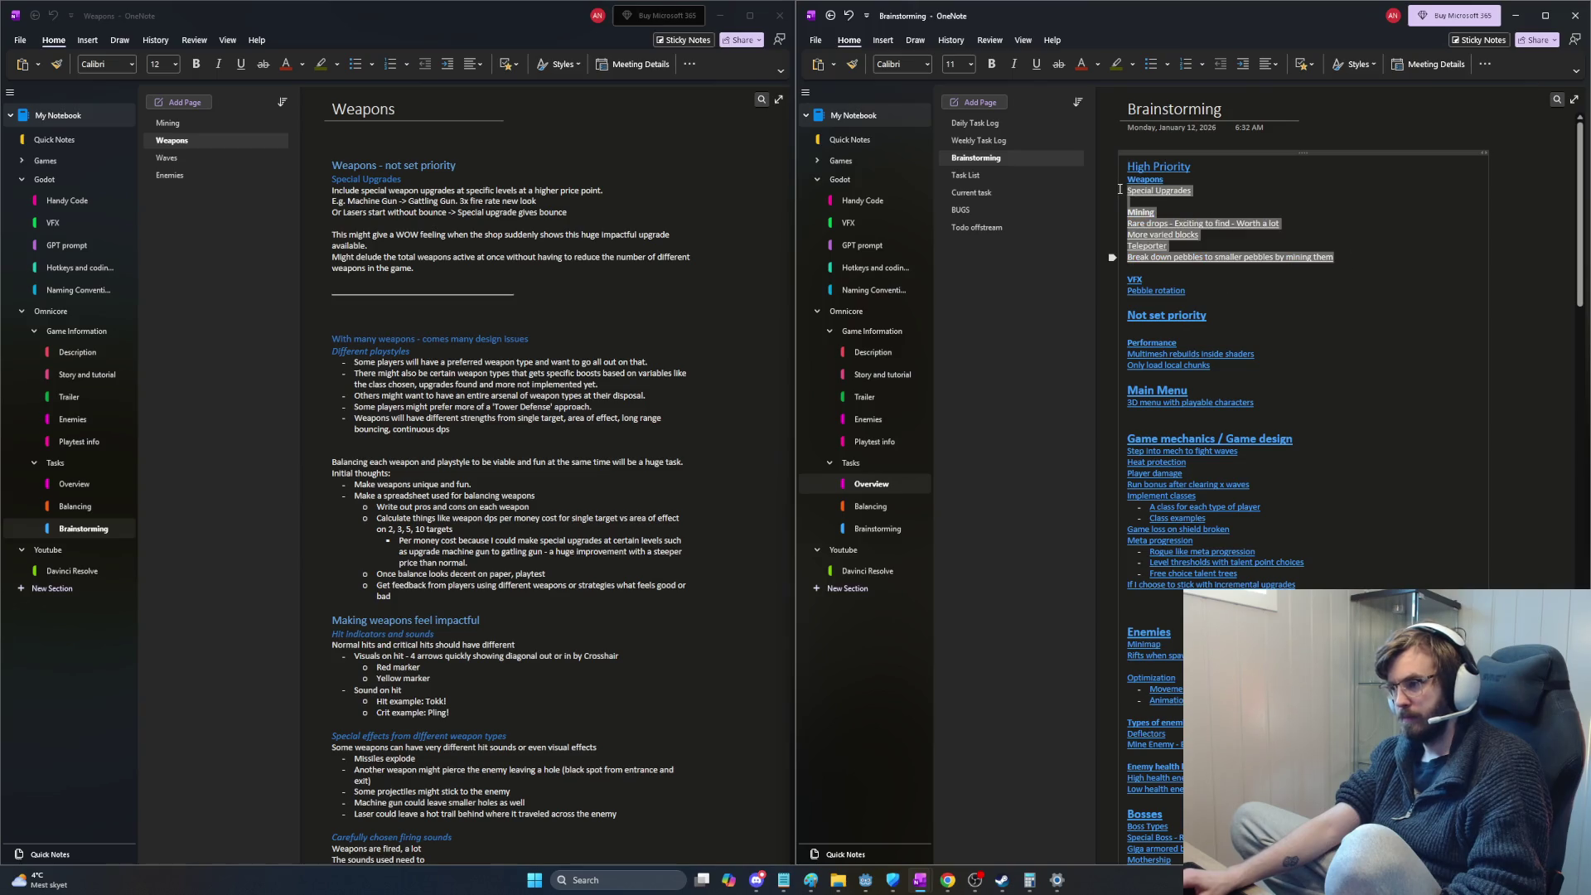
key("BackSpace")
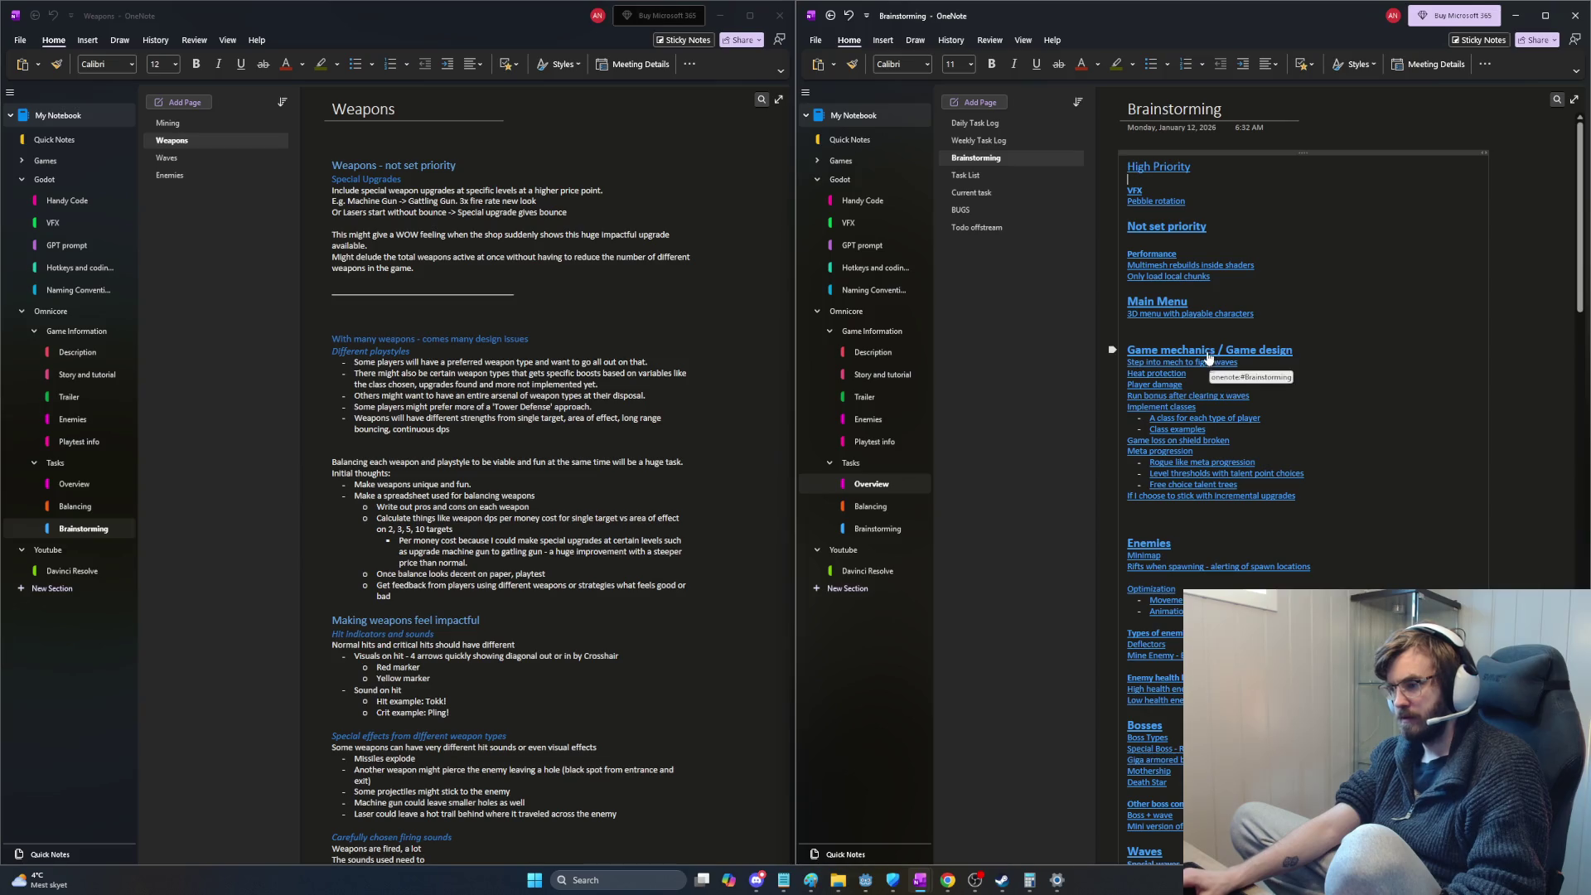
scroll(1209, 358, "down", 1)
scroll(1219, 385, "down", 2)
scroll(1238, 437, "down", 2)
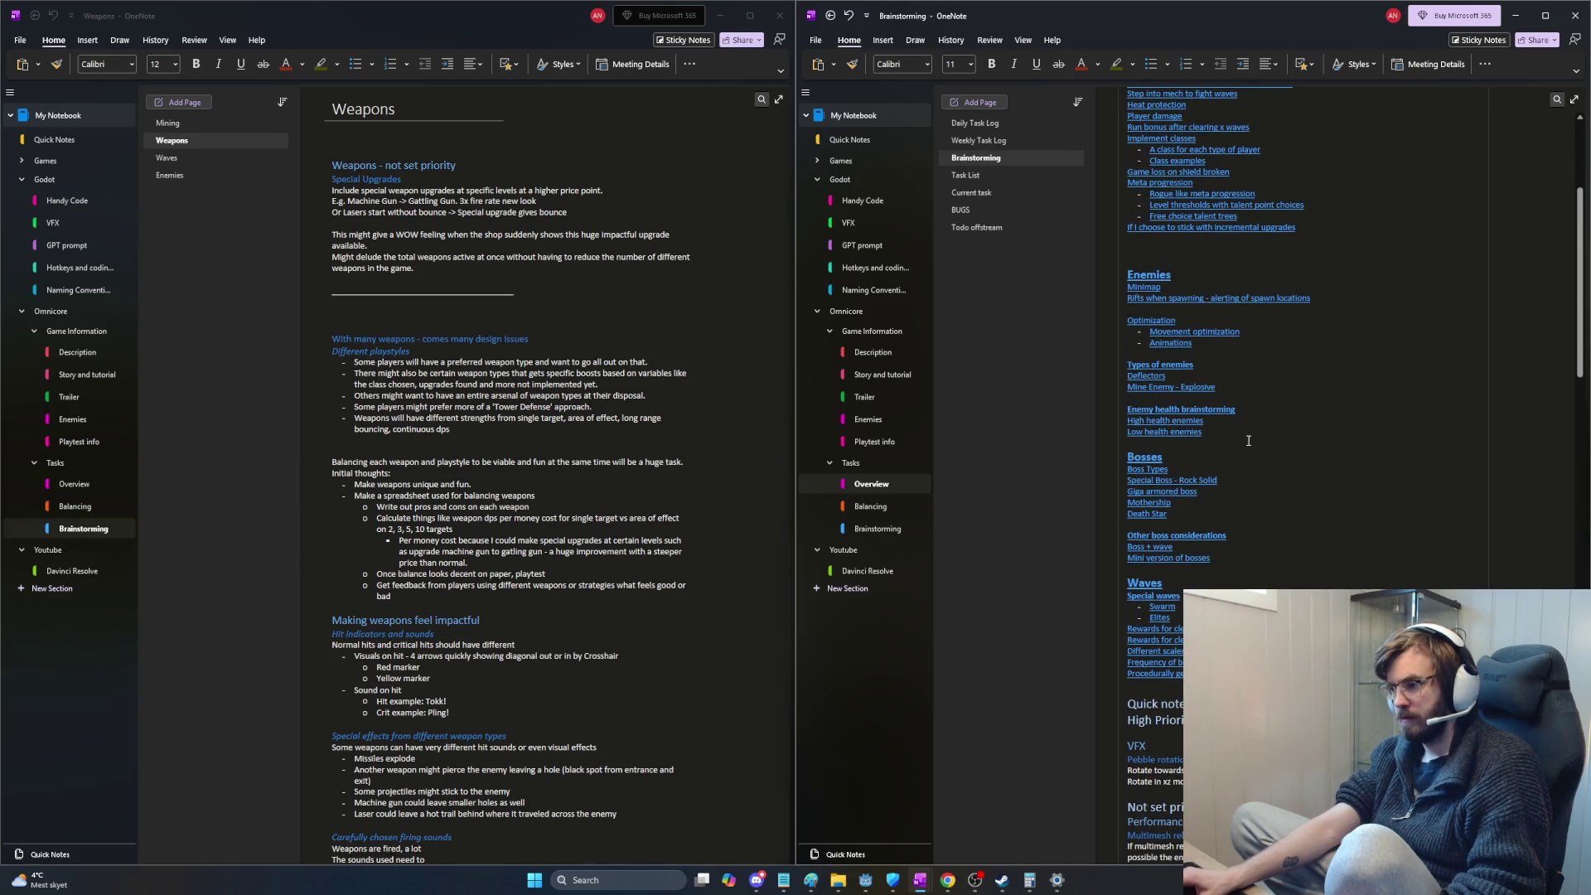
left_click(1164, 280)
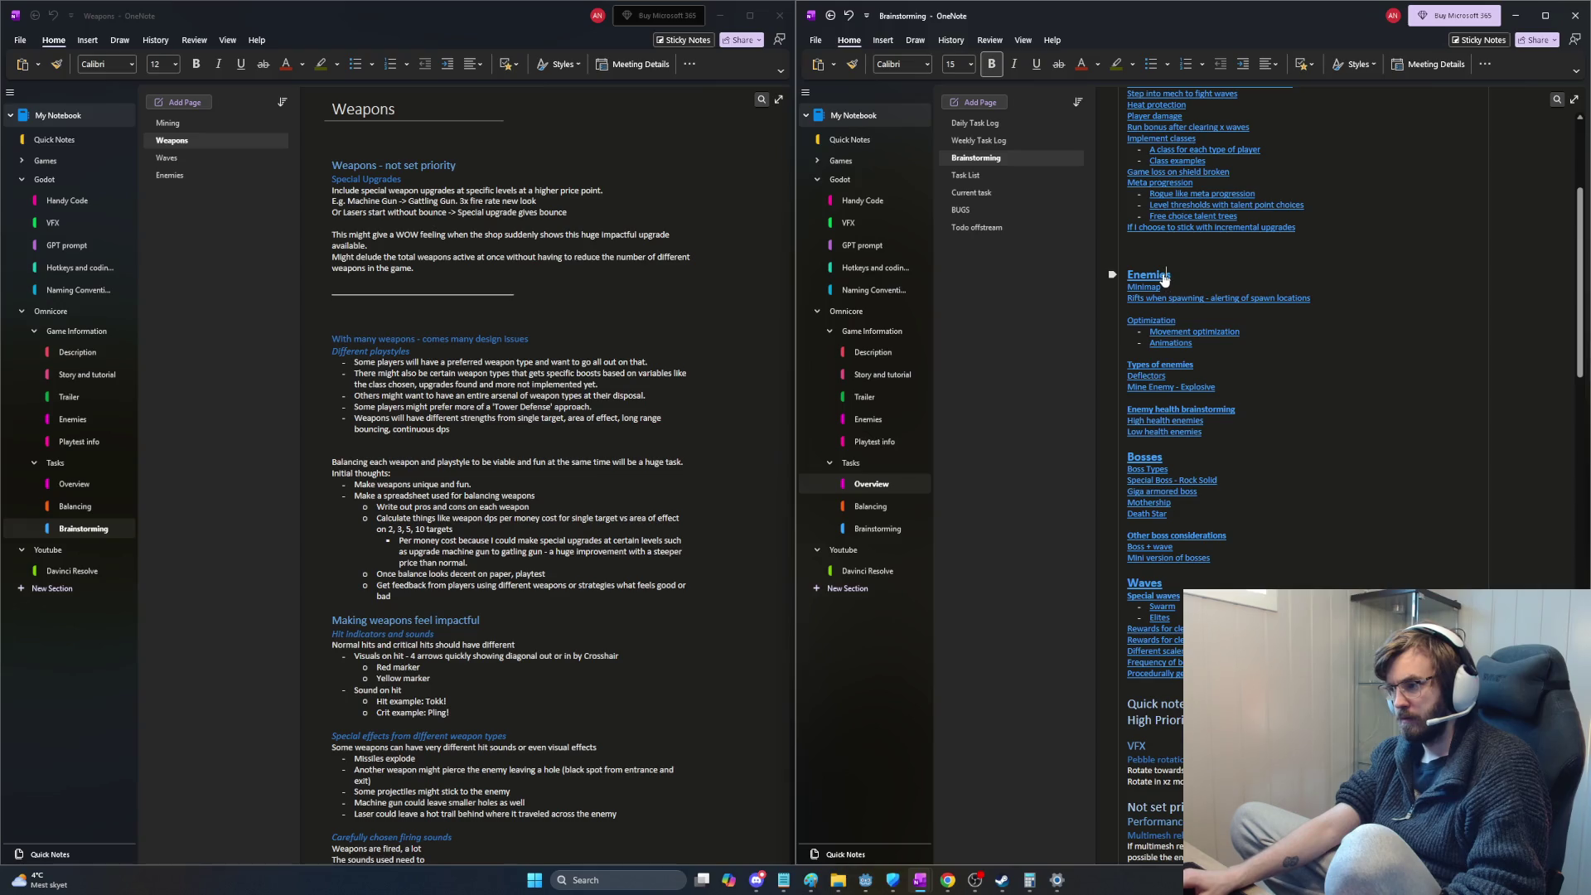
left_click_drag(1128, 273, 1247, 426)
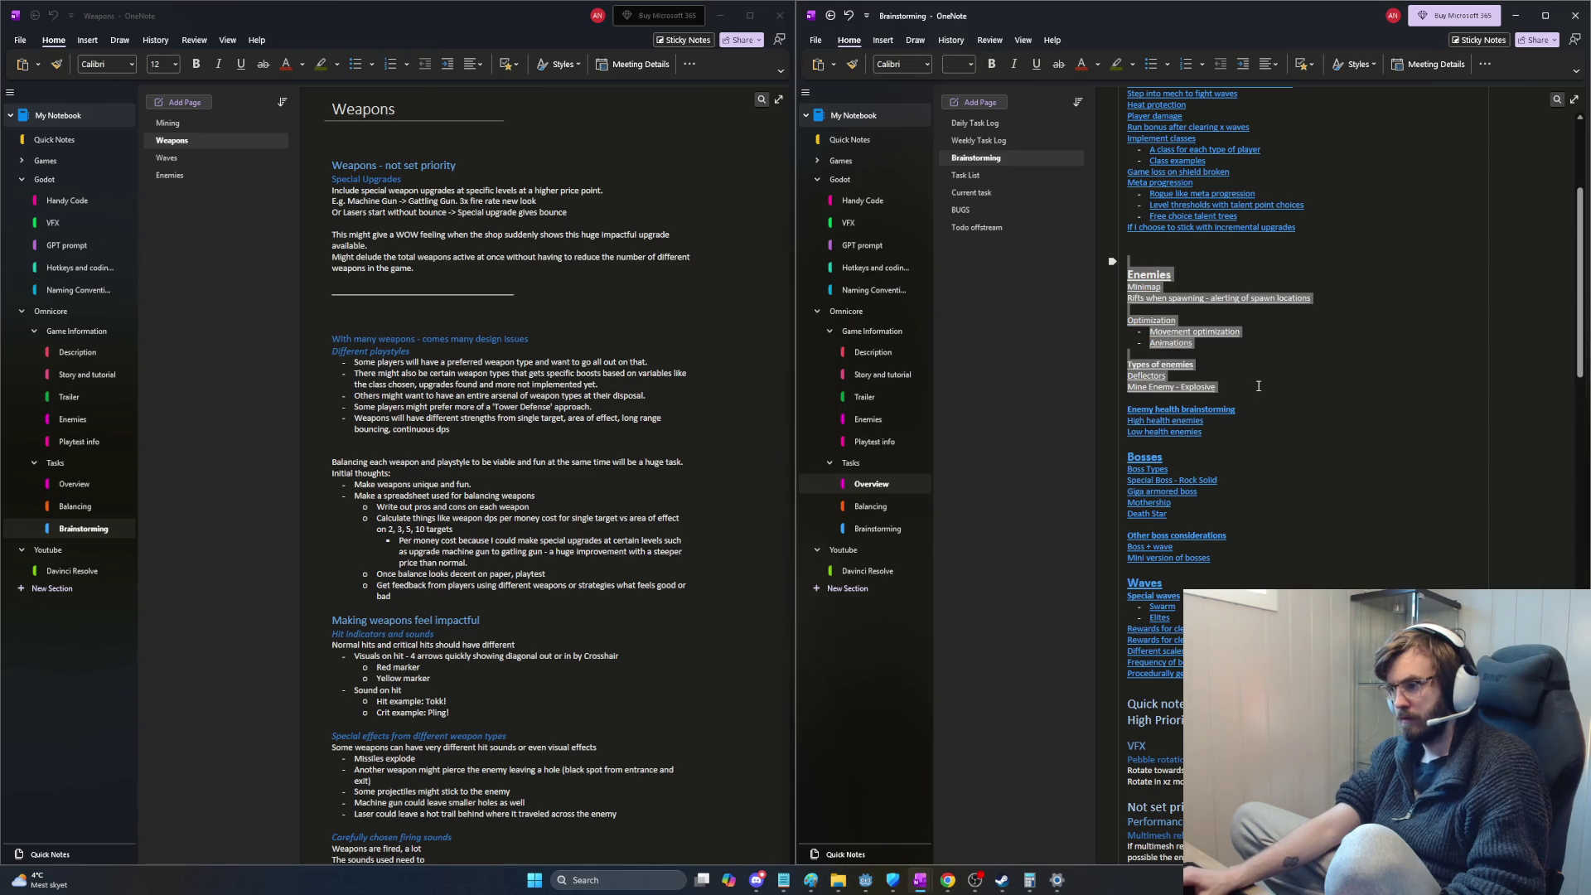
key("Delete")
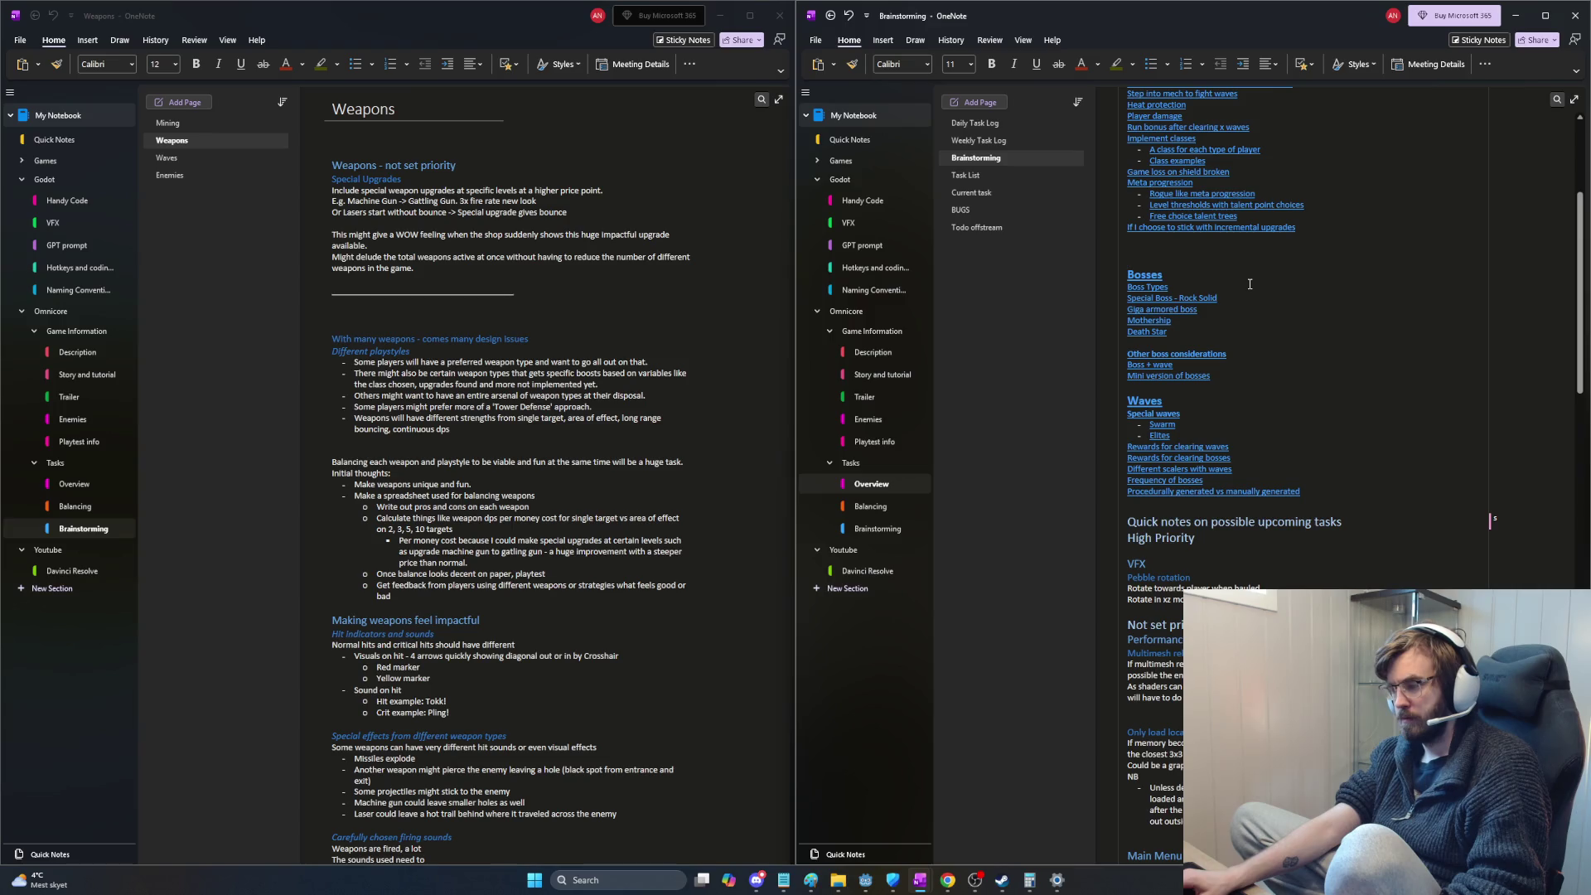
Step: Delete the Bosses and Waves link groups, then add a new page to the section
left_click_drag(1128, 260, 1218, 331)
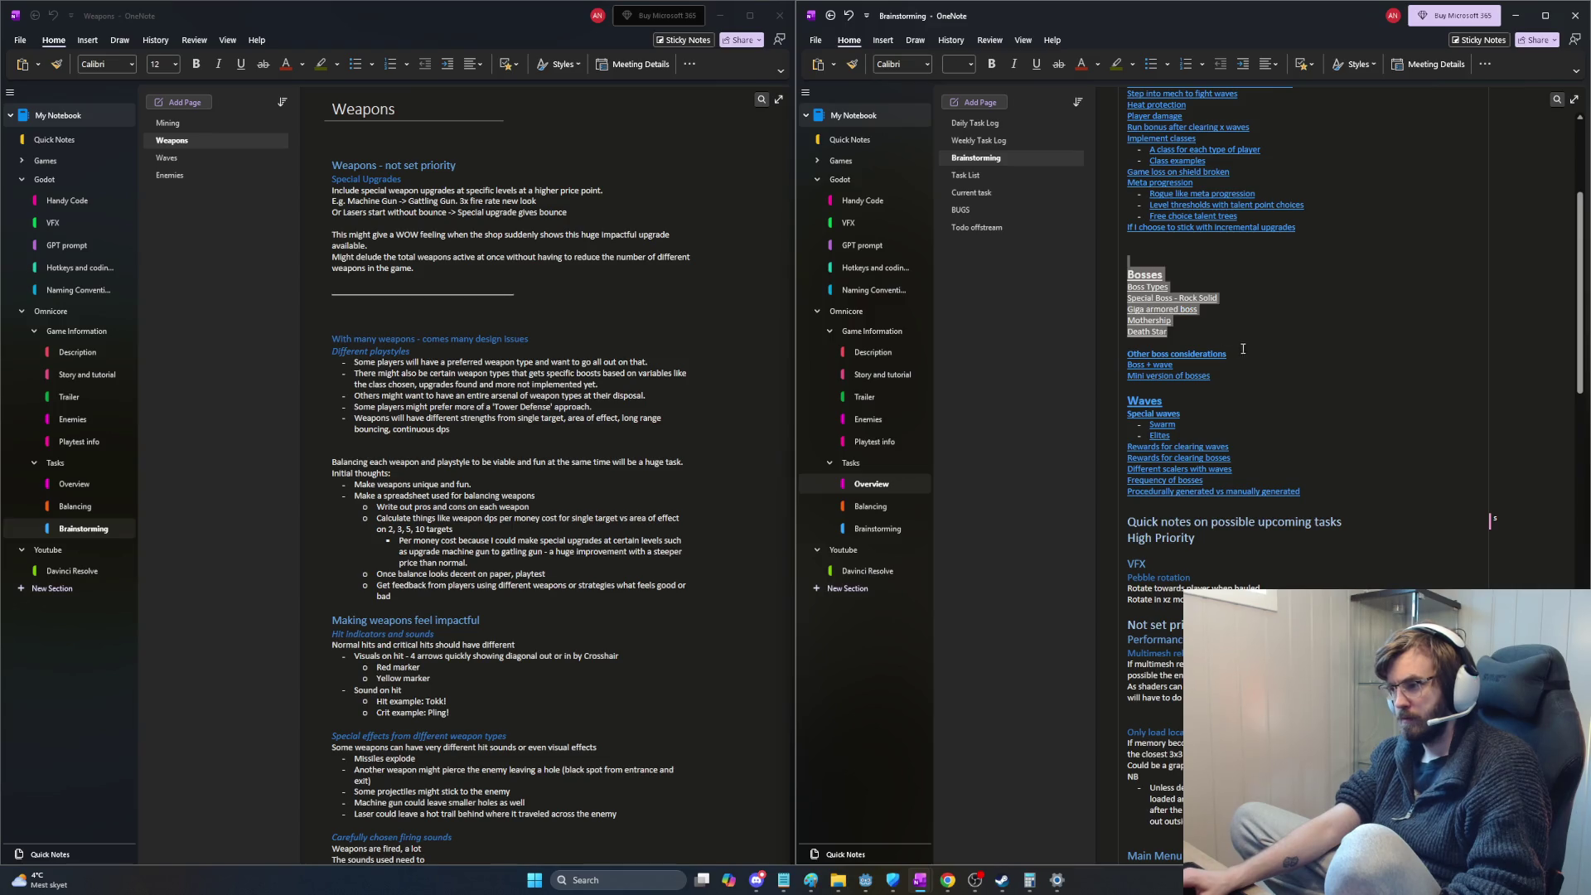
key("Delete")
left_click_drag(1127, 258, 1337, 413)
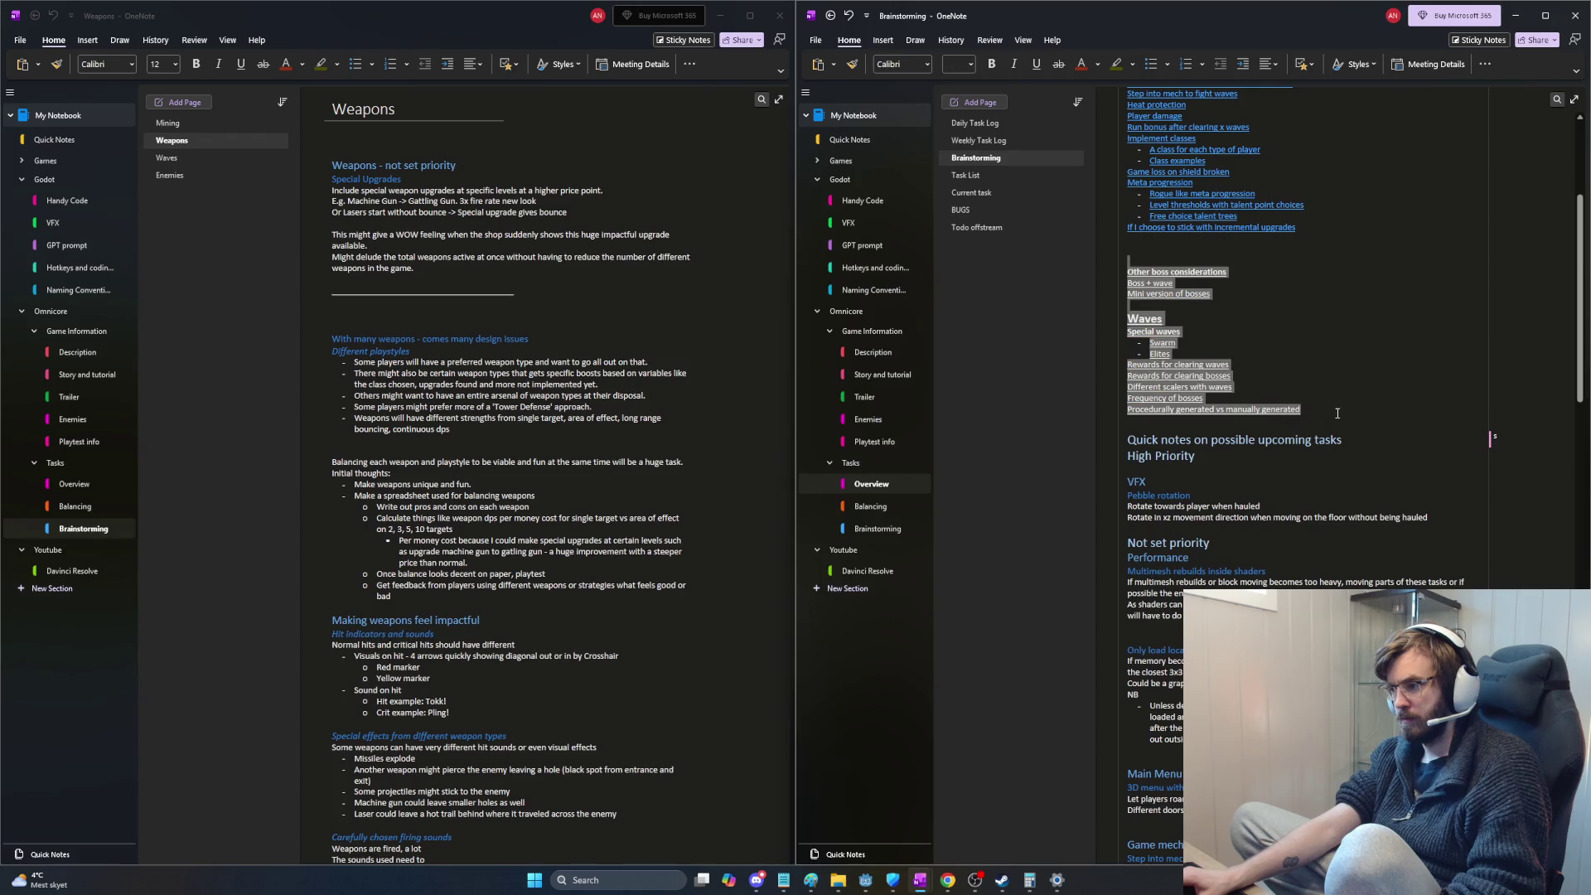
key("Delete")
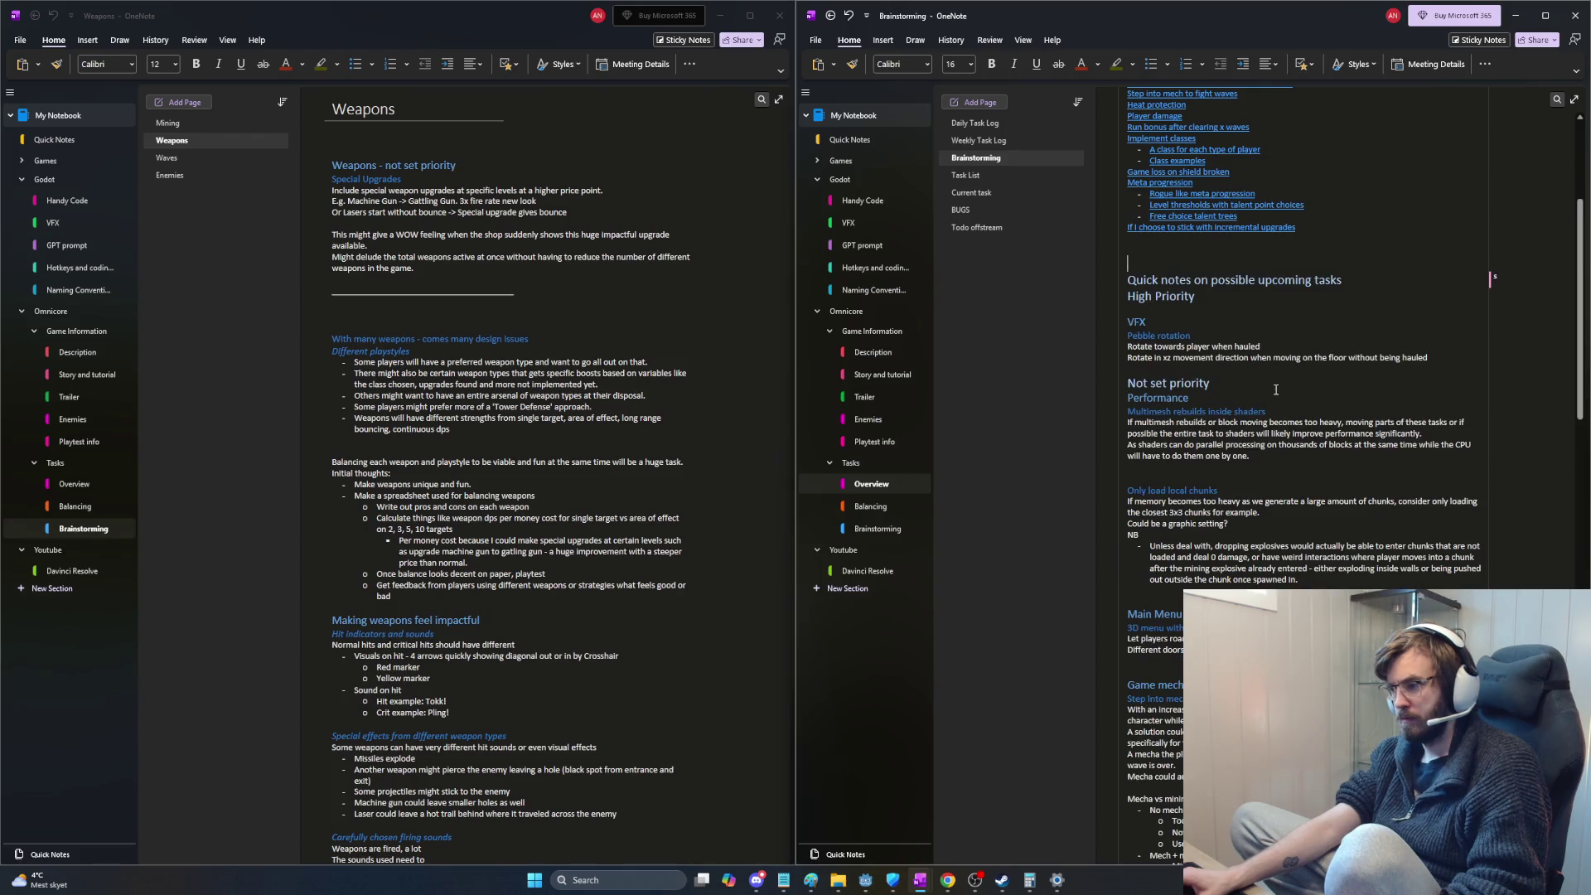
scroll(1276, 390, "up", 3)
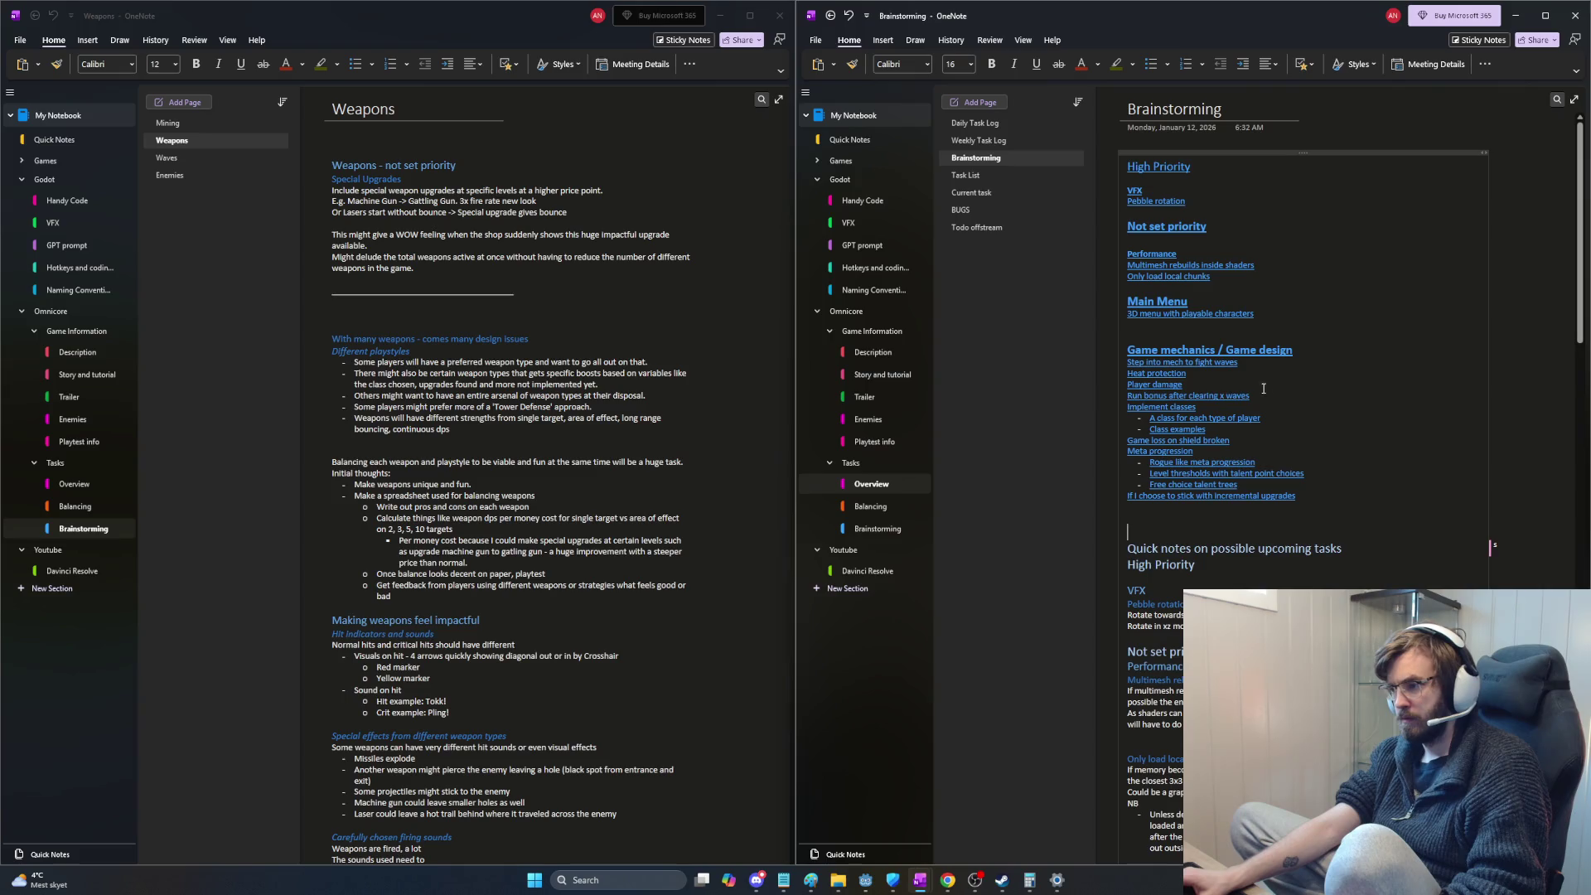
left_click(224, 207)
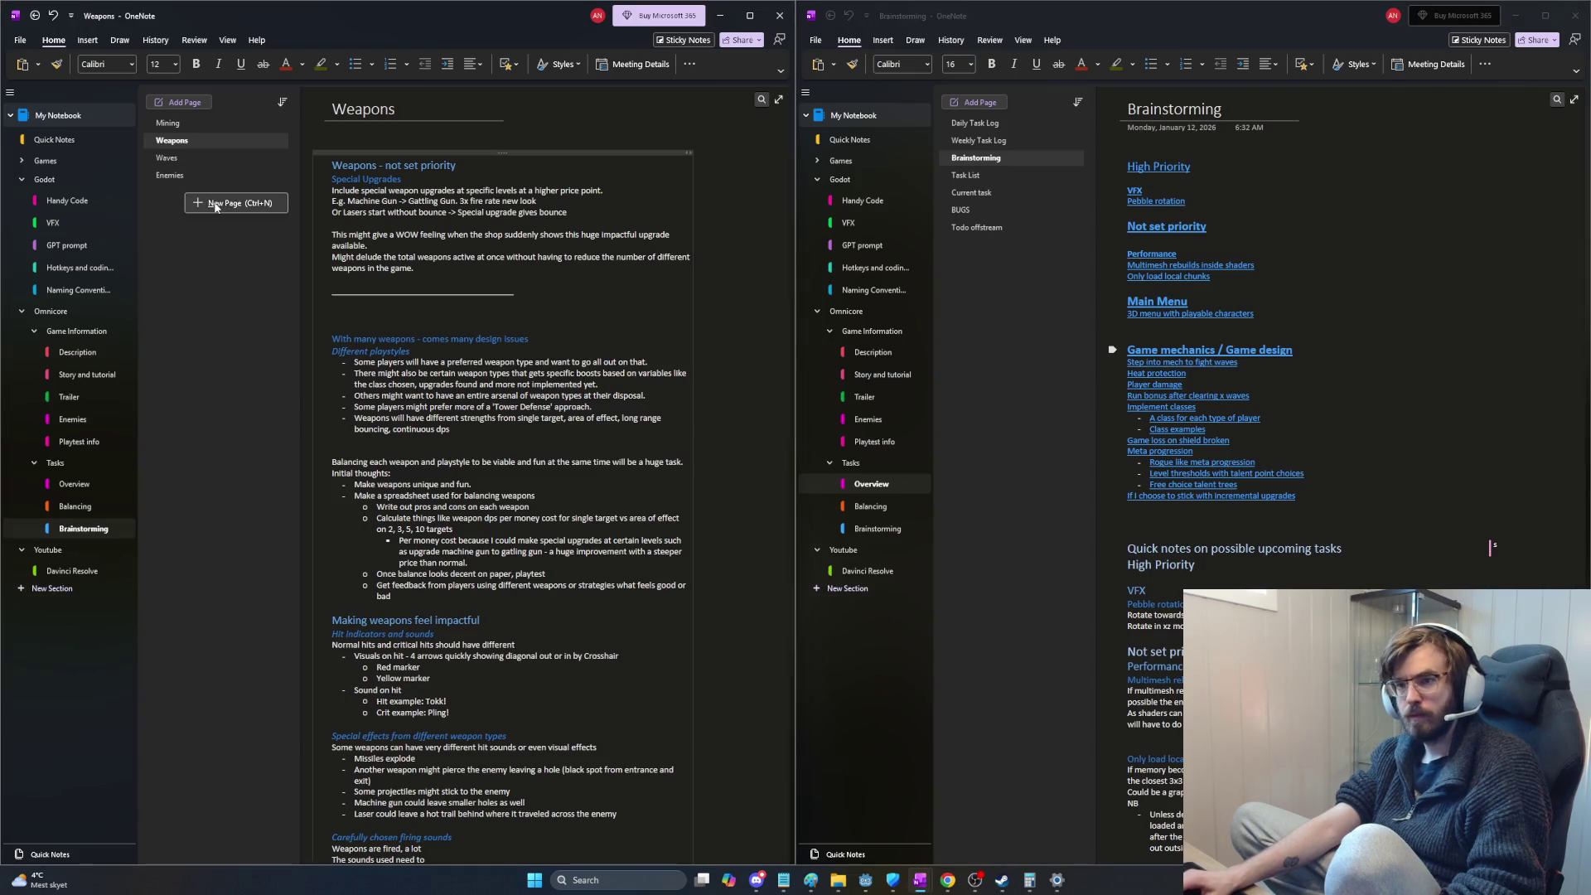
type("Game Design")
Step: Title the new page Game Design and move the game mechanics notes from Brainstorming onto it
key("Return")
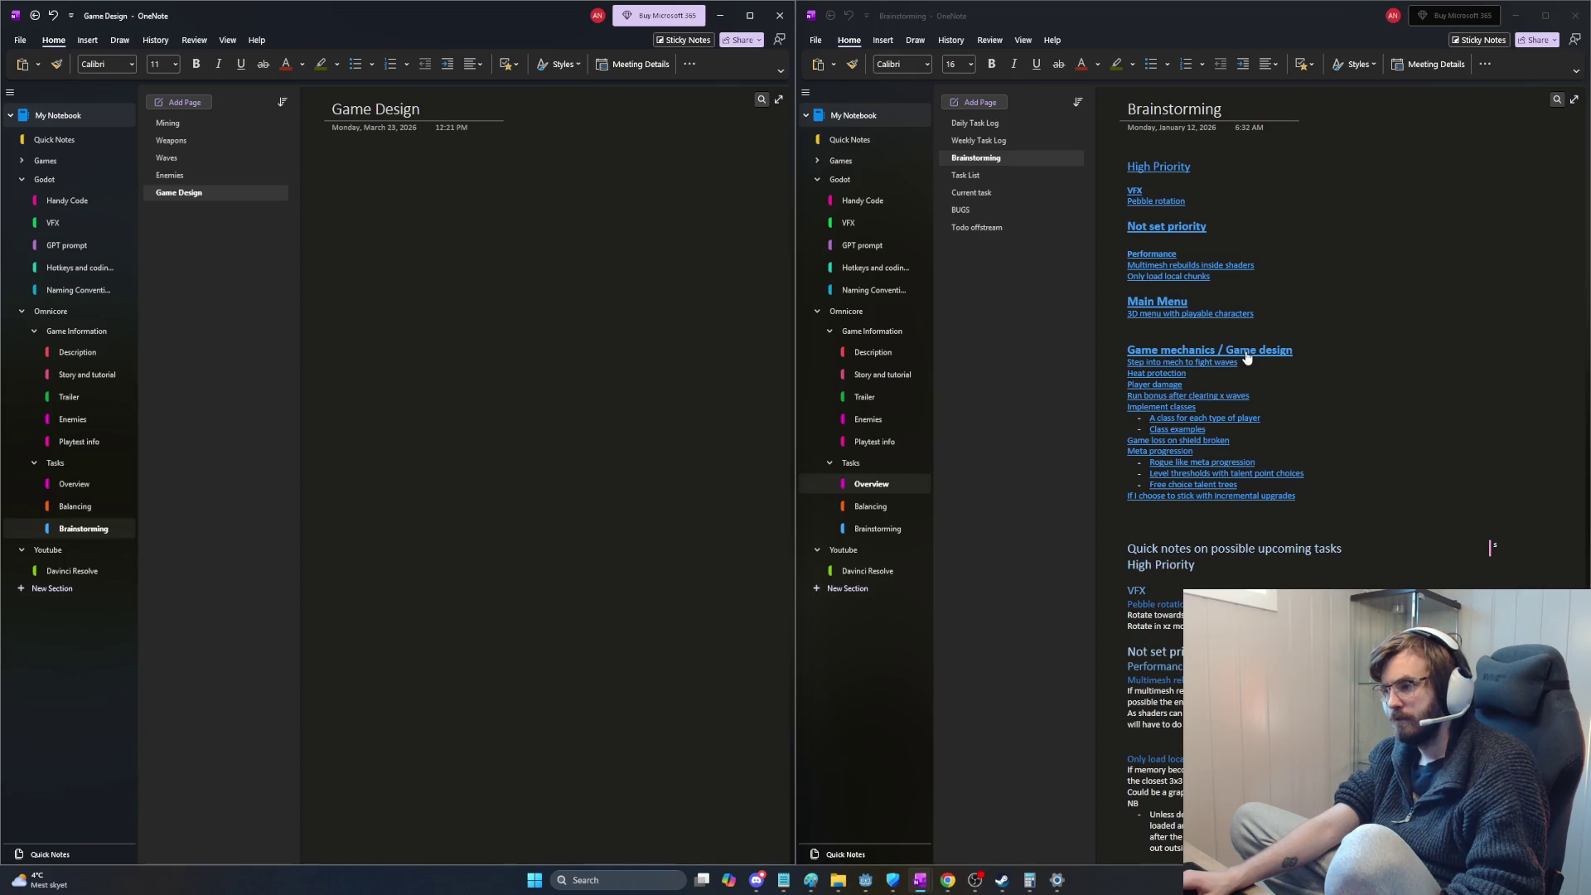
scroll(1247, 357, "down", 2)
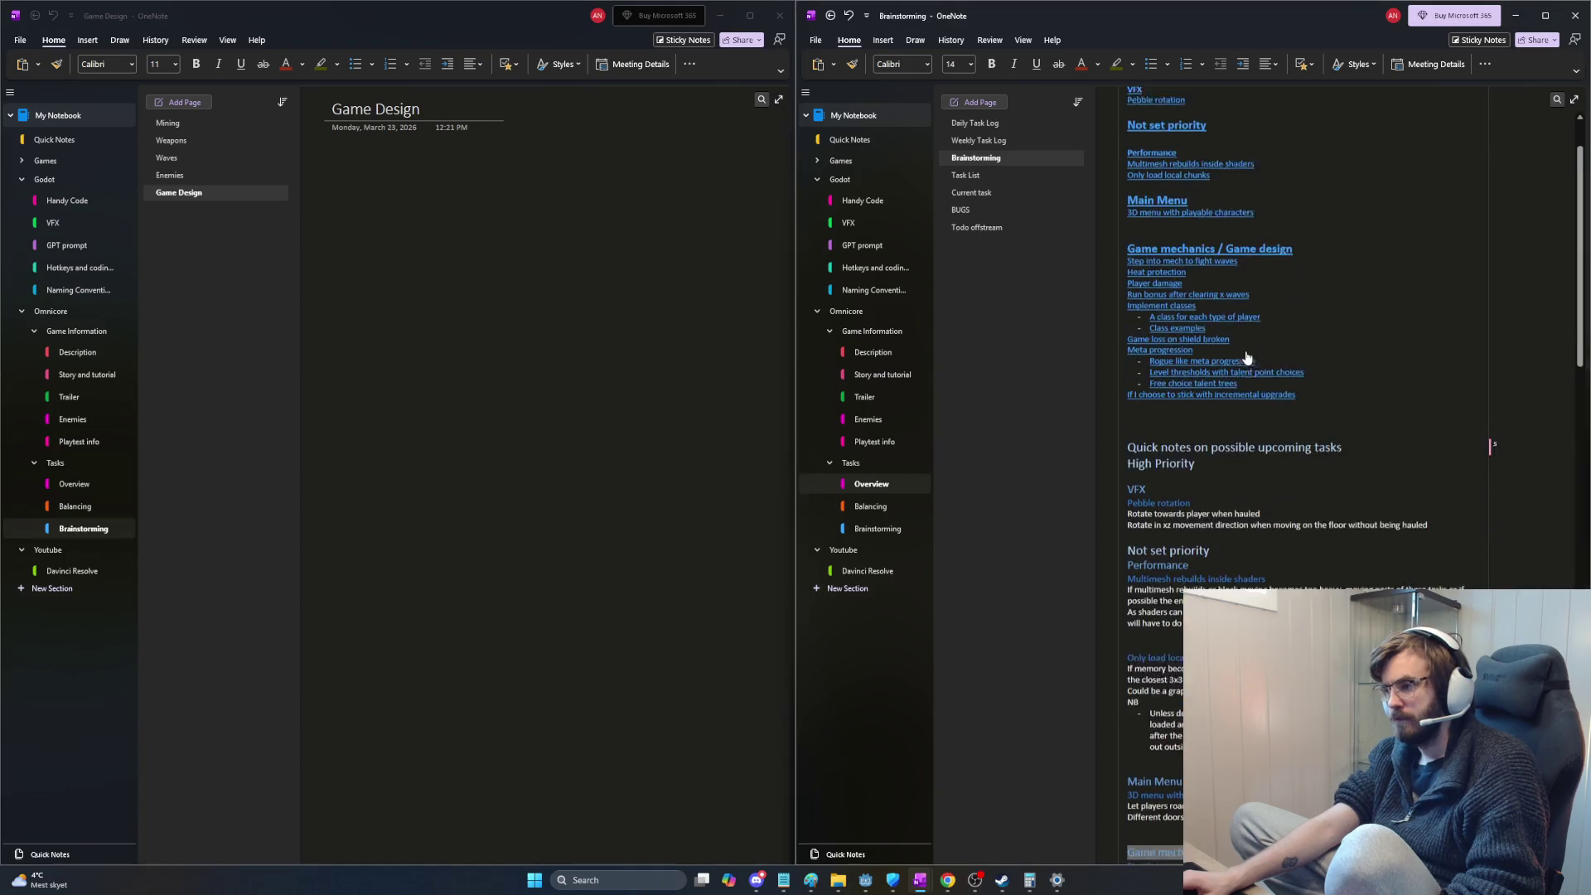
scroll(1247, 357, "down", 1)
scroll(1170, 333, "down", 10)
left_click(1131, 155)
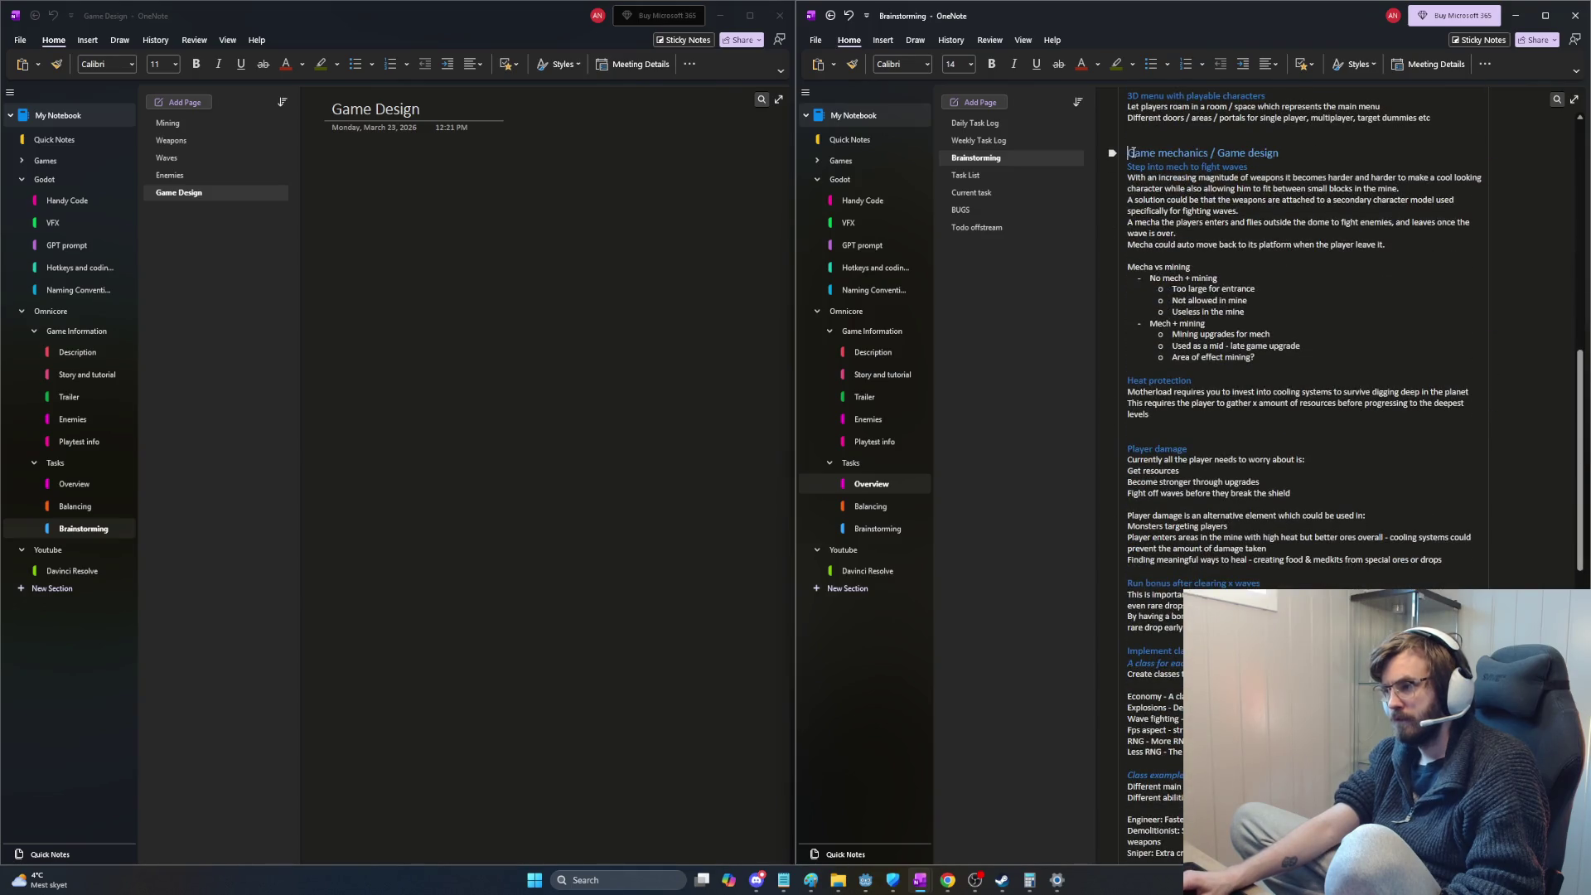
scroll(1328, 428, "down", 6)
scroll(1338, 473, "down", 4)
scroll(1350, 485, "down", 2)
scroll(1361, 498, "down", 2)
left_click_drag(1329, 340, 1343, 90)
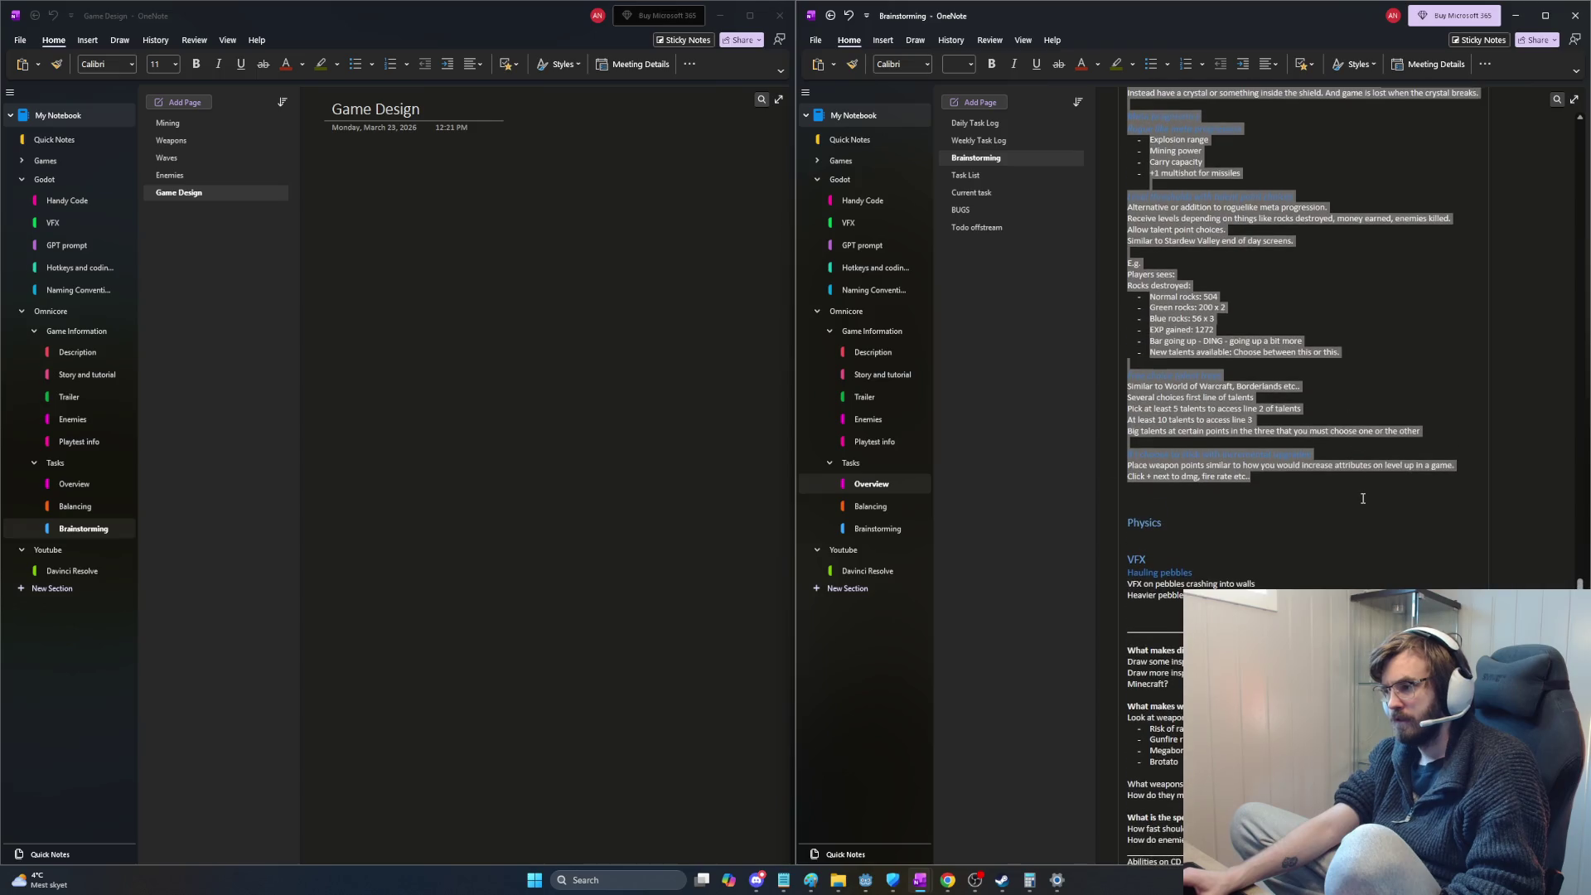
key("ctrl+x")
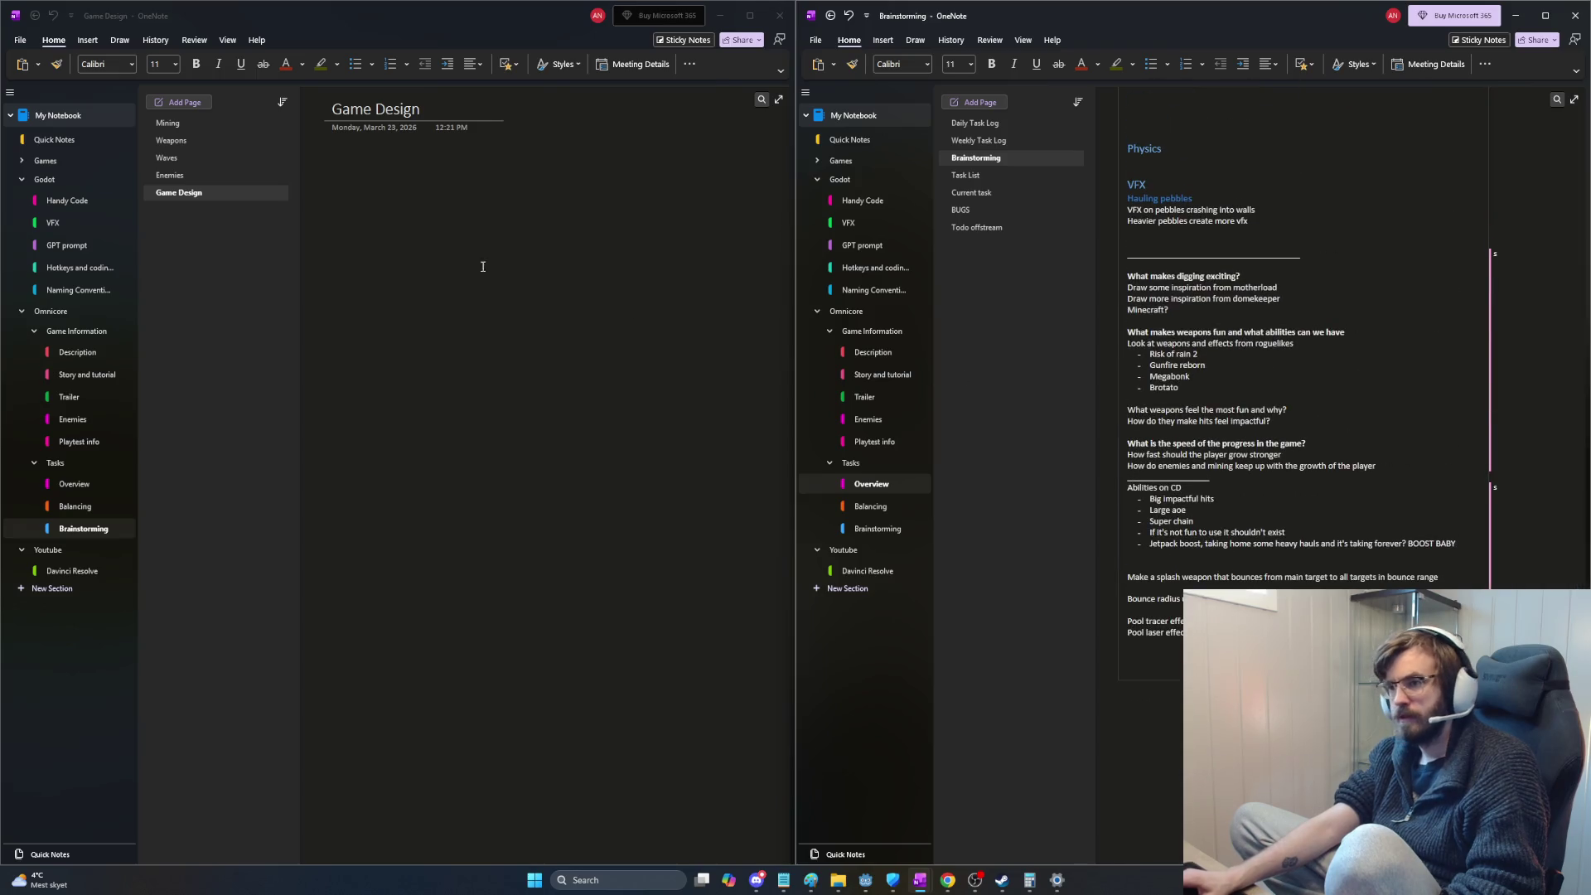
left_click(383, 178)
key("ctrl+v")
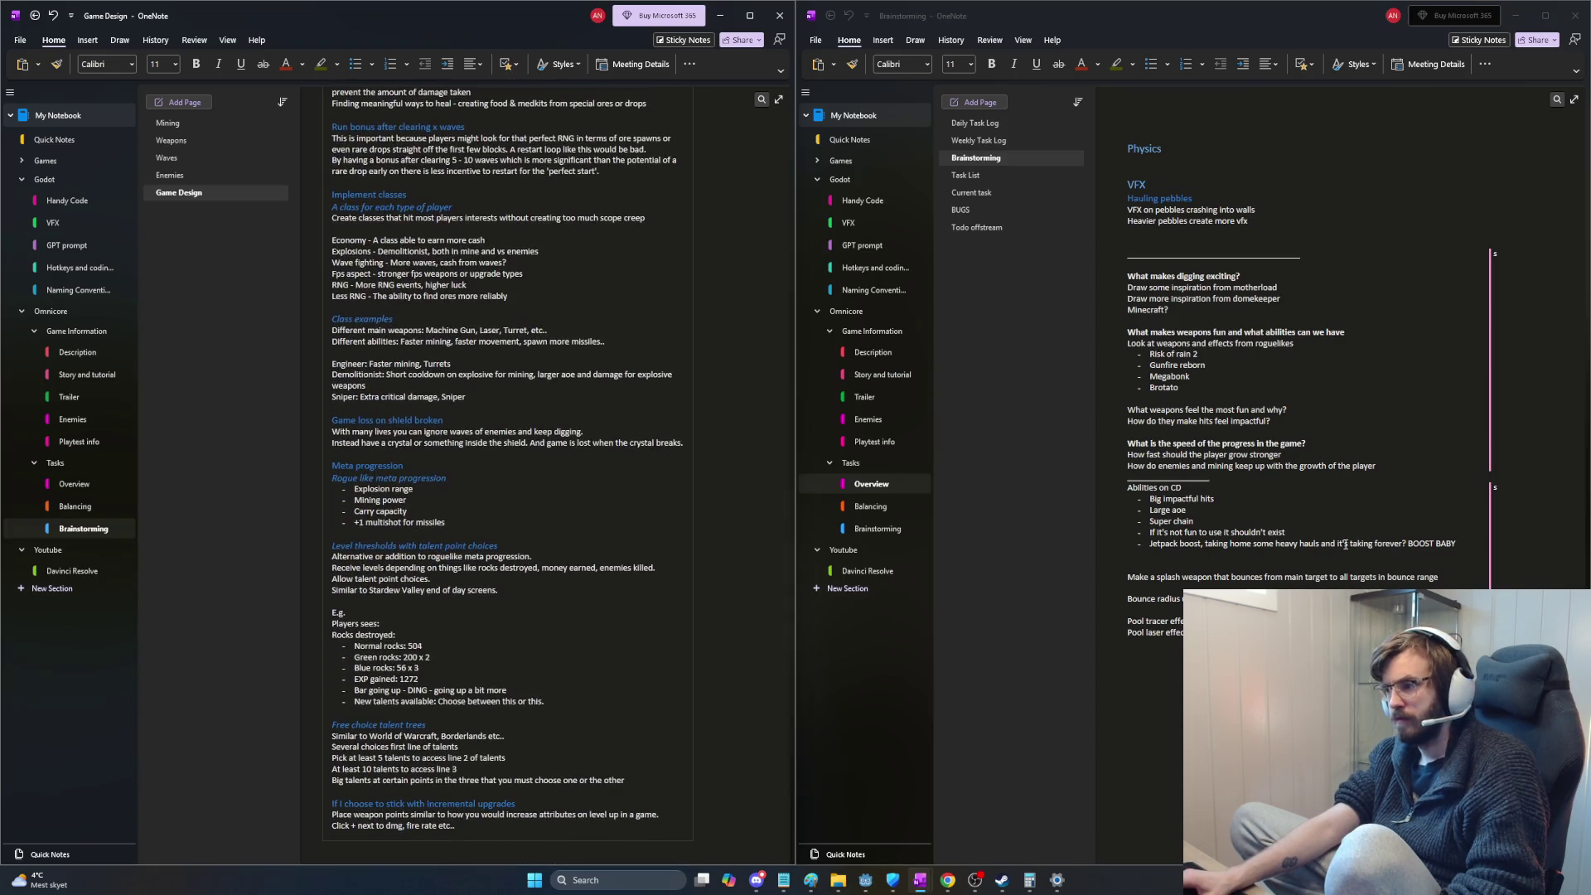
scroll(1346, 544, "up", 3)
scroll(1318, 553, "up", 2)
Step: Remove the Physics heading and the Game mechanics / Game design links from Brainstorming
left_click(1215, 572)
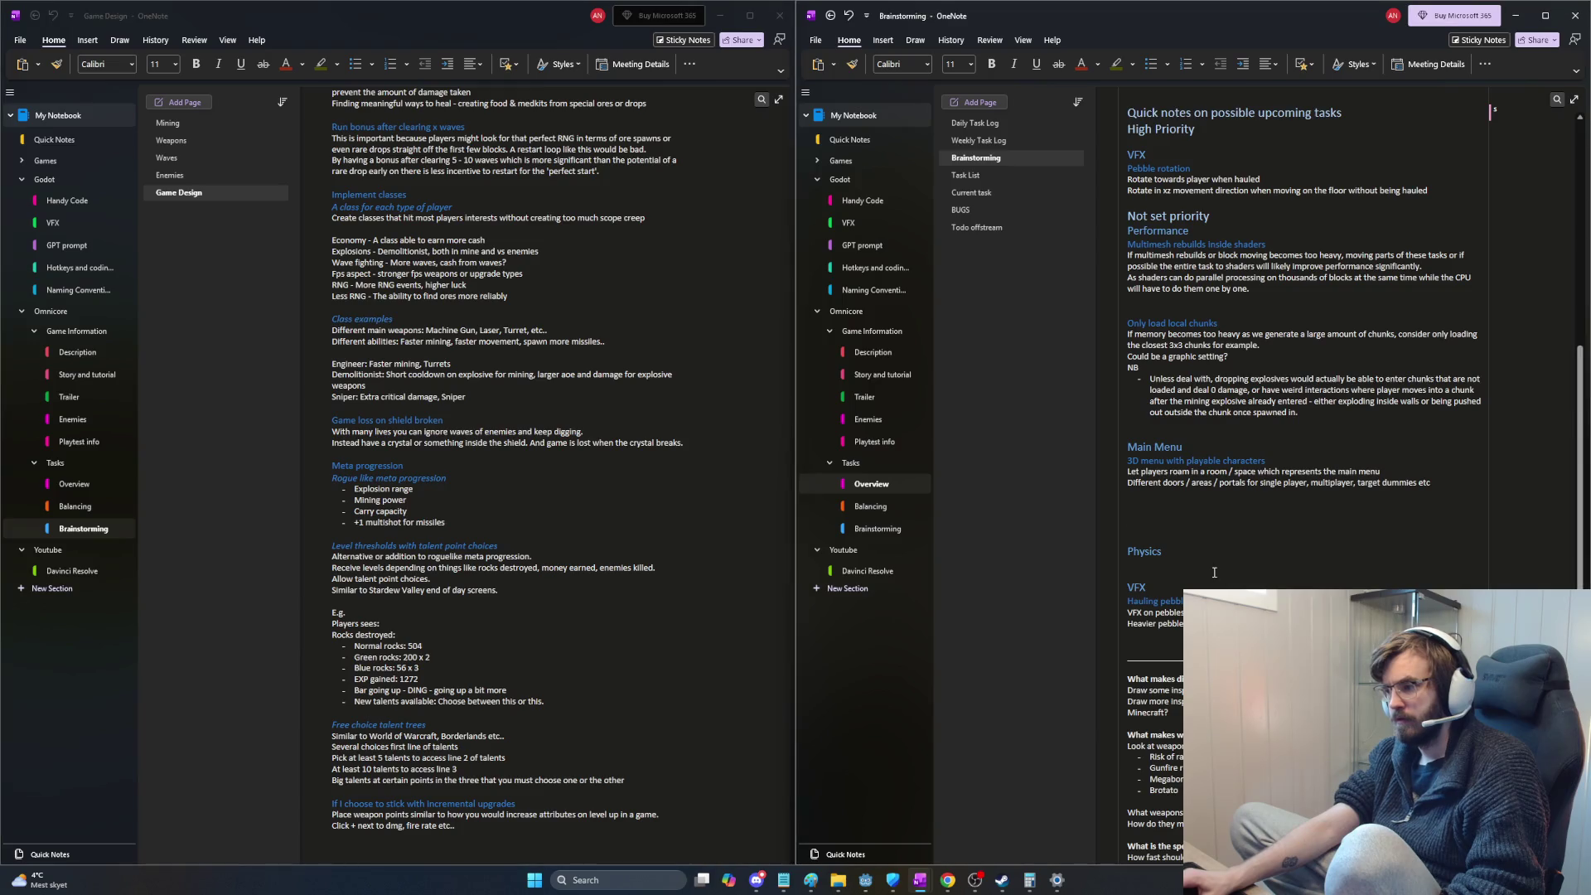
scroll(1231, 572, "up", 3)
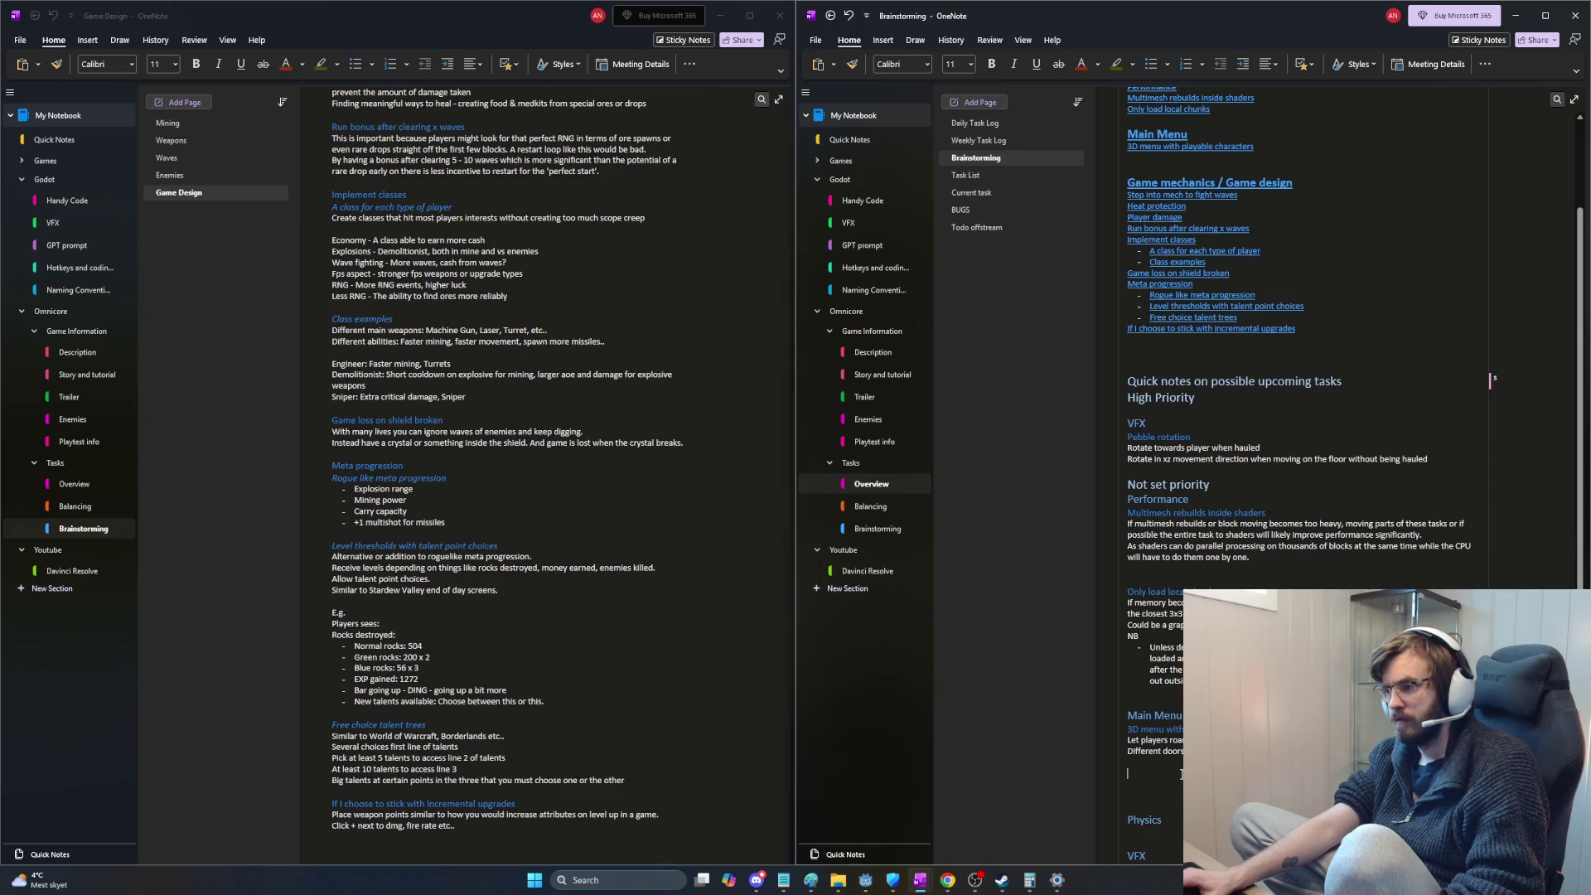
key("BackSpace")
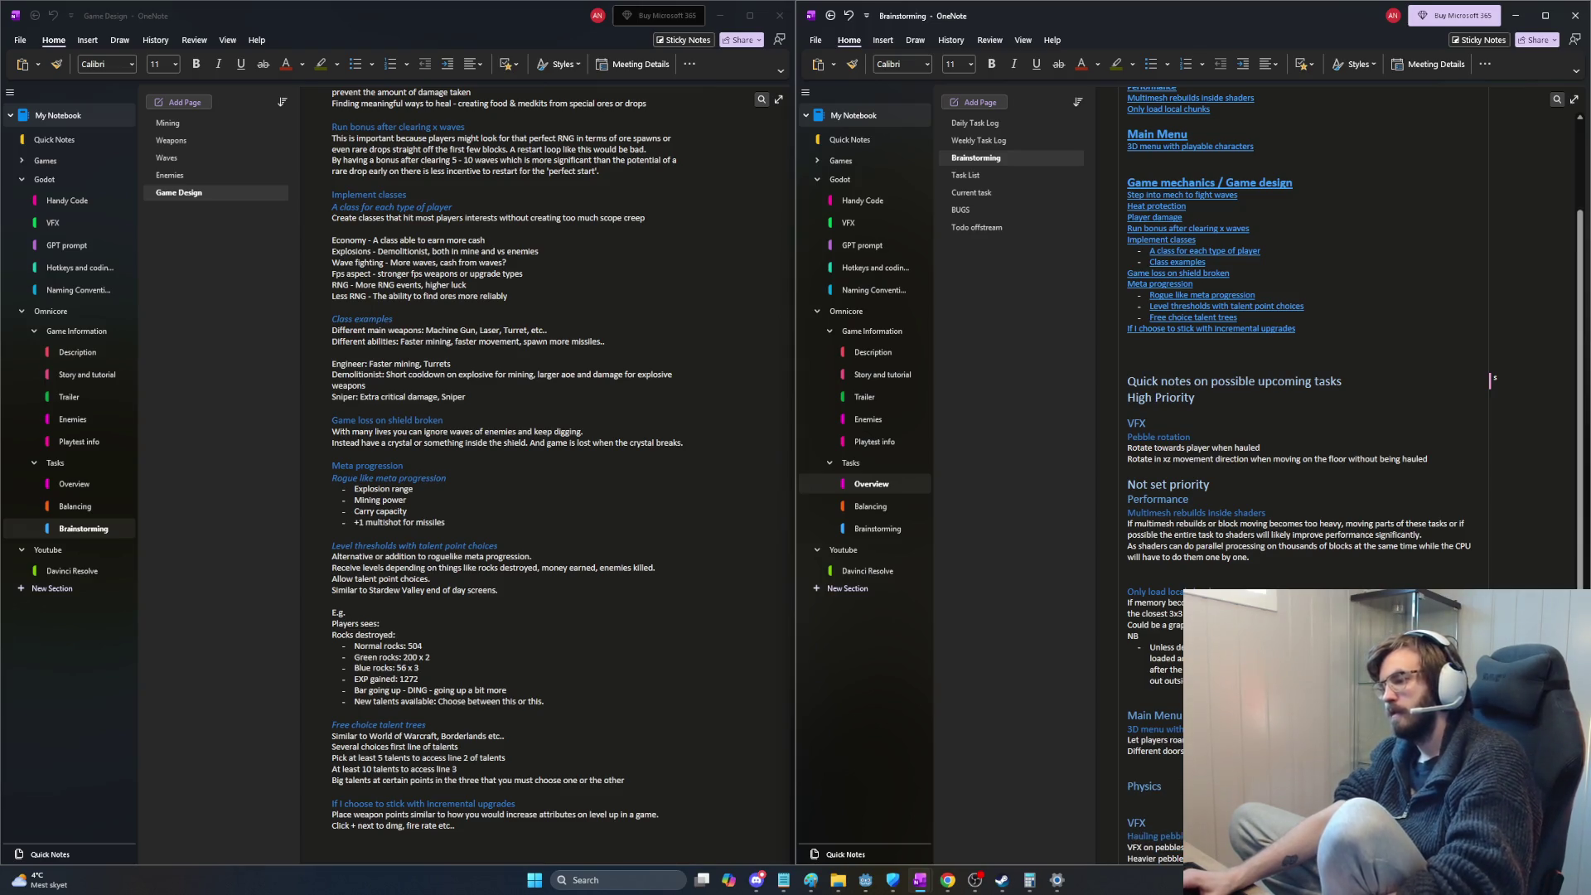
key("BackSpace")
key("BackSpace")
key("BackSpace")
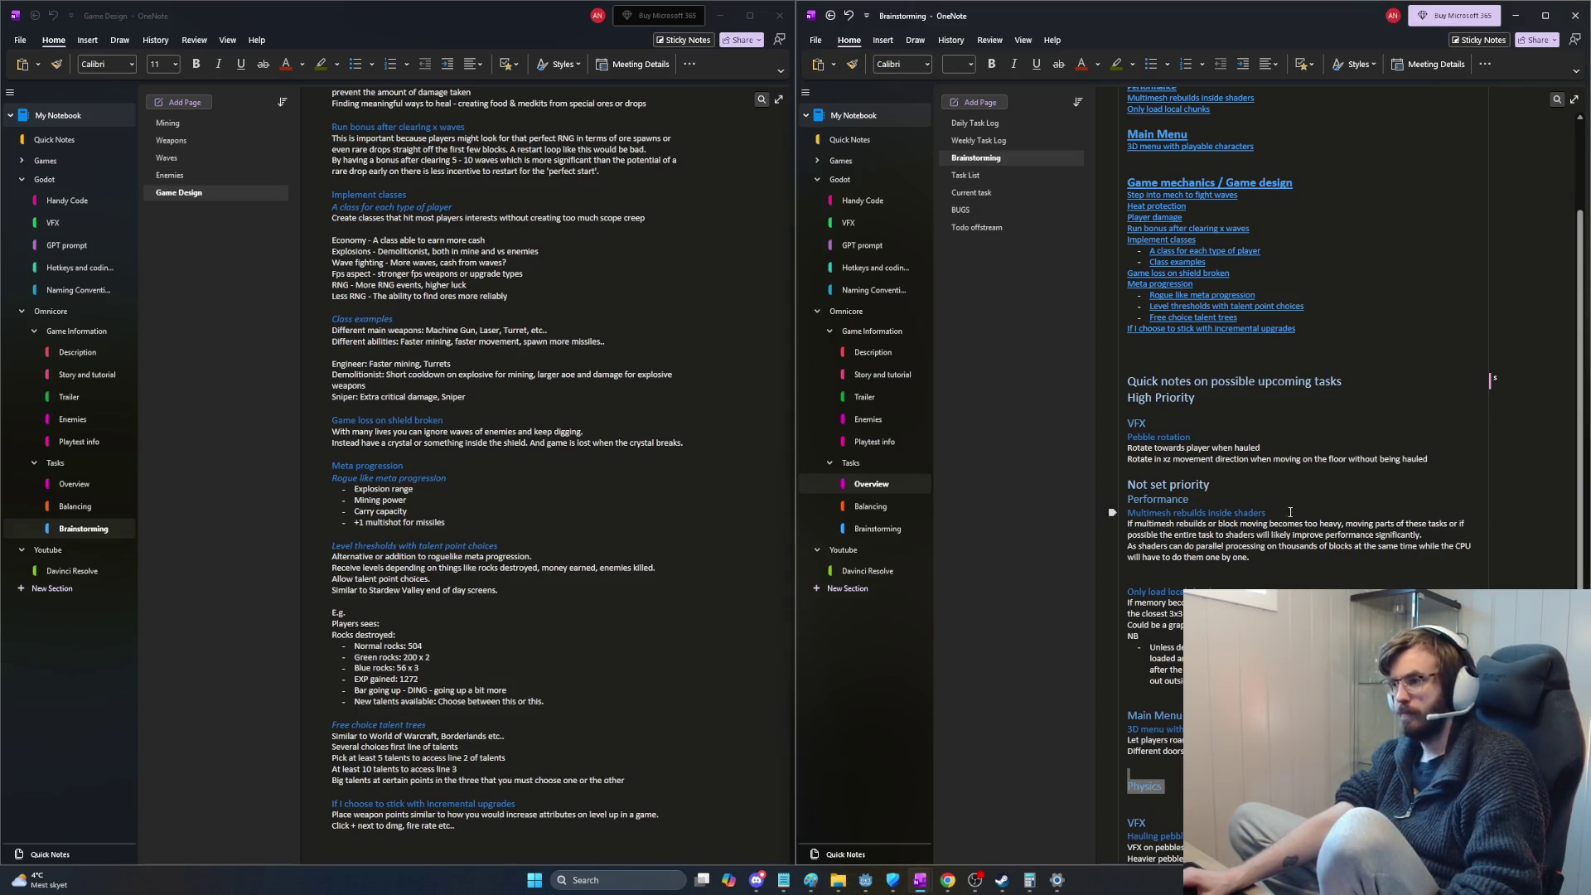
scroll(1291, 460, "up", 2)
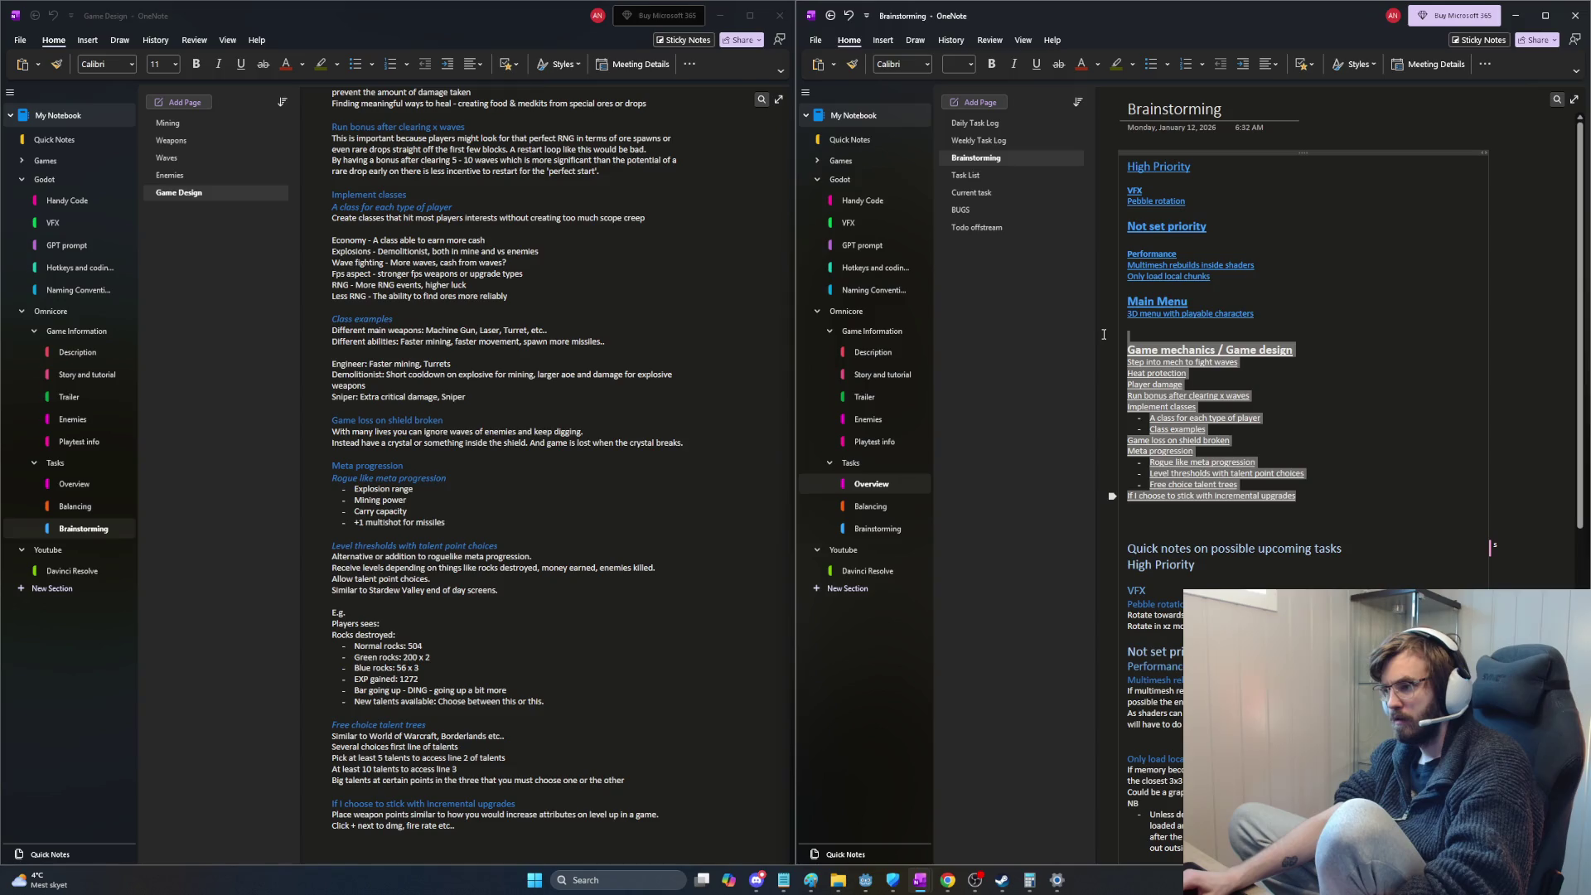
left_click_drag(1291, 460, 1225, 364)
key("BackSpace")
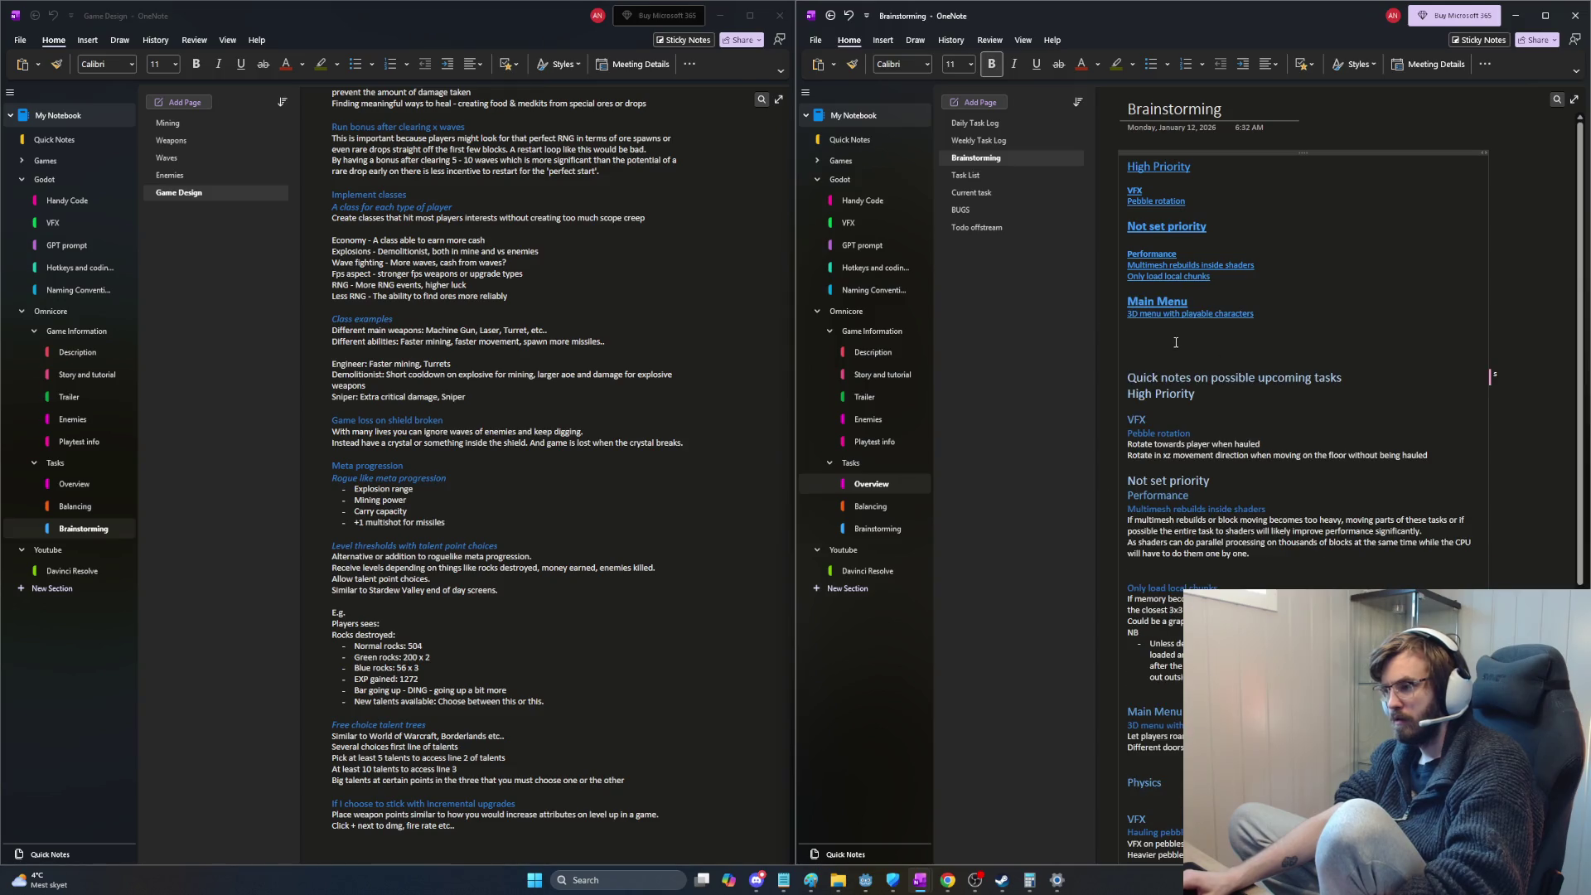
key("BackSpace")
Step: Delete the old Main Menu link lines and test the Performance and local-chunks links
key("ctrl+Page_Down")
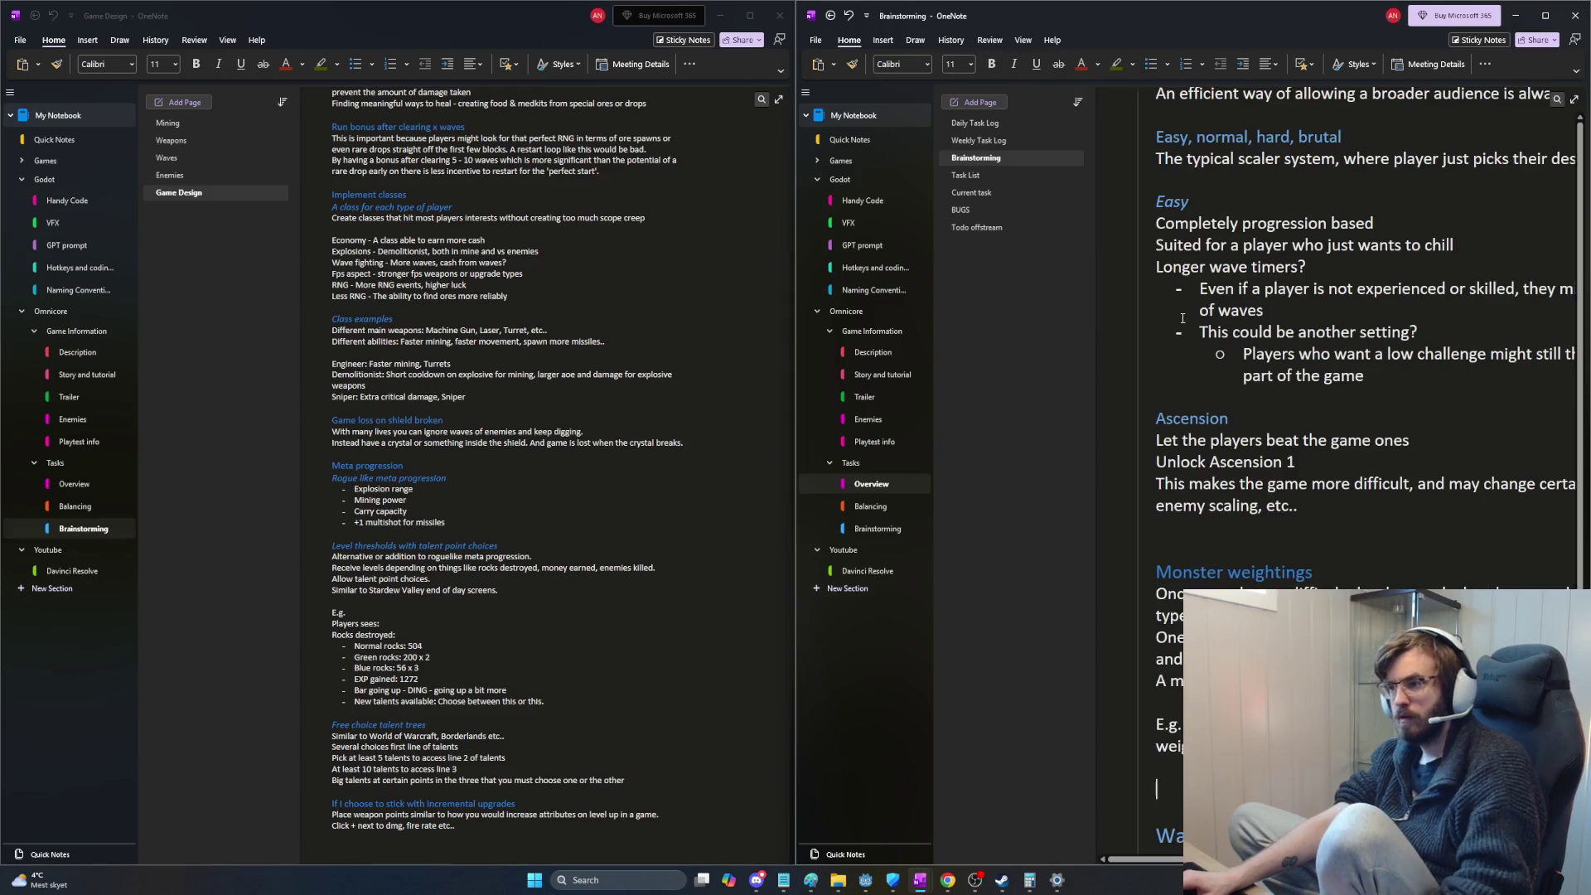
scroll(1256, 418, "down", 3)
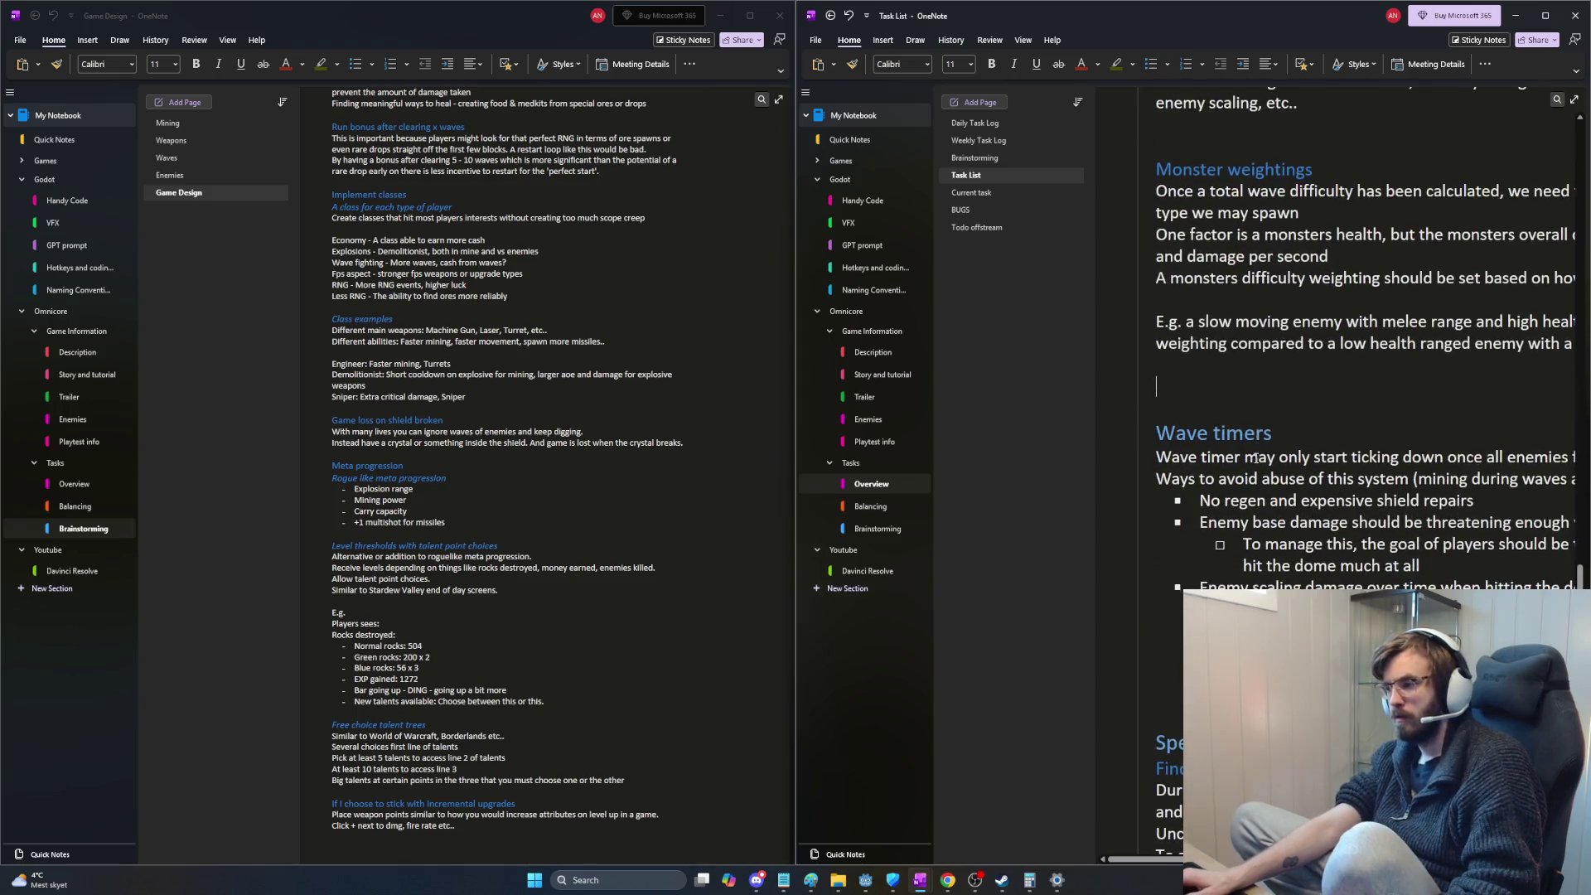
key("ctrl+Page_Up")
left_click_drag(1274, 316, 1179, 289)
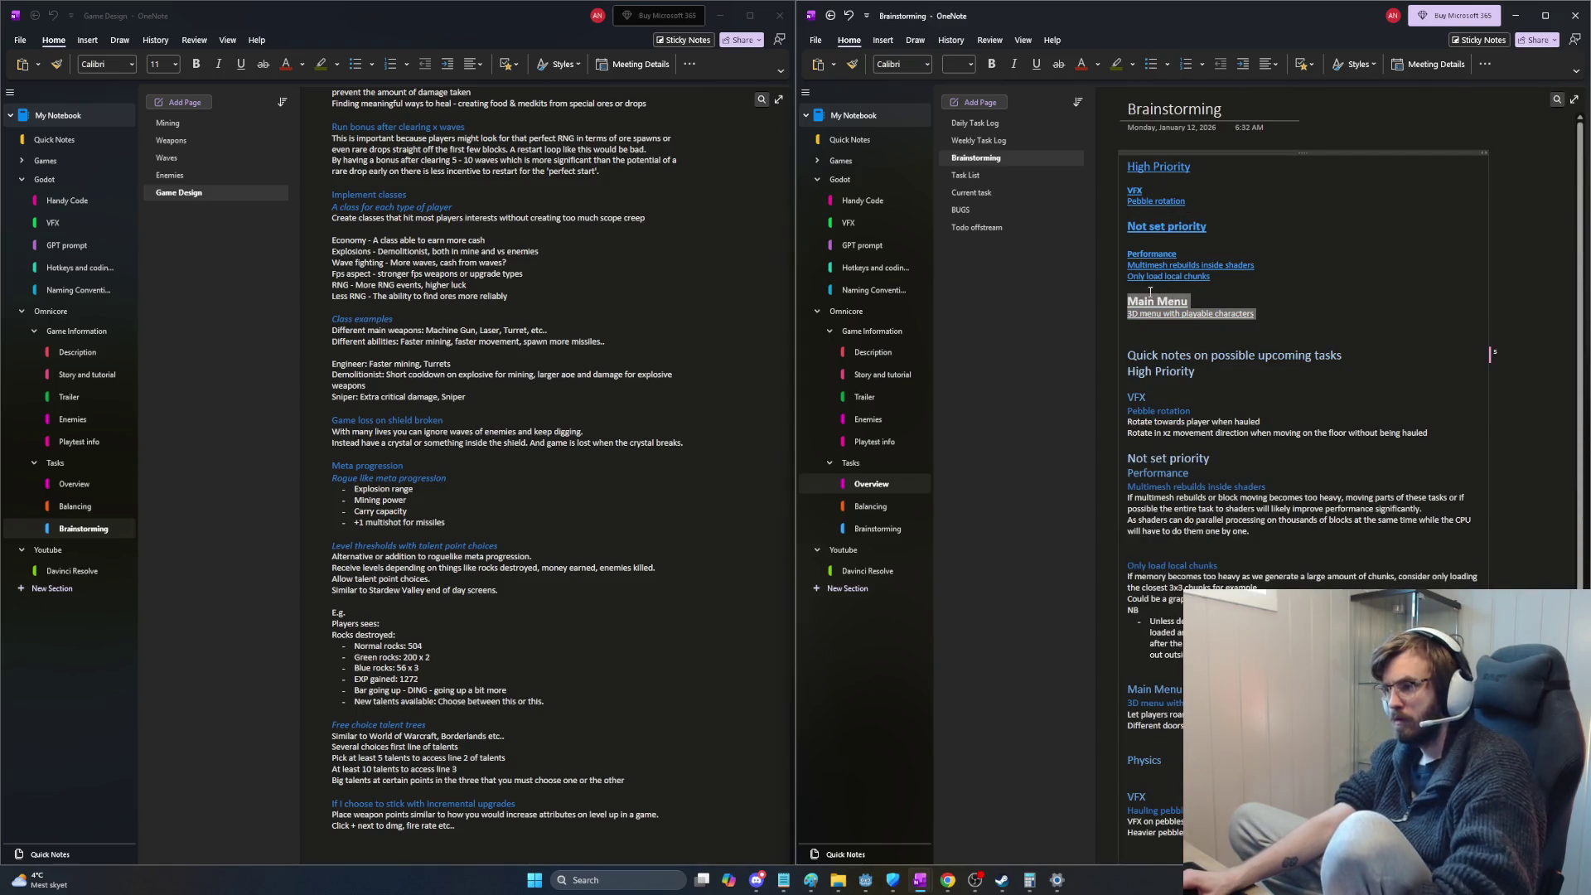
key("BackSpace")
key("BackSpace")
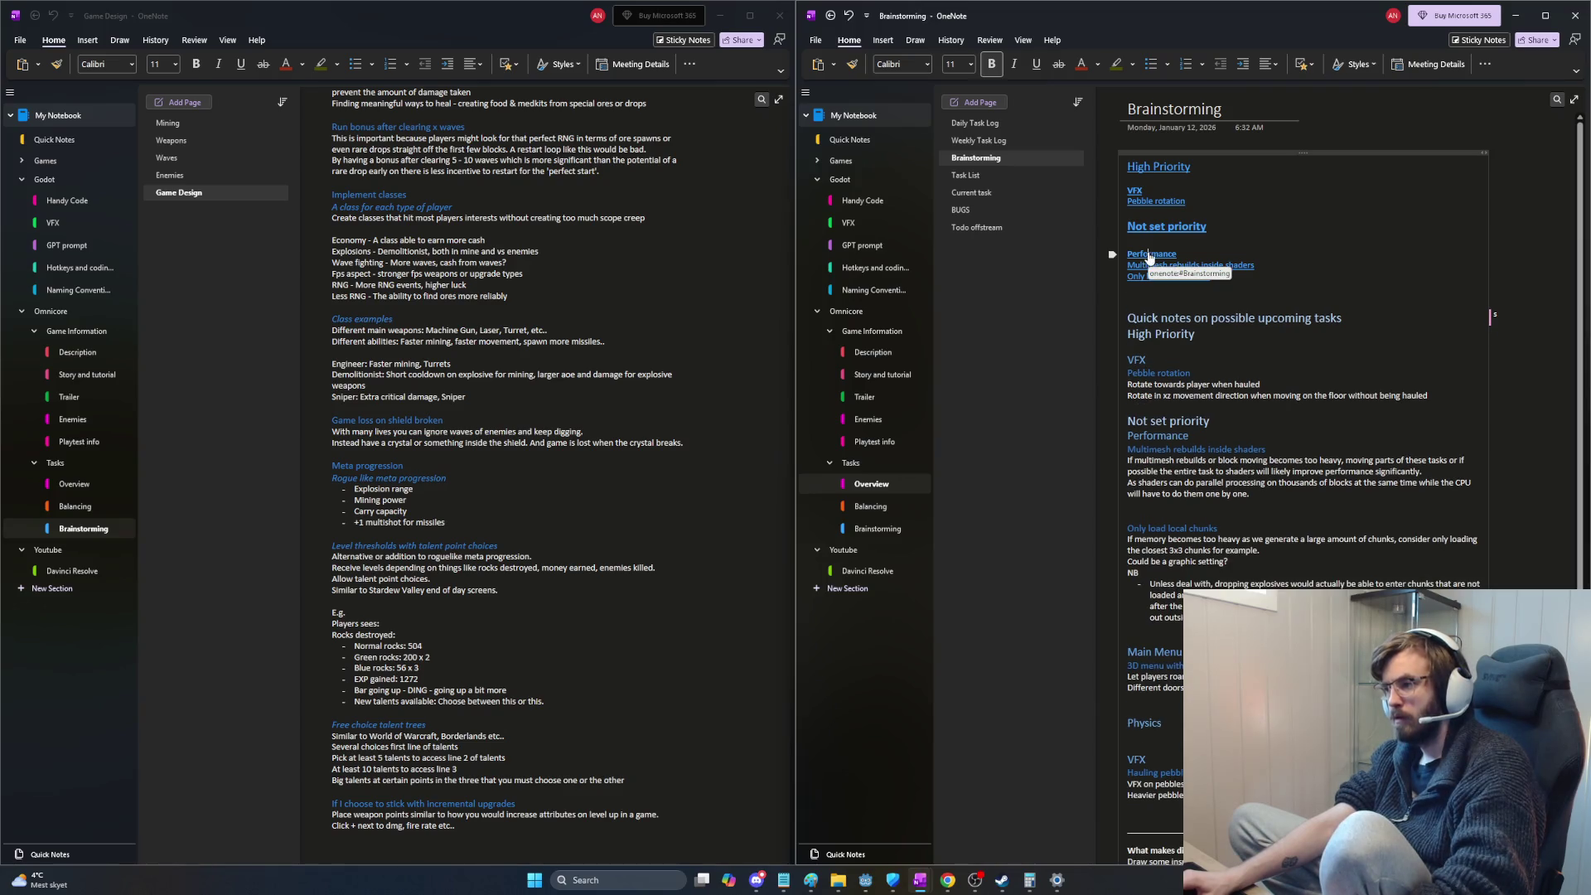
left_click(1153, 255)
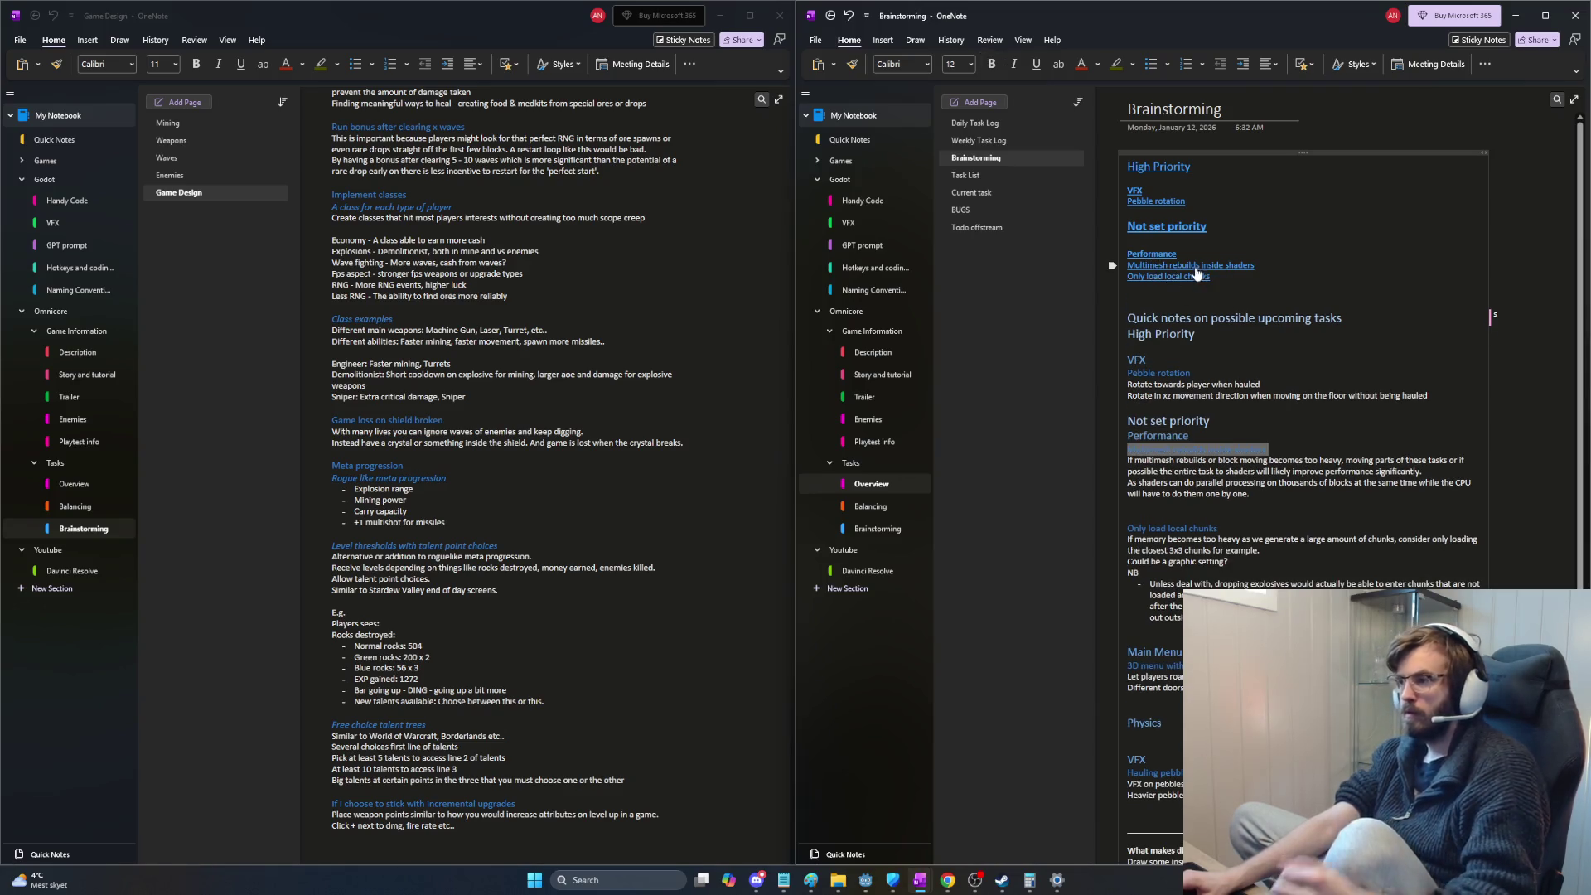
left_click(1198, 275)
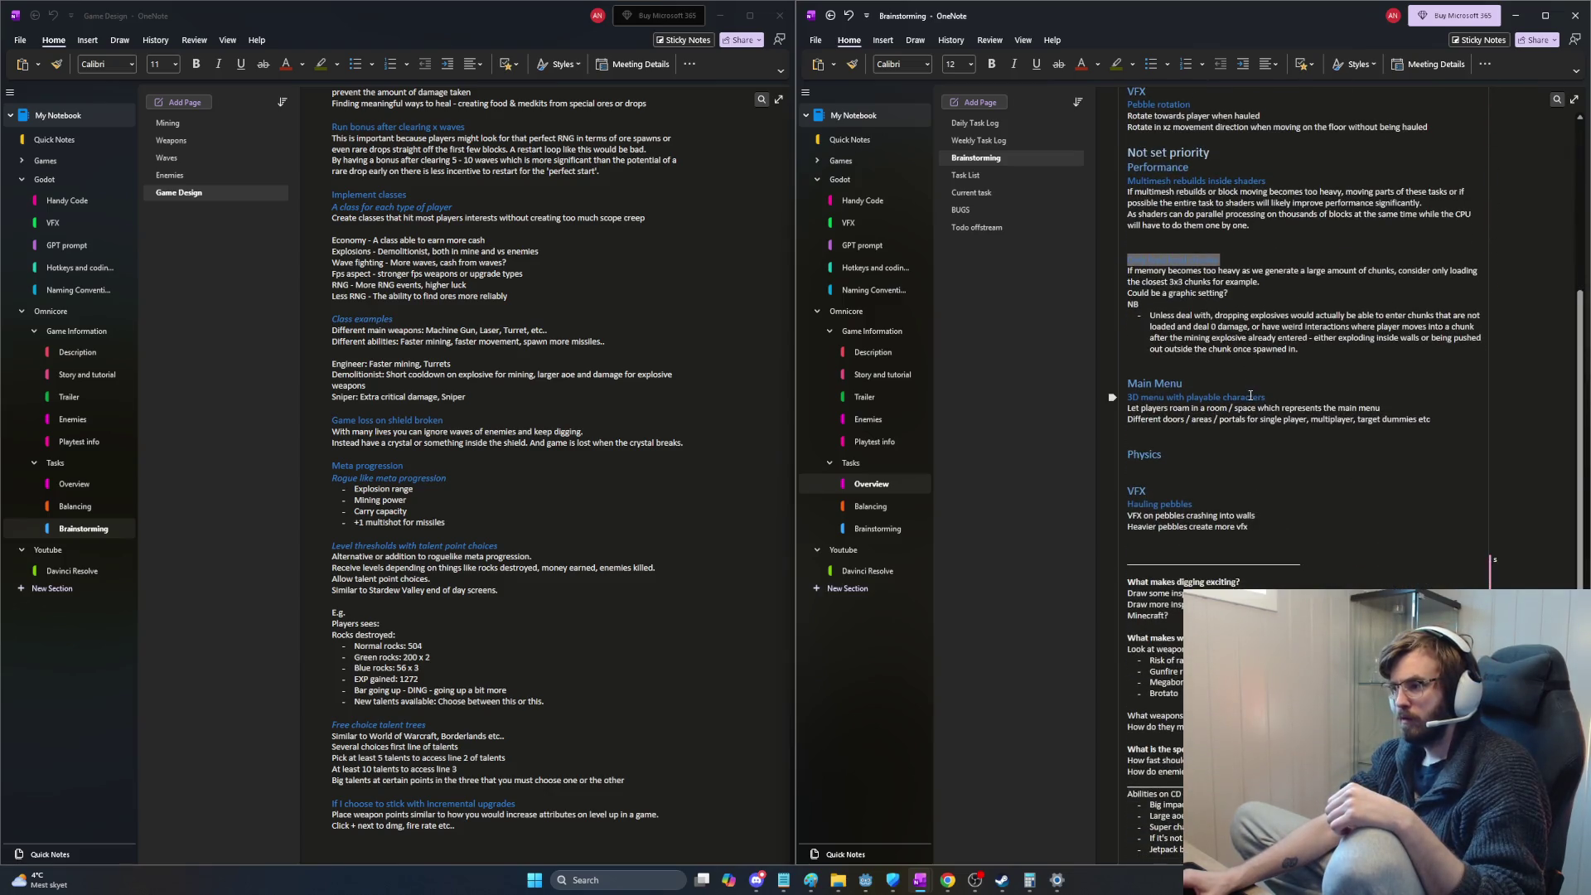
scroll(1281, 382, "up", 3)
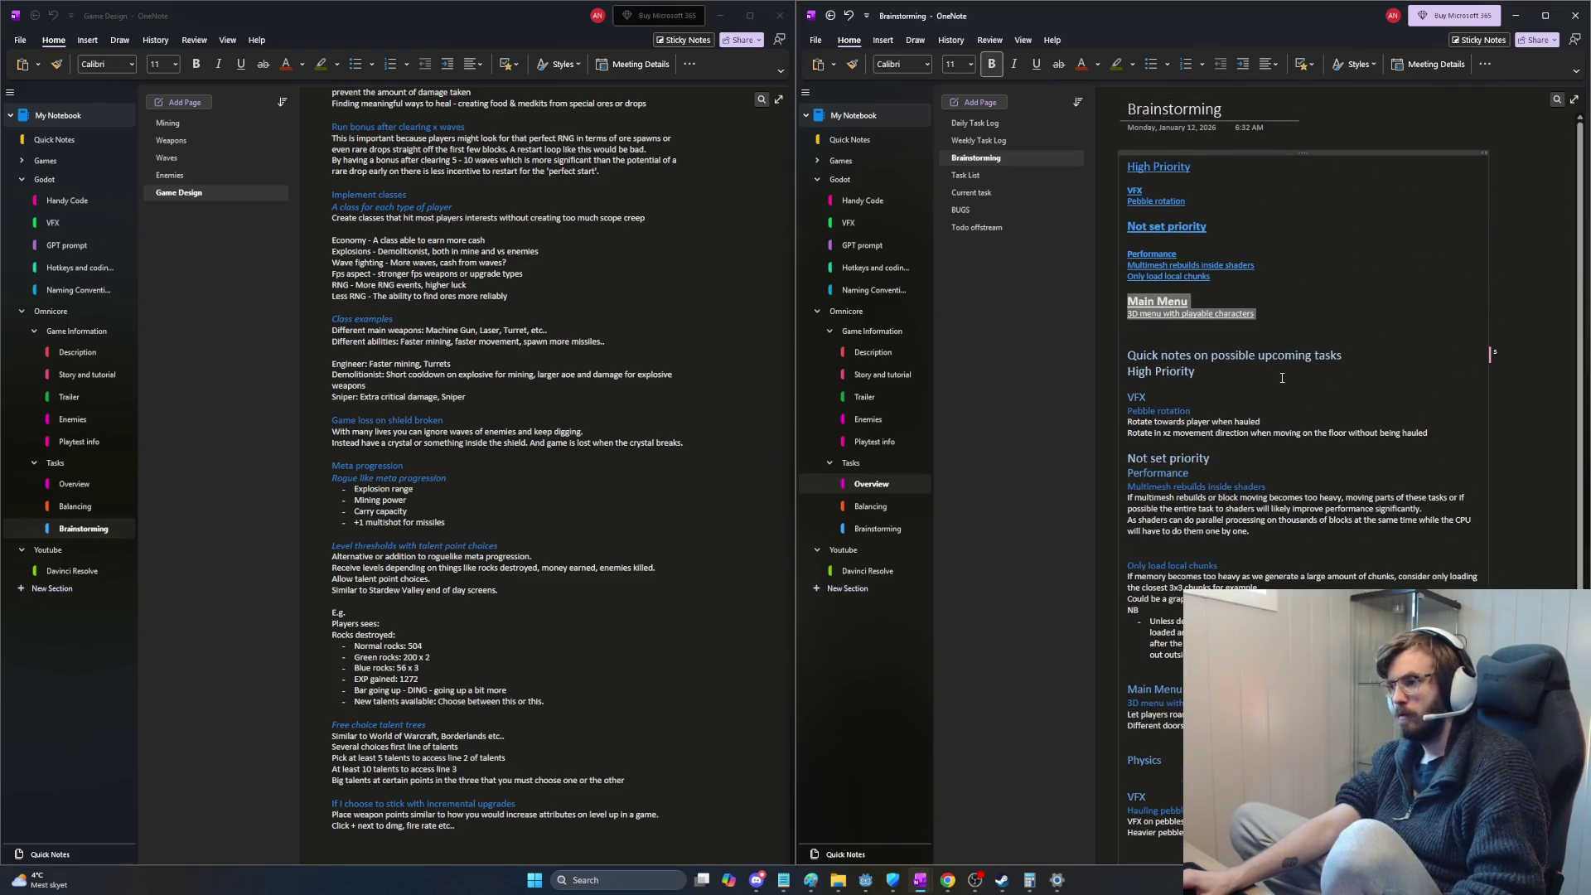
left_click(967, 174)
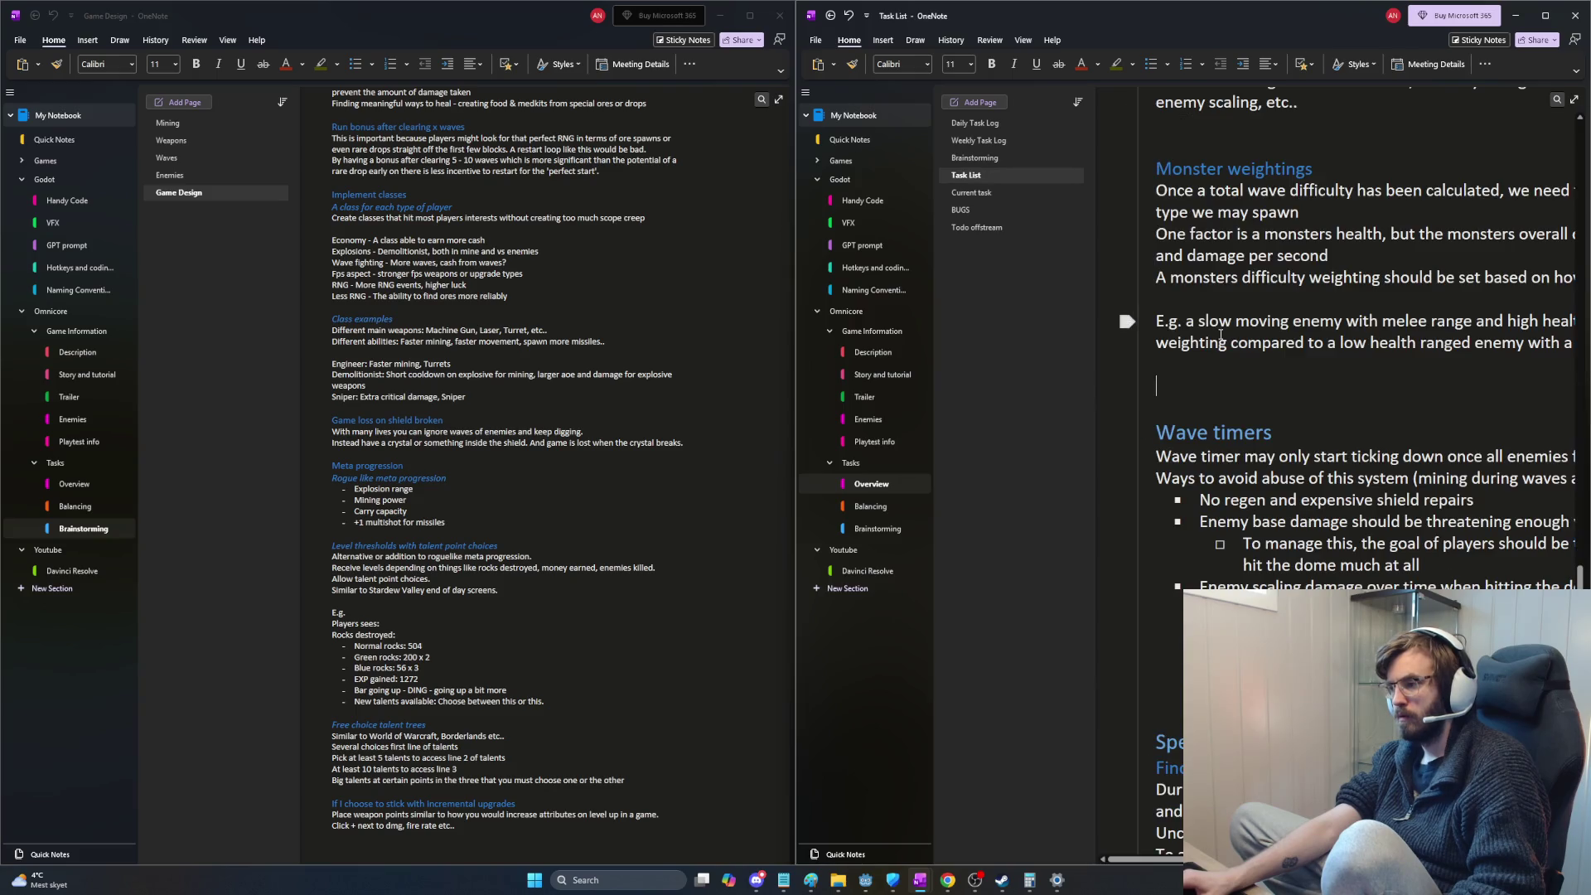
scroll(1221, 334, "up", 4)
scroll(1221, 335, "down", 4)
key("alt+Left")
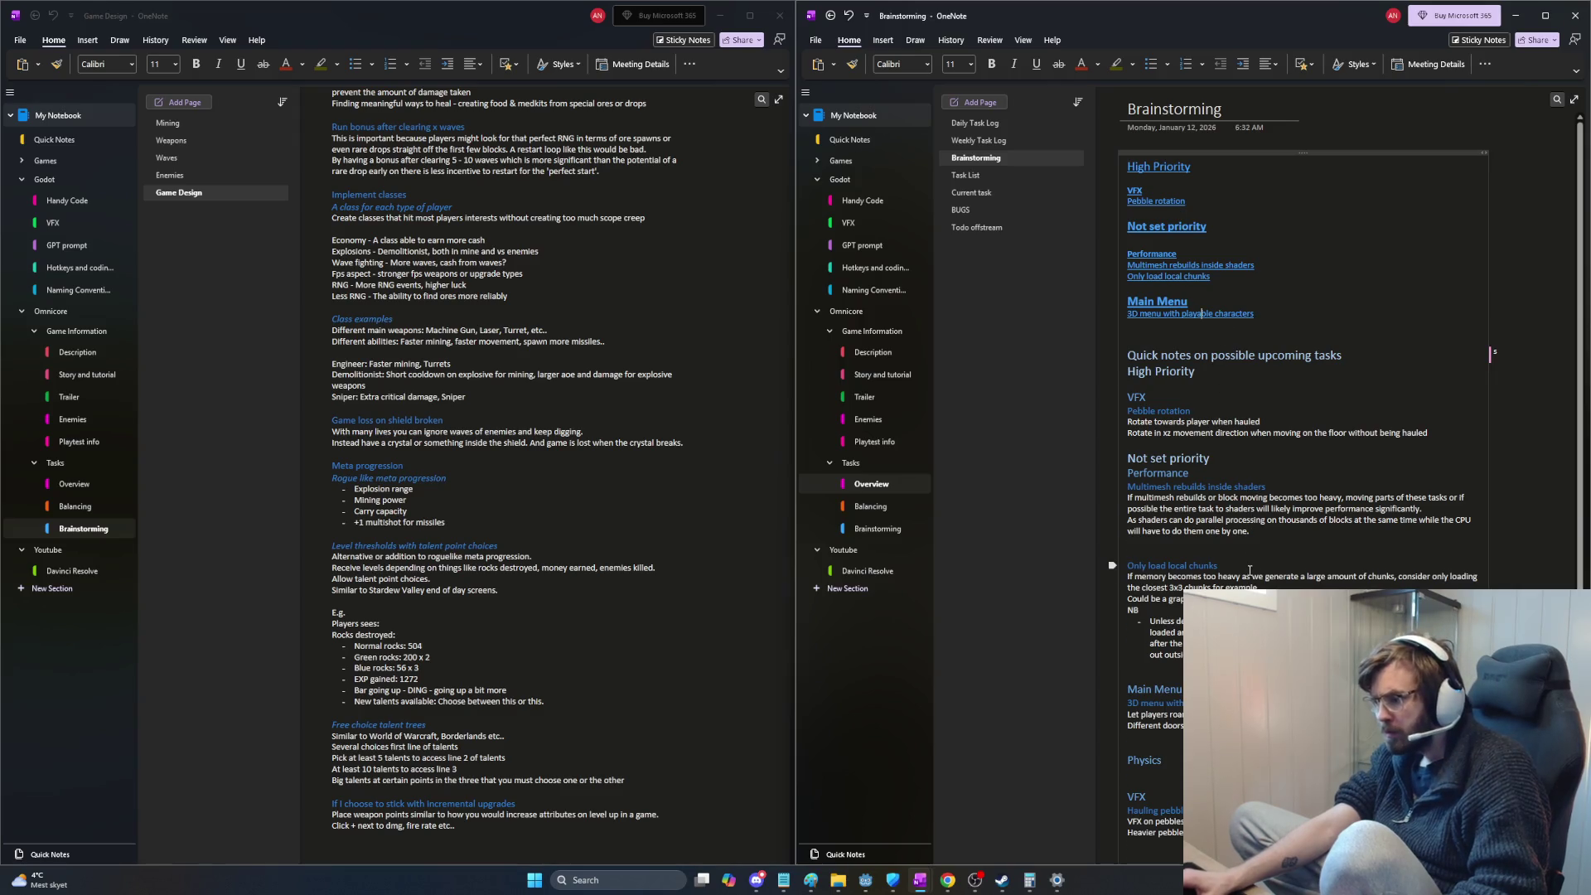
Step: Paste links over the Main Menu heading and the '3D menu with playable characters' line
right_click(1158, 693)
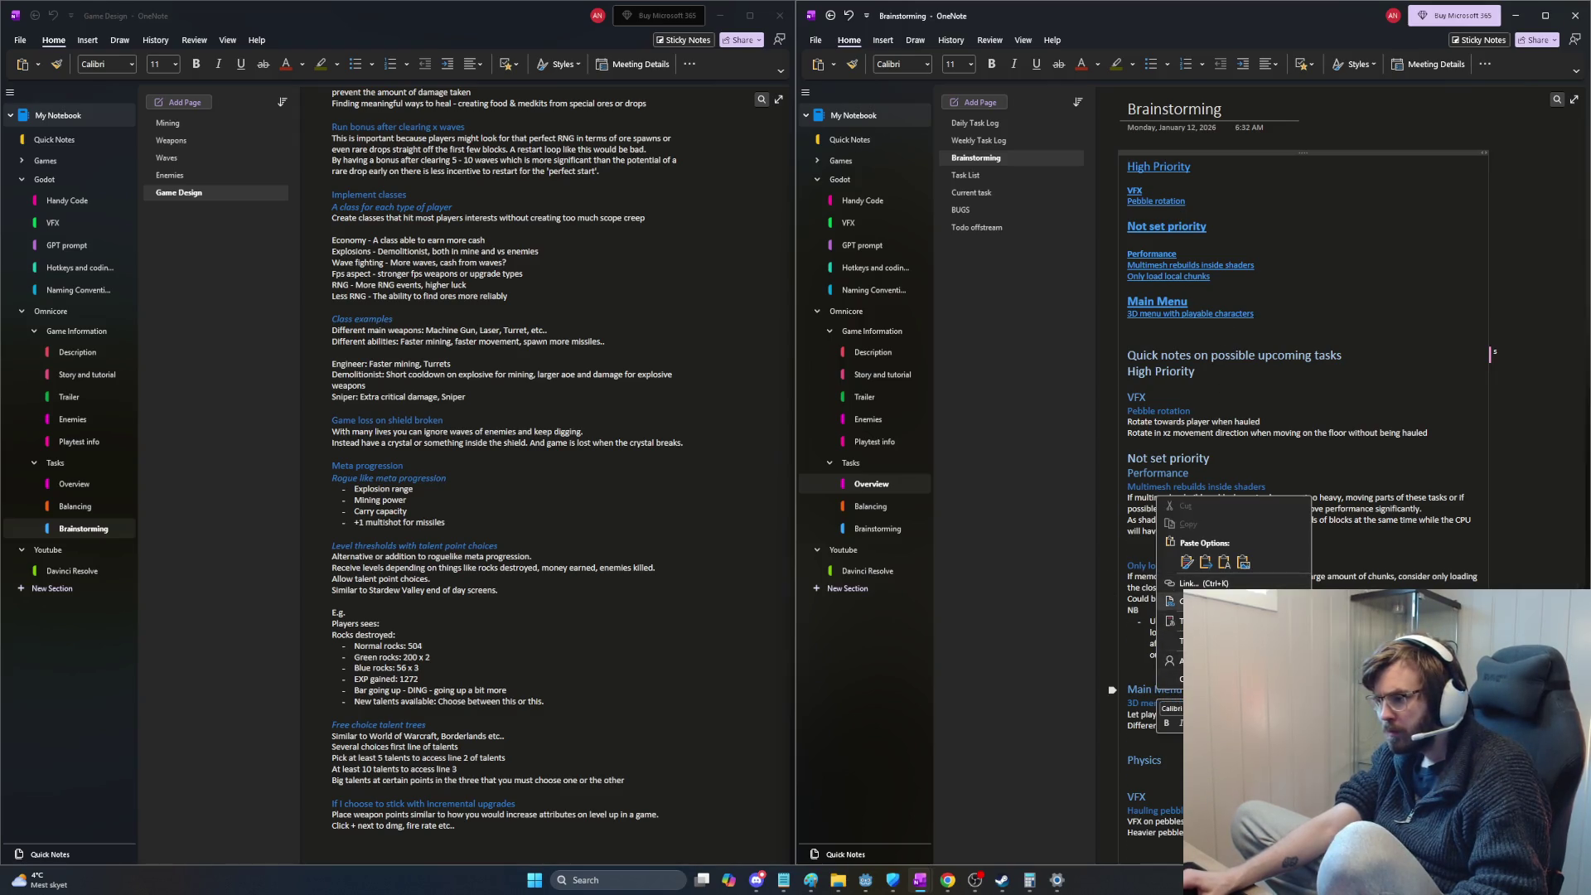
left_click(1220, 424)
key("shift+Home")
key("ctrl+v")
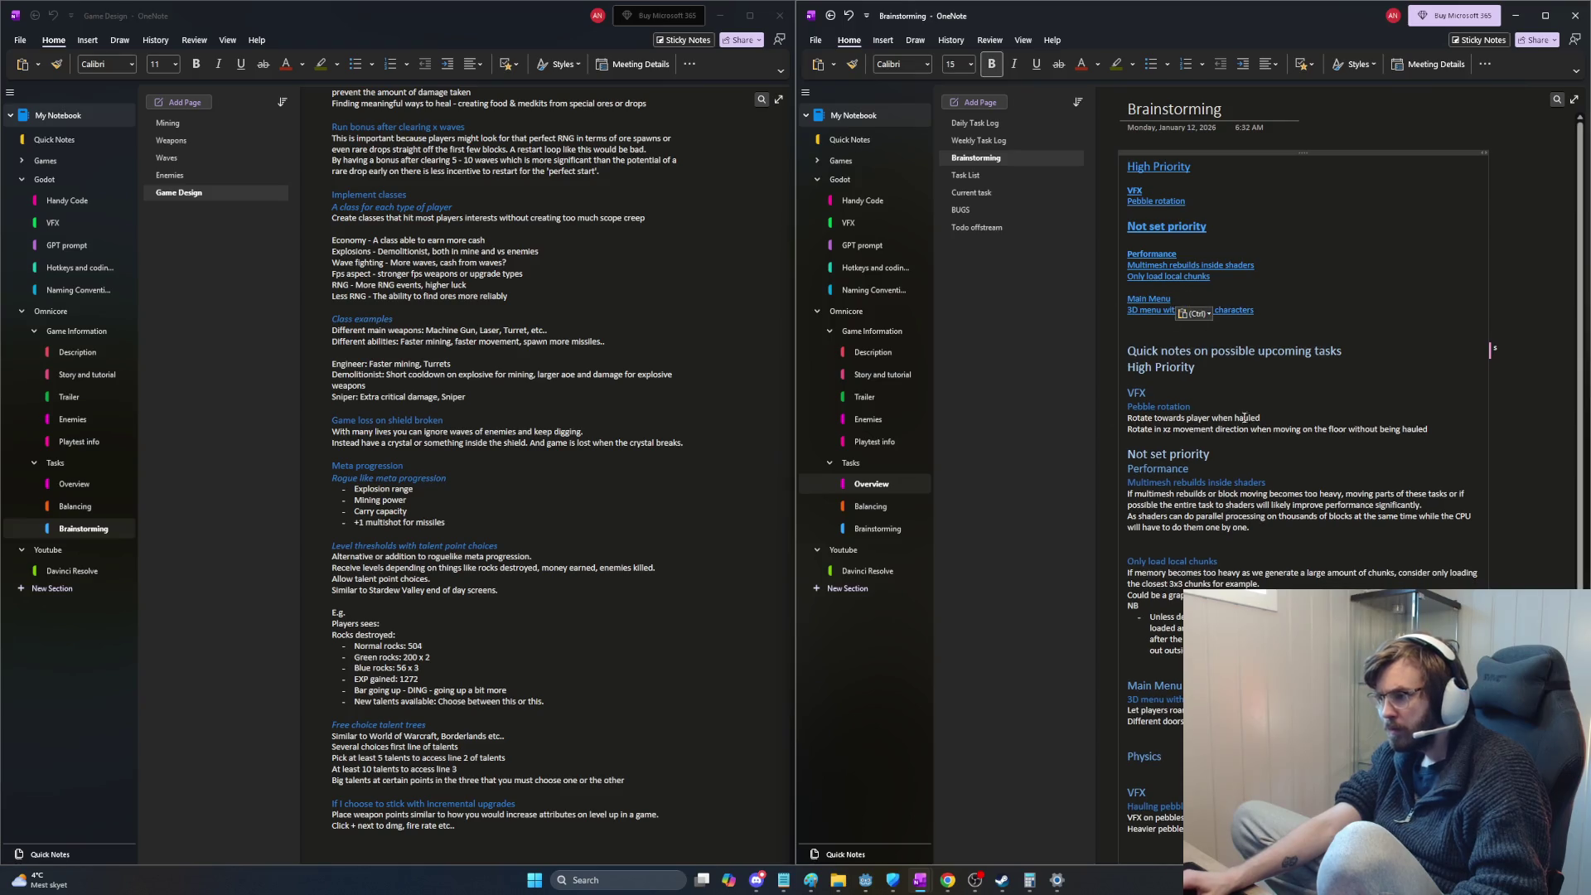
left_click_drag(1258, 310, 1127, 310)
key("ctrl+c")
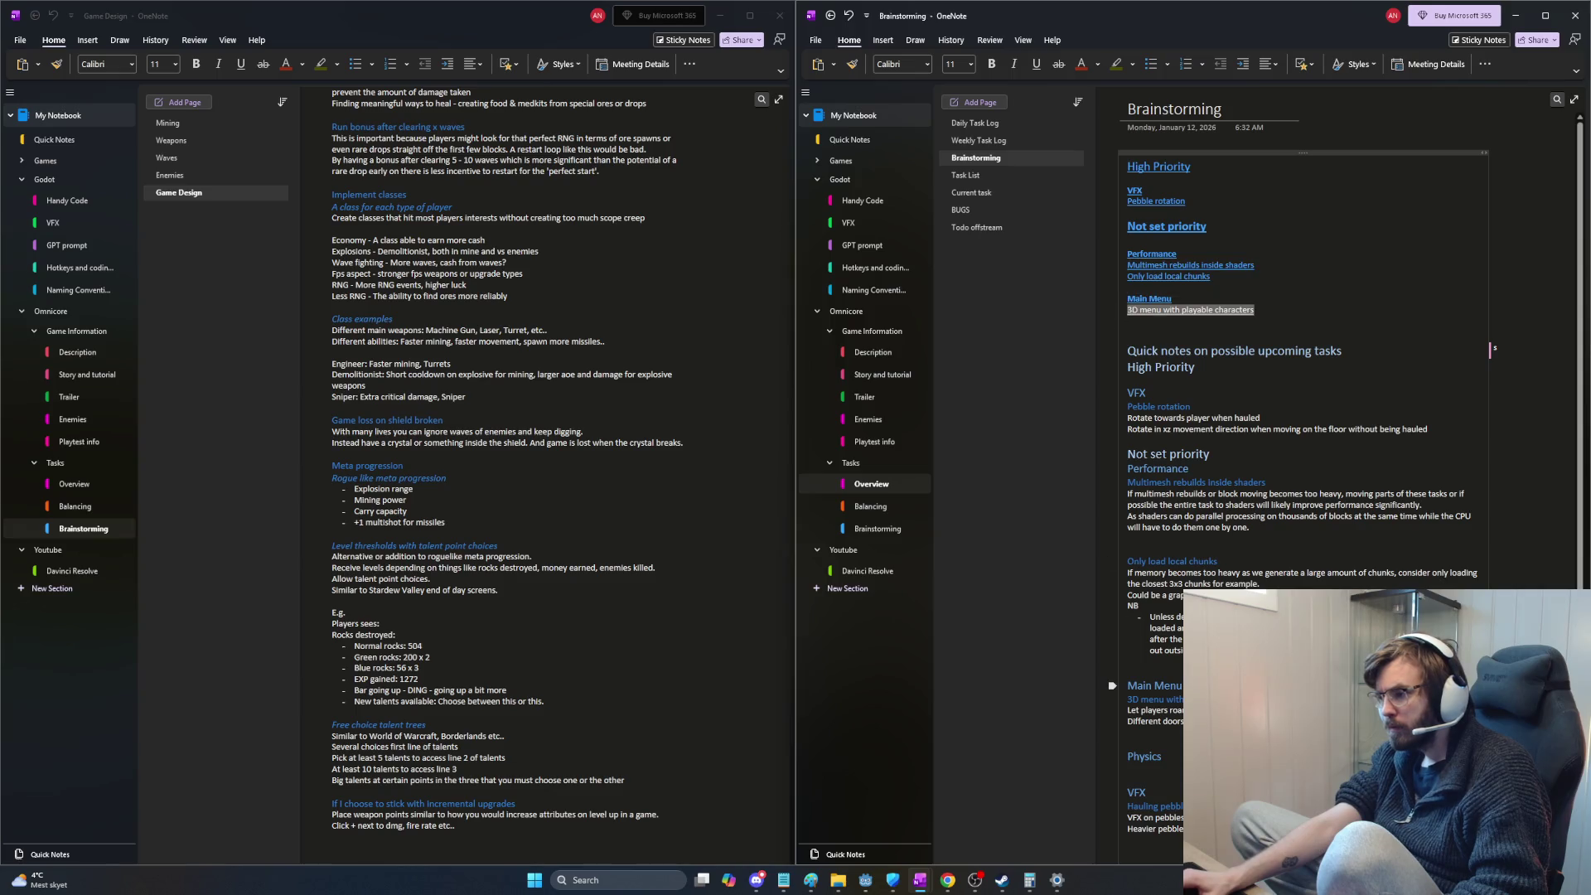
right_click(1188, 508)
key("Escape")
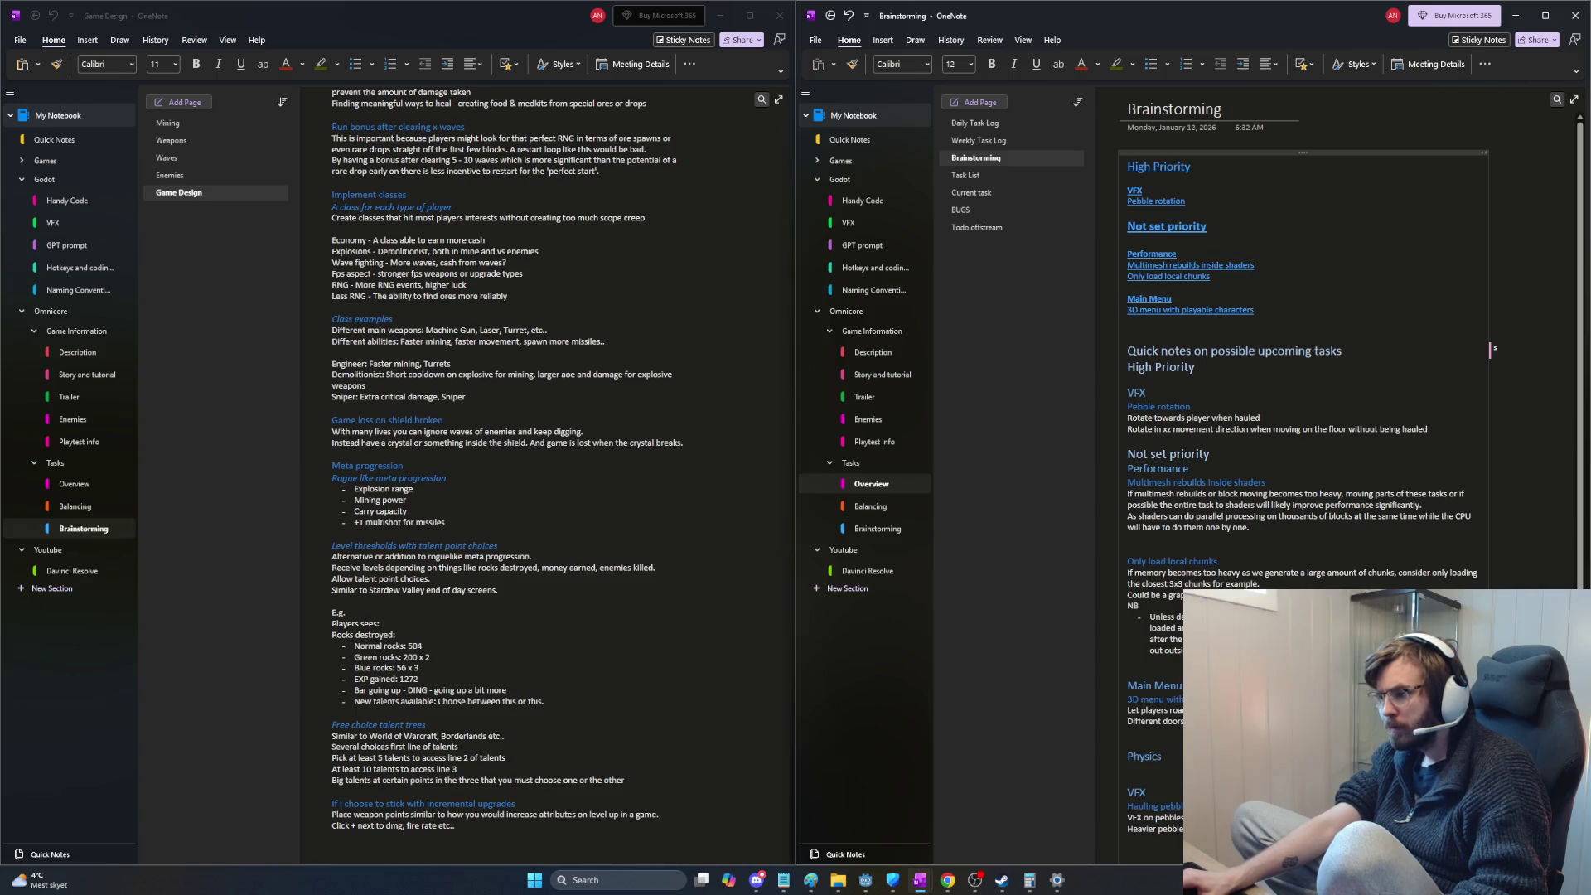
left_click_drag(1257, 310, 1127, 310)
key("ctrl+v")
key("Down")
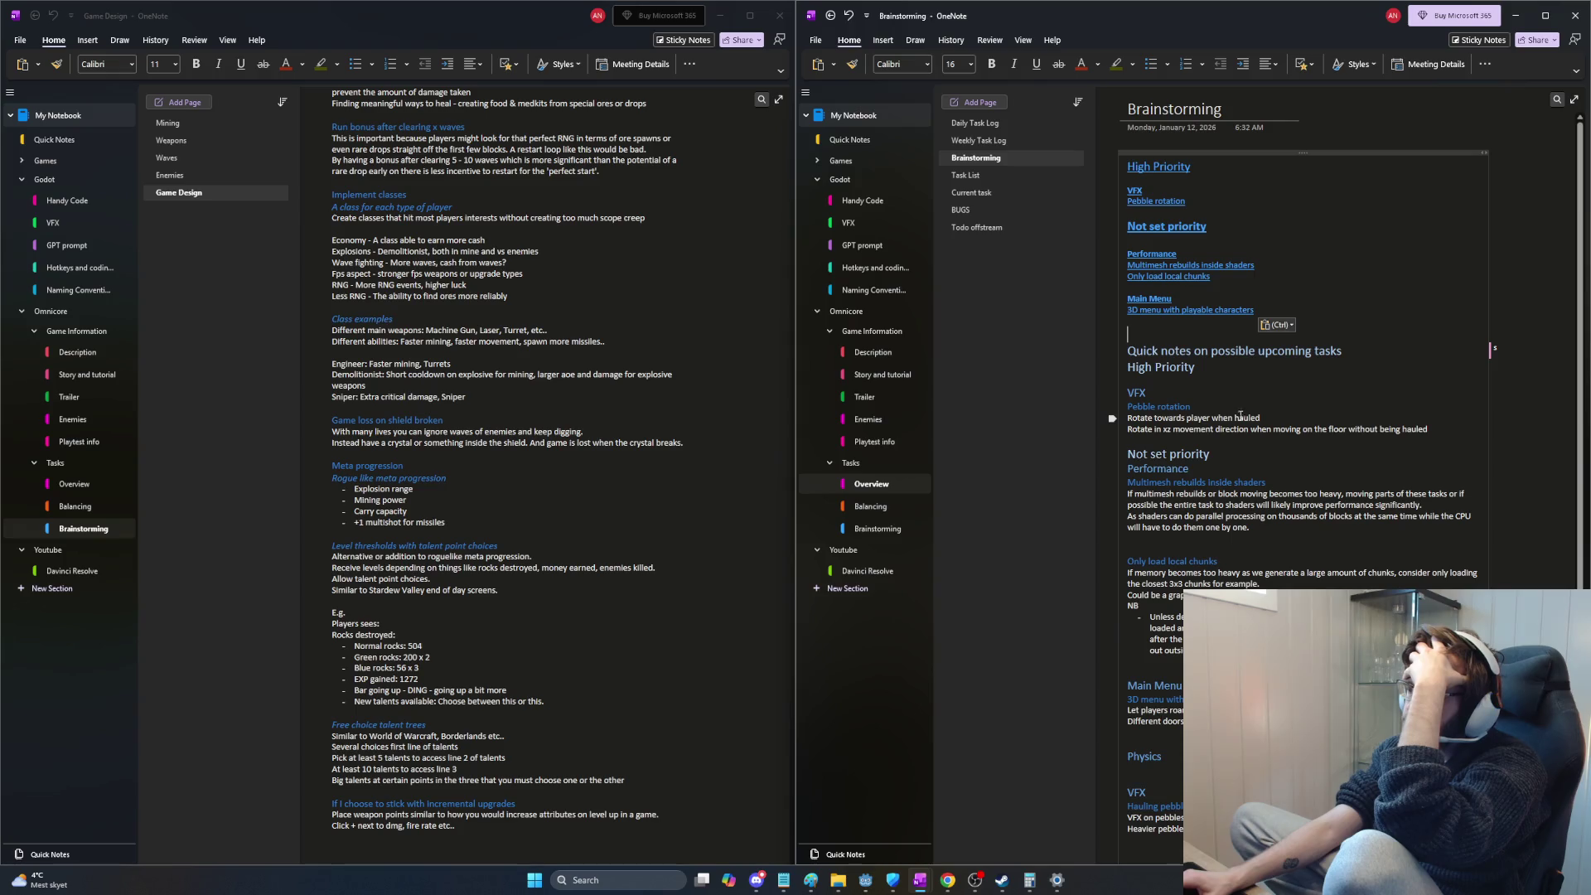
scroll(1240, 417, "down", 3)
scroll(1237, 420, "up", 2)
scroll(1236, 421, "up", 1)
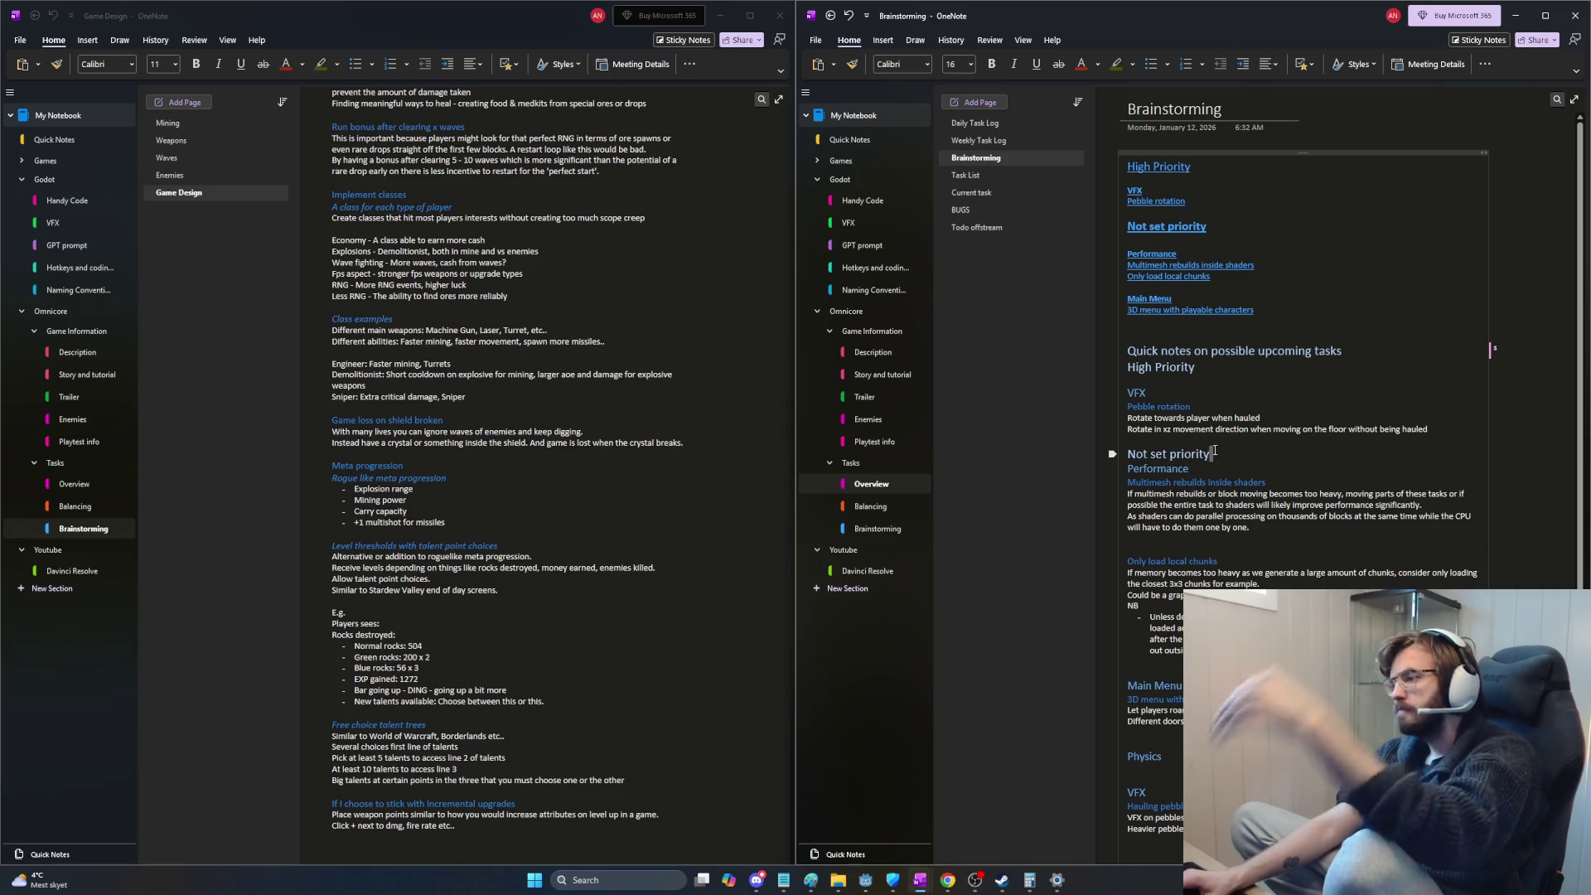
Step: Delete the Not set priority and High Priority headings from the quick notes and leave full page view
triple_click(1225, 453)
key("F11")
key("BackSpace")
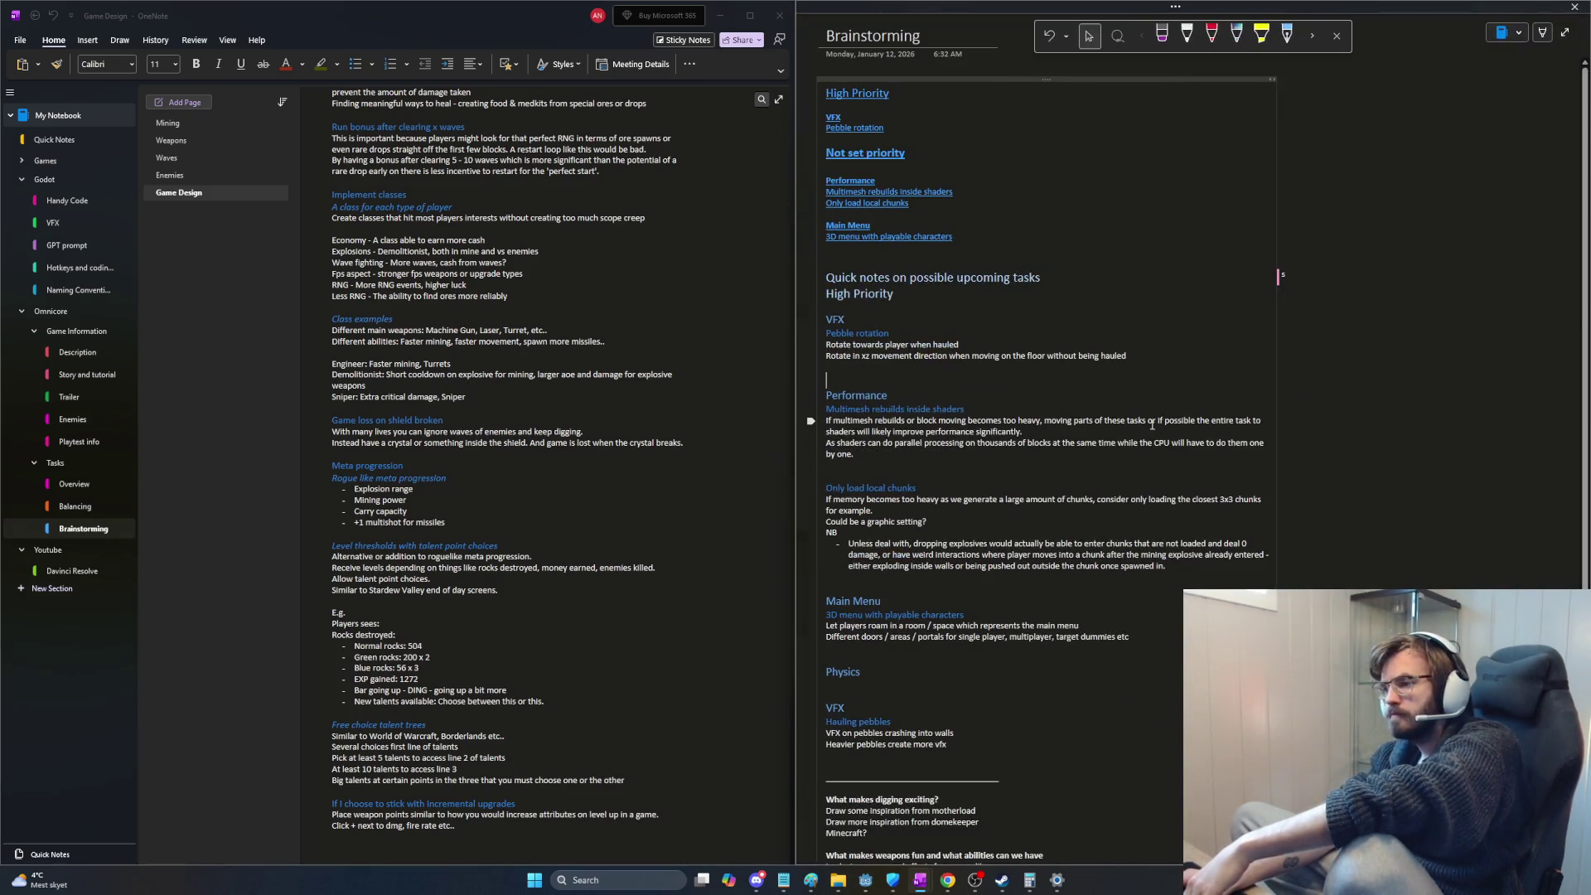
key("BackSpace")
left_click(813, 297)
key("Delete")
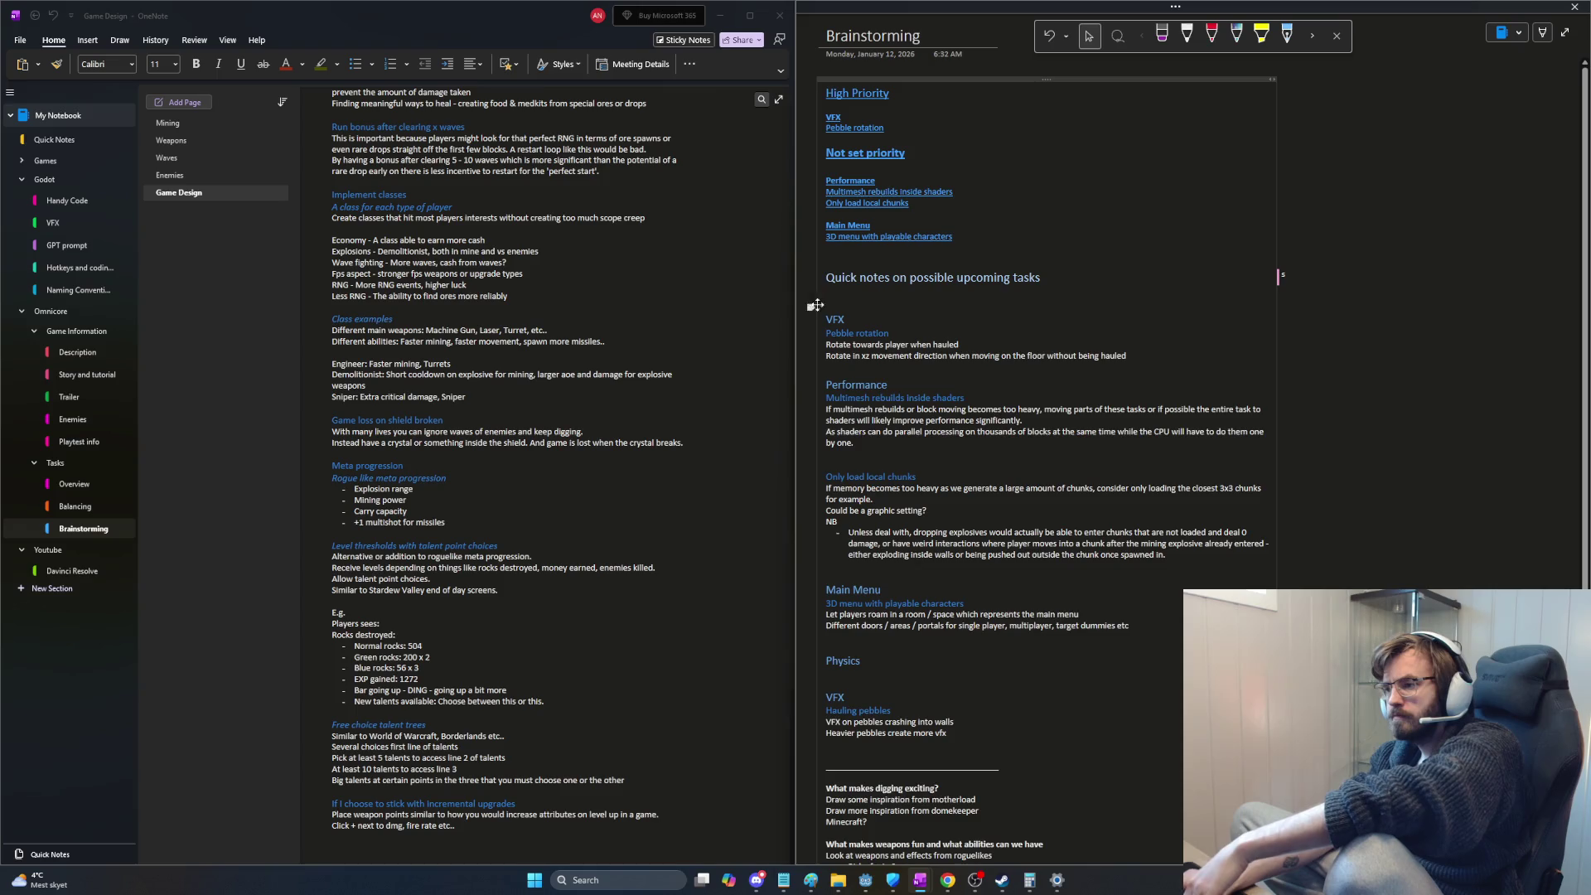
key("BackSpace")
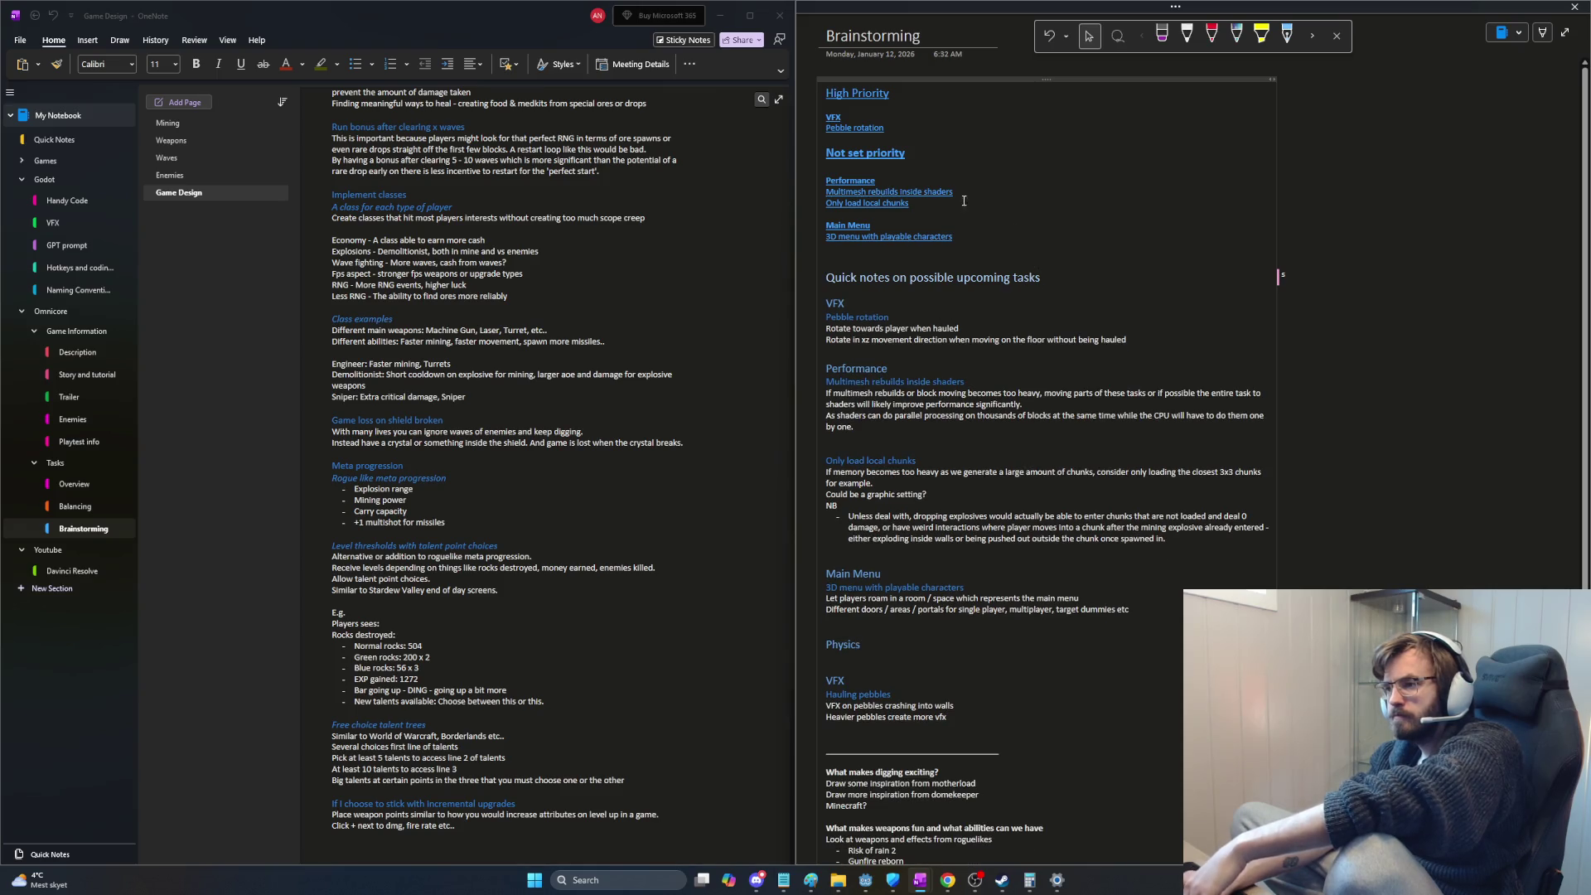
key("F11")
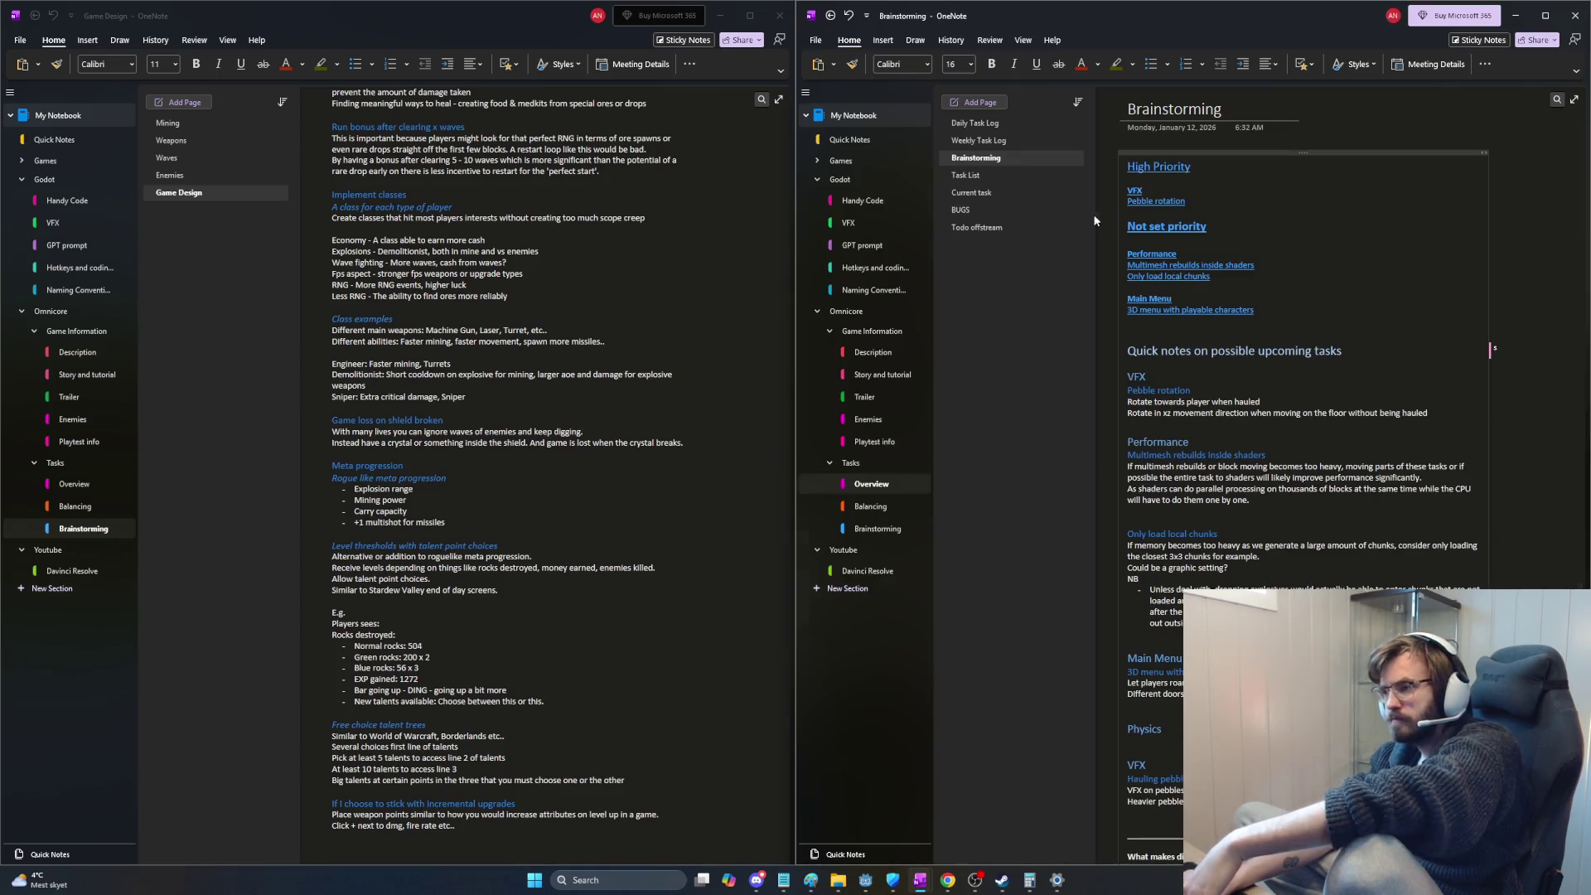
Step: Delete the High Priority and Not set priority headings from the link list and close the gaps above VFX
triple_click(1159, 167)
key("Delete")
triple_click(1181, 227)
key("Delete")
key("BackSpace")
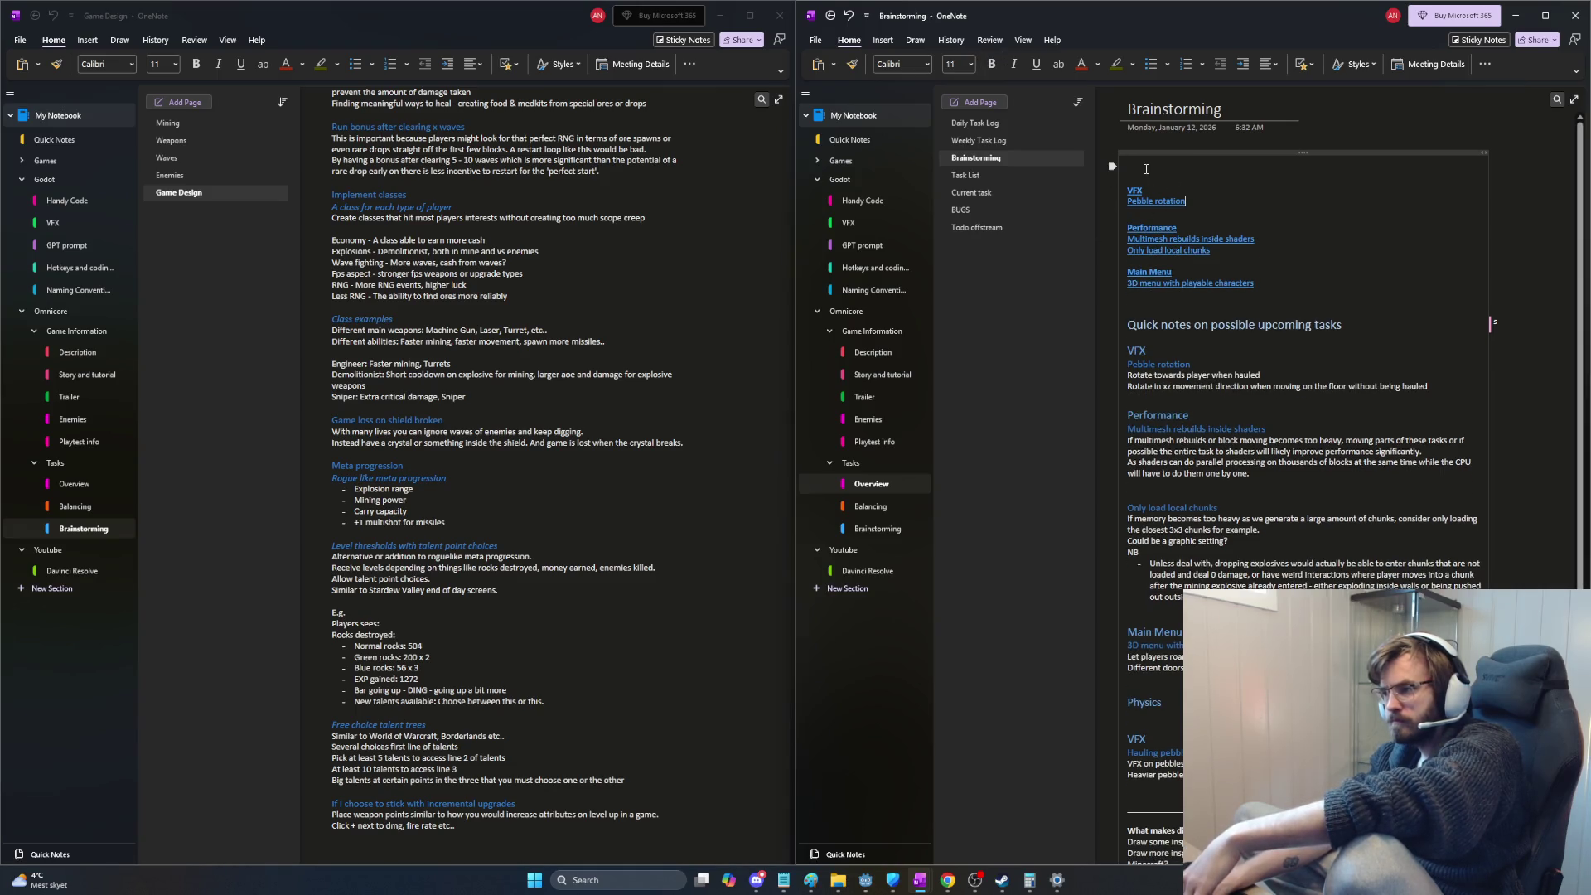
left_click(1126, 189)
key("BackSpace")
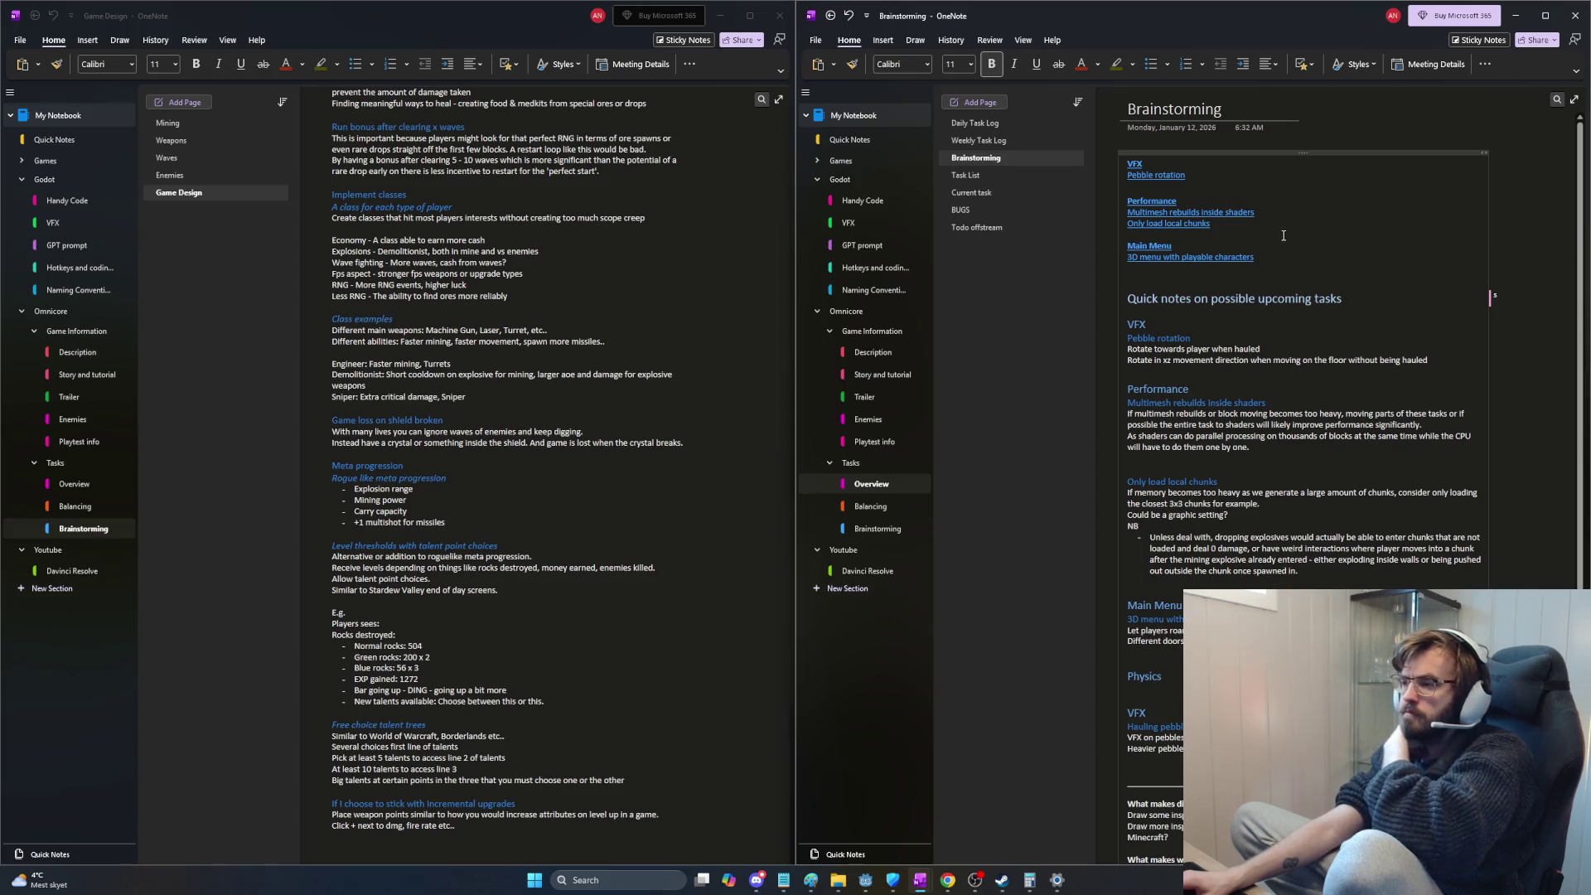
left_click_drag(1213, 225, 1115, 201)
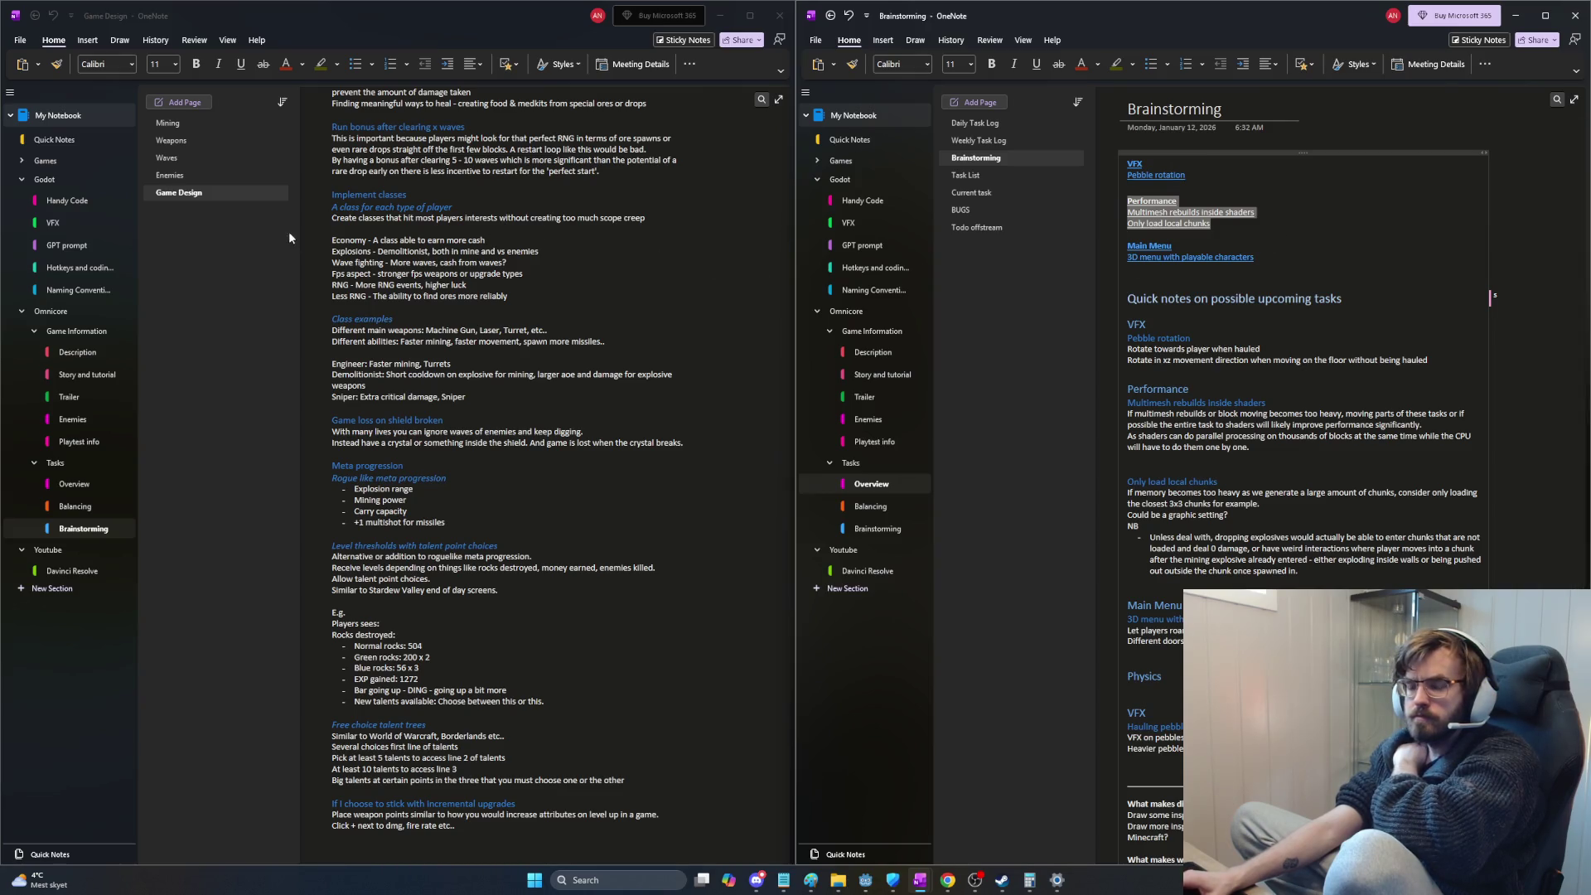
scroll(311, 212, "up", 2)
scroll(323, 224, "up", 2)
scroll(334, 233, "up", 2)
scroll(333, 233, "up", 2)
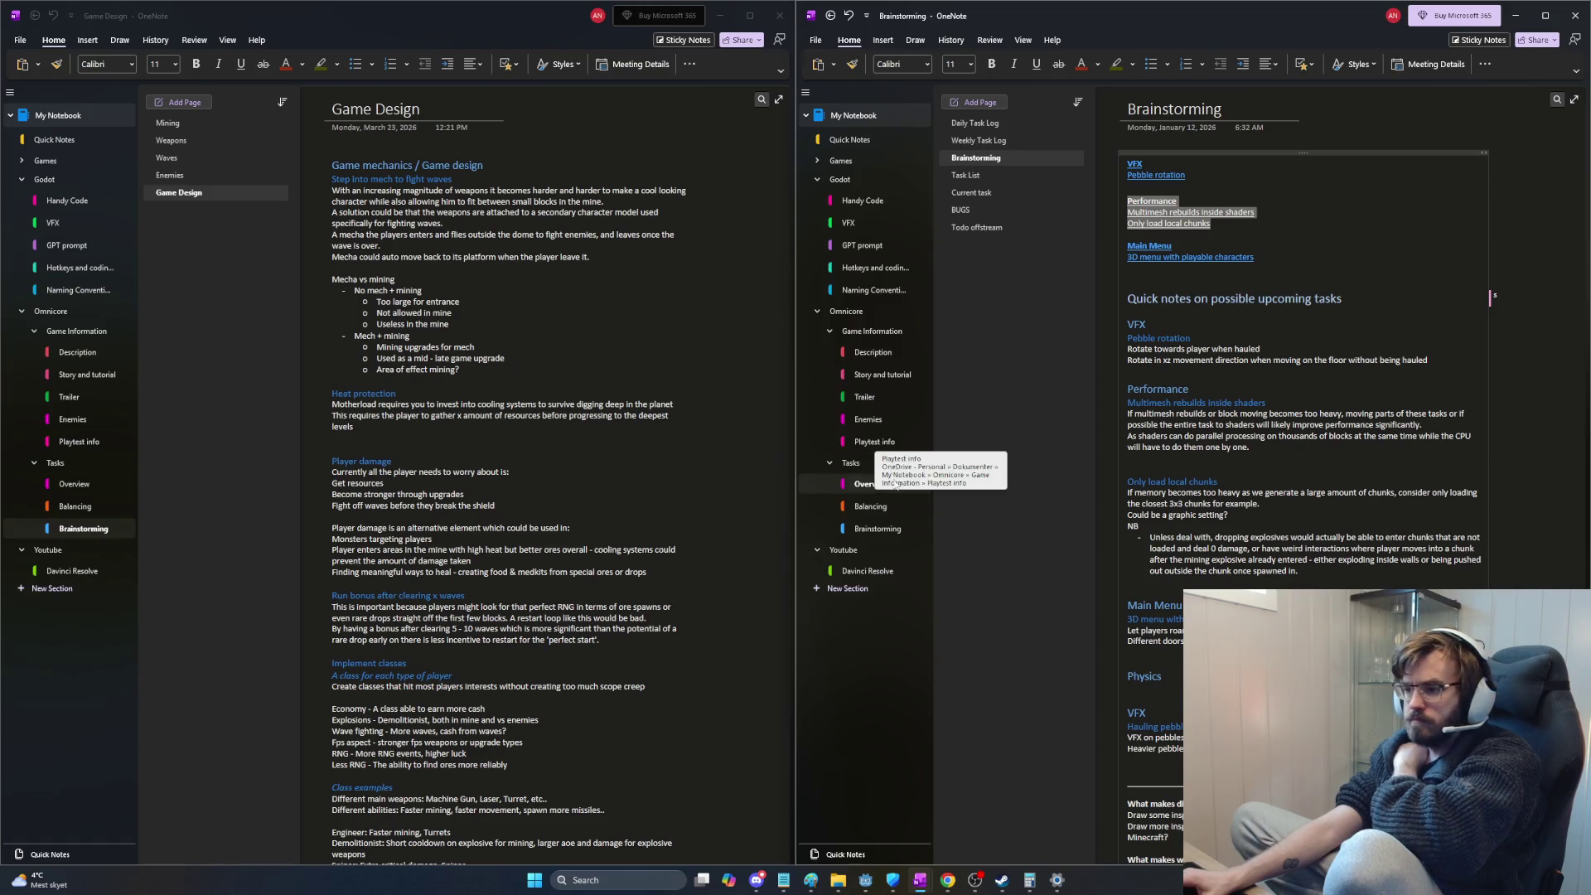
Step: Glance at the Game Design page, return to Brainstorming, and open the Mining page
left_click(884, 511)
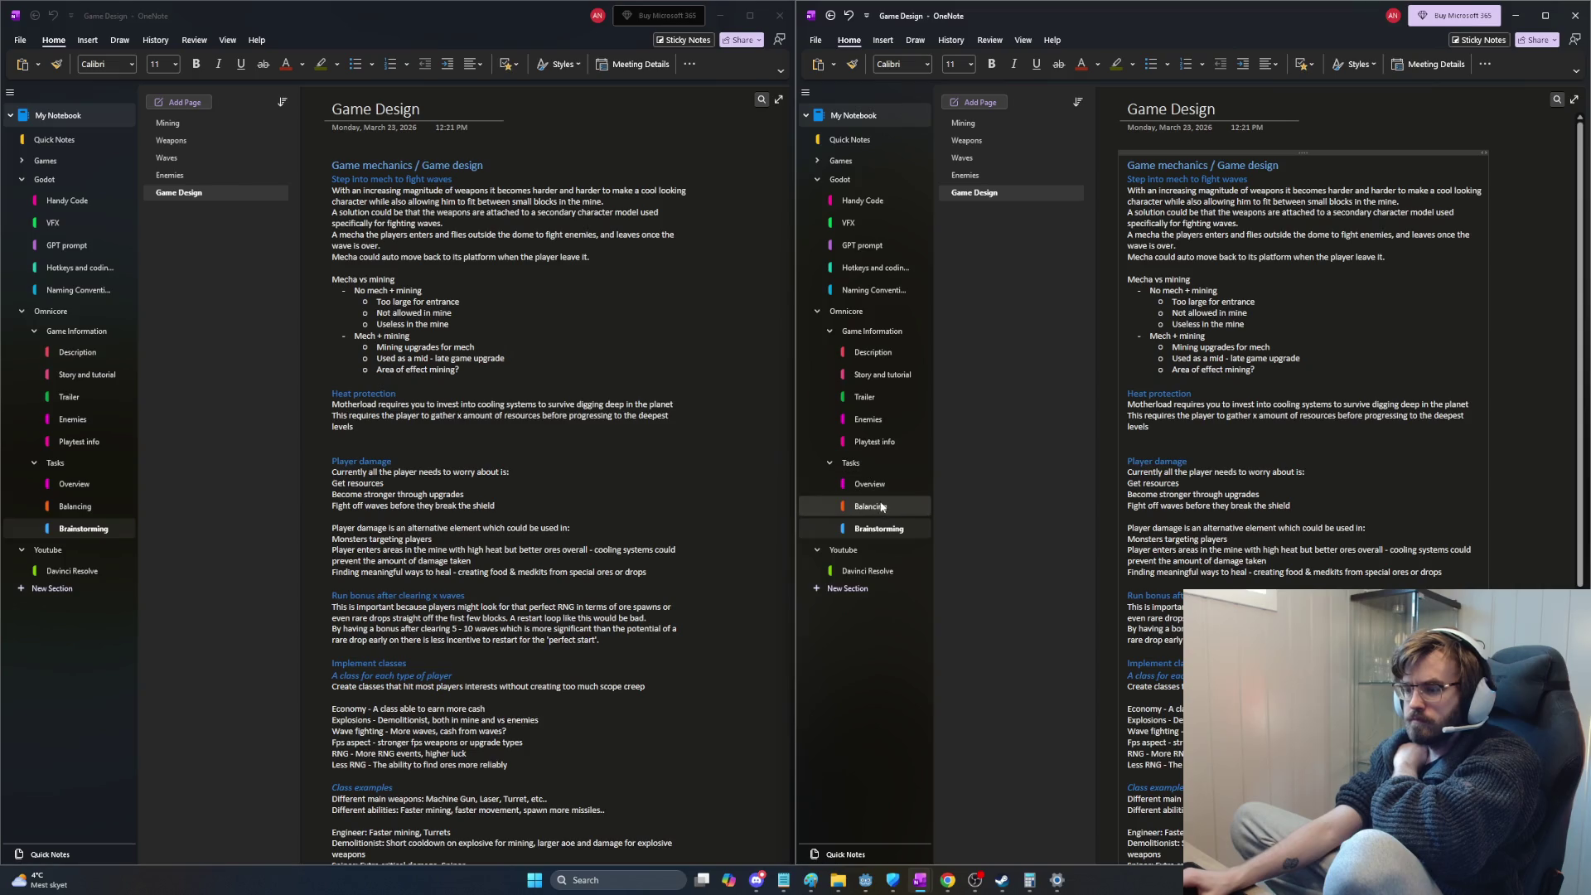
key("alt+Left")
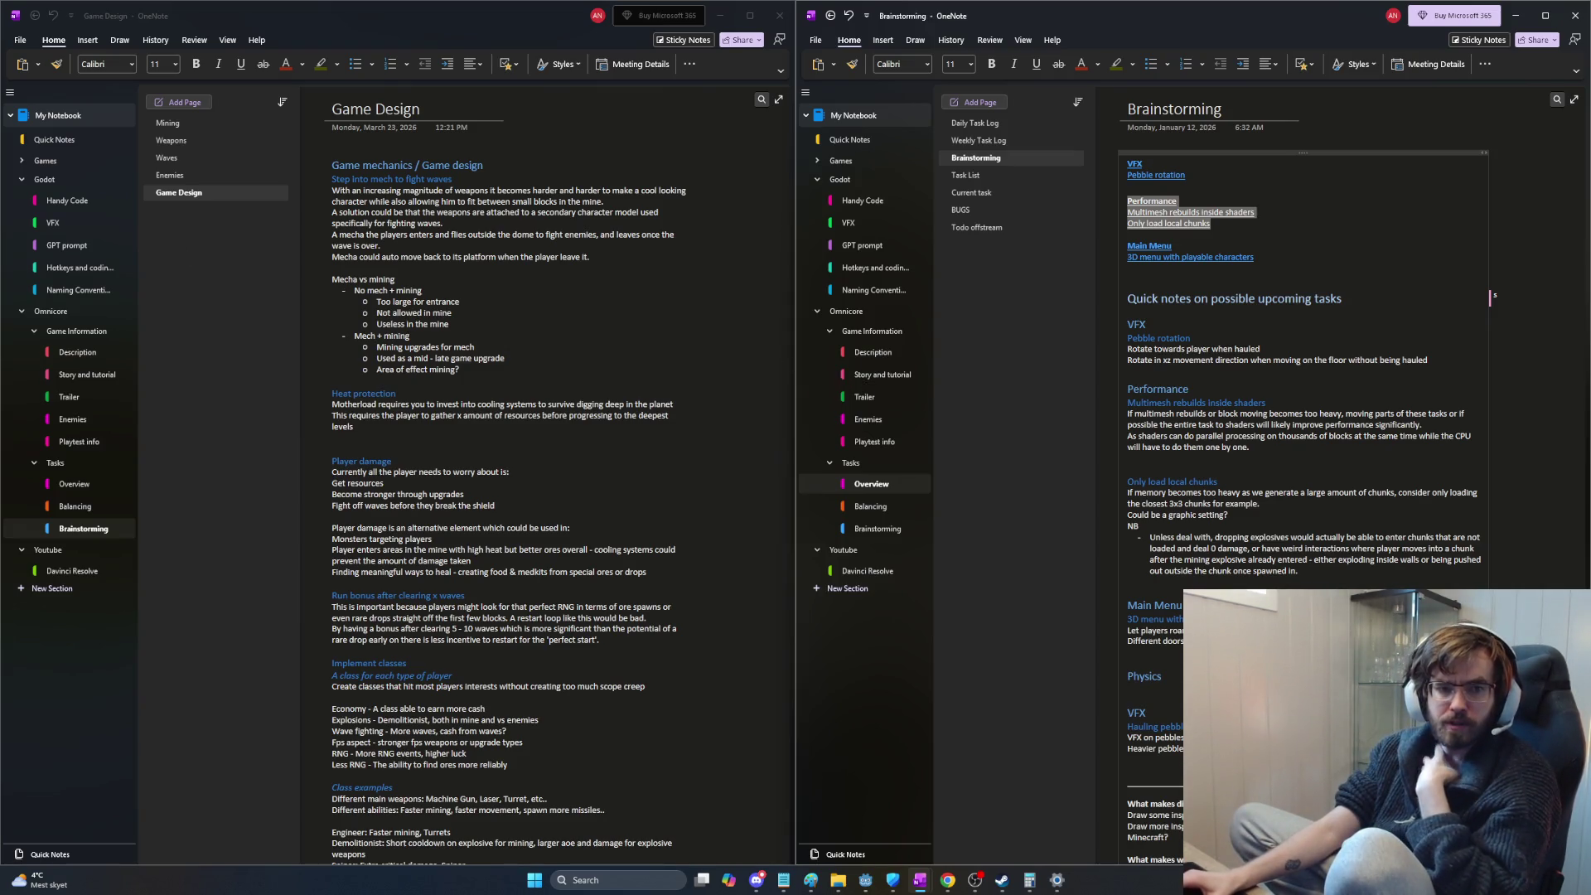
left_click(1279, 231)
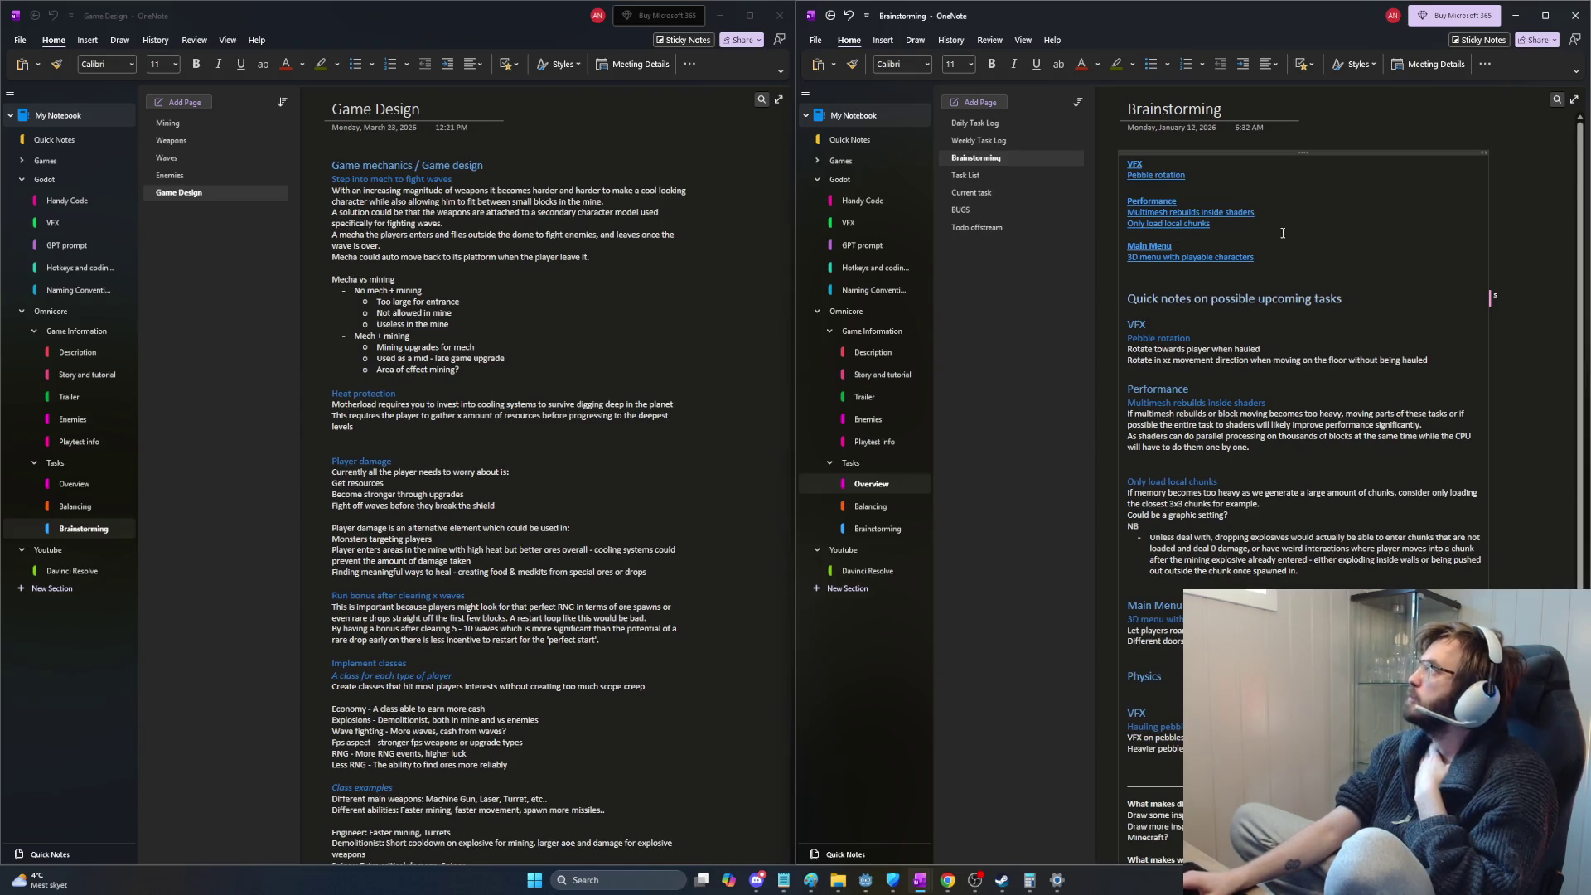
left_click(562, 335)
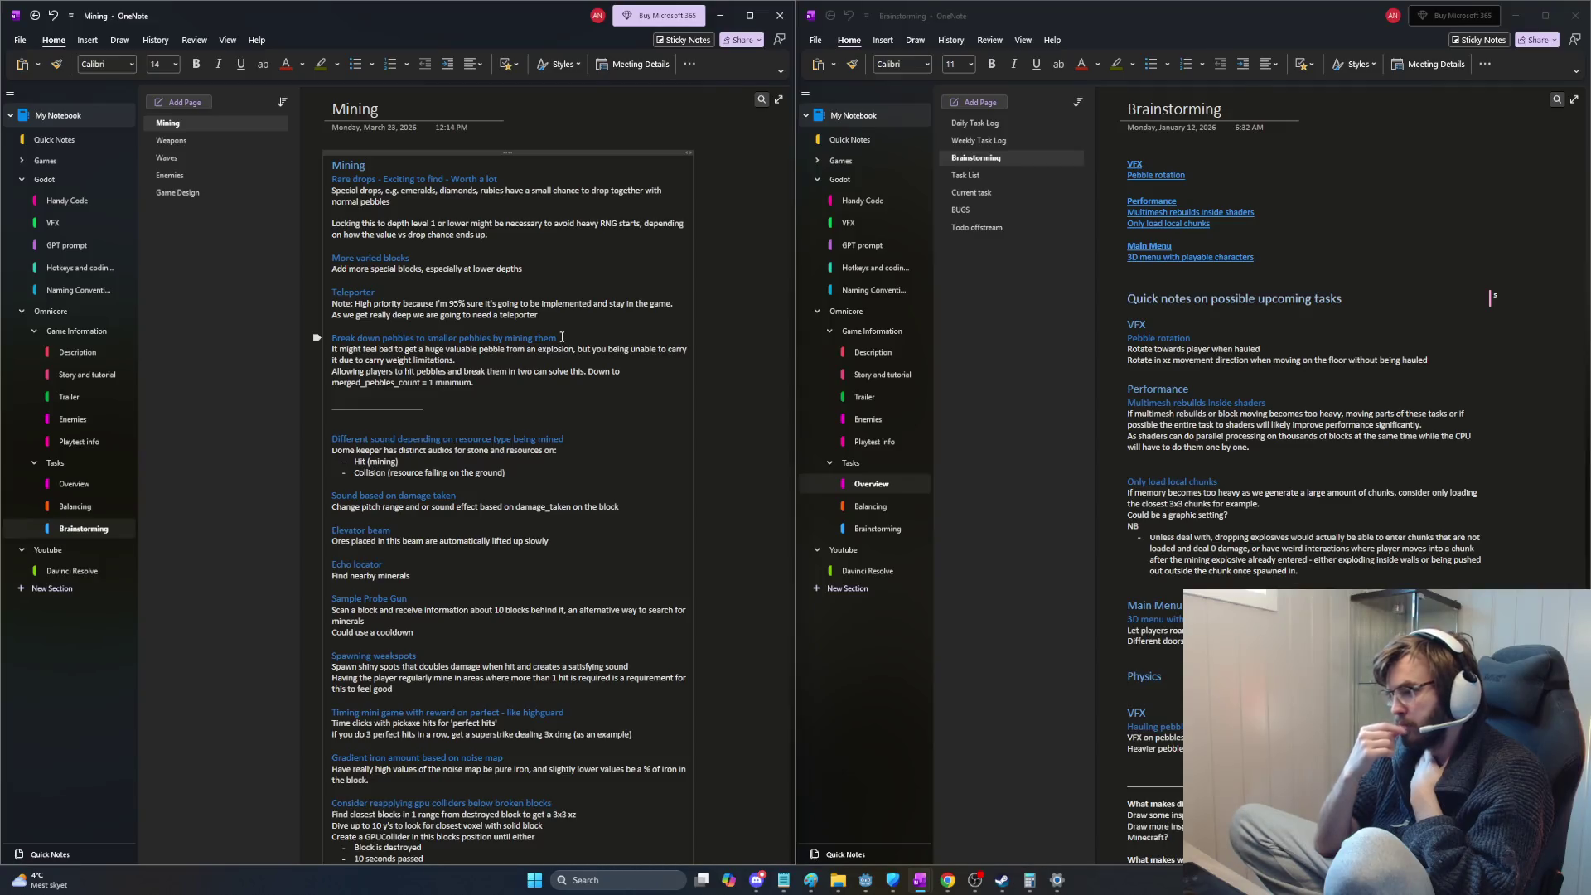
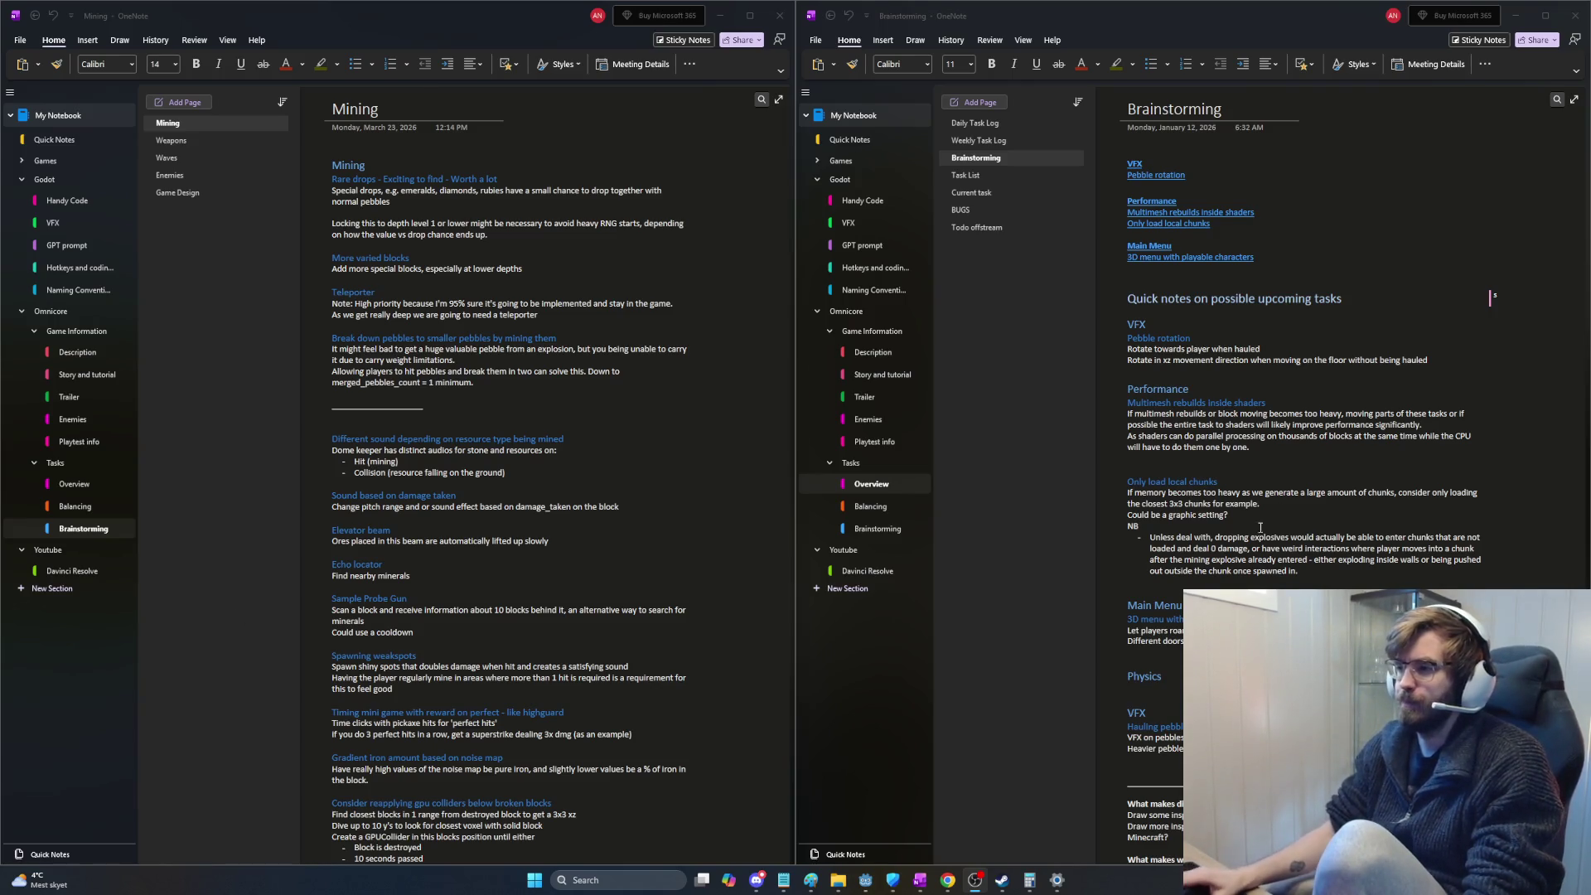
Step: Review the Brainstorming and Mining notes pages in OneNote
left_click(1209, 303)
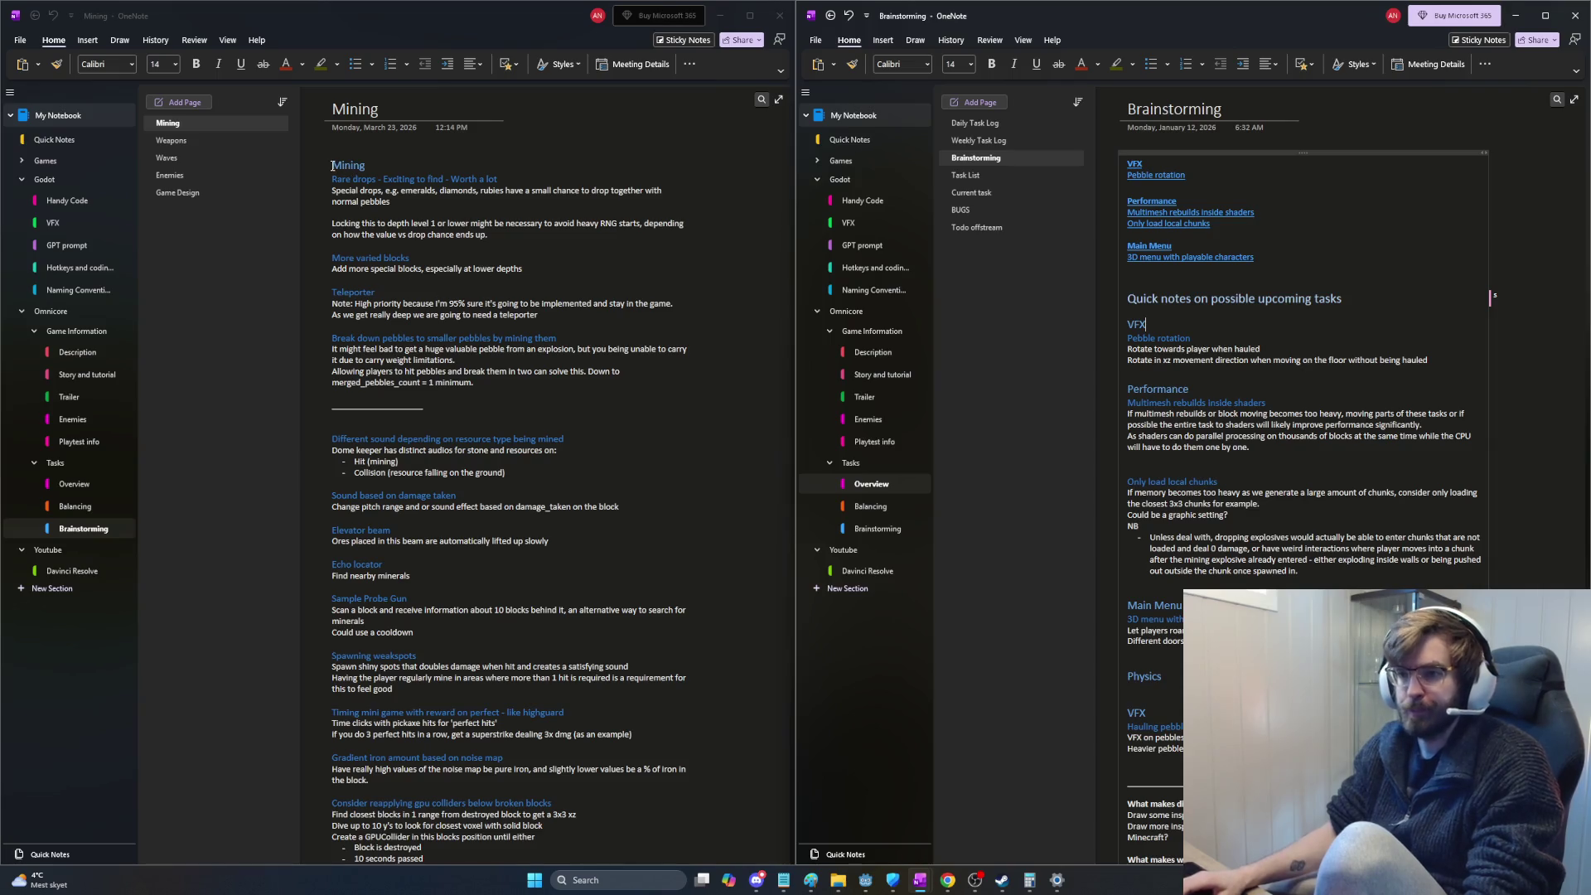
left_click(415, 169)
key("Home")
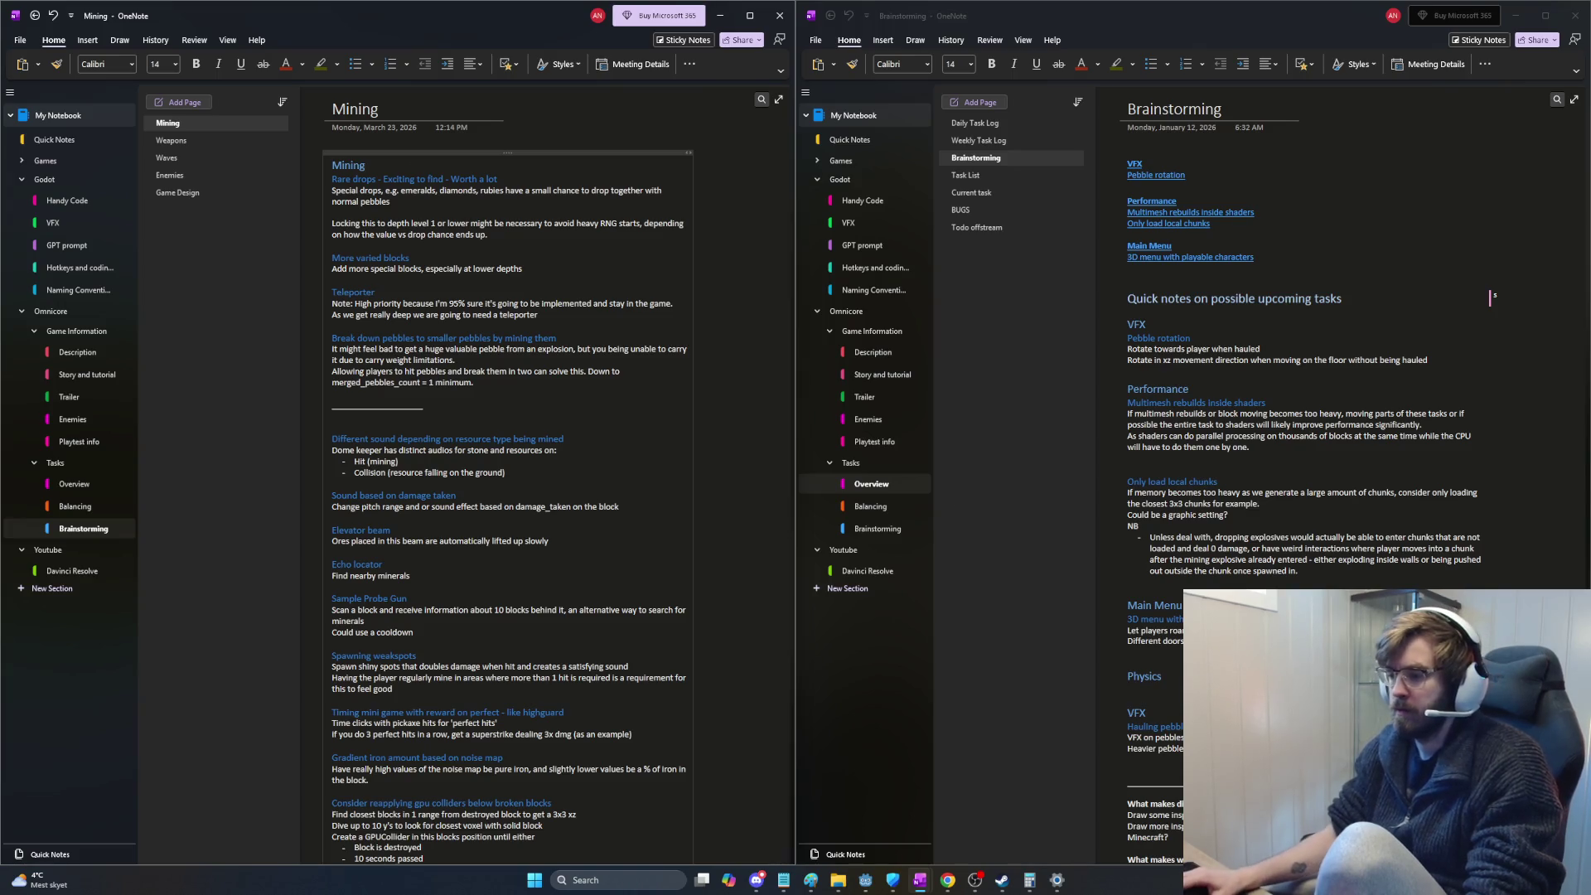
Step: In Godot, set the enemy spawner's Wave Cooldown to 120 and run the game with F5
left_click(867, 879)
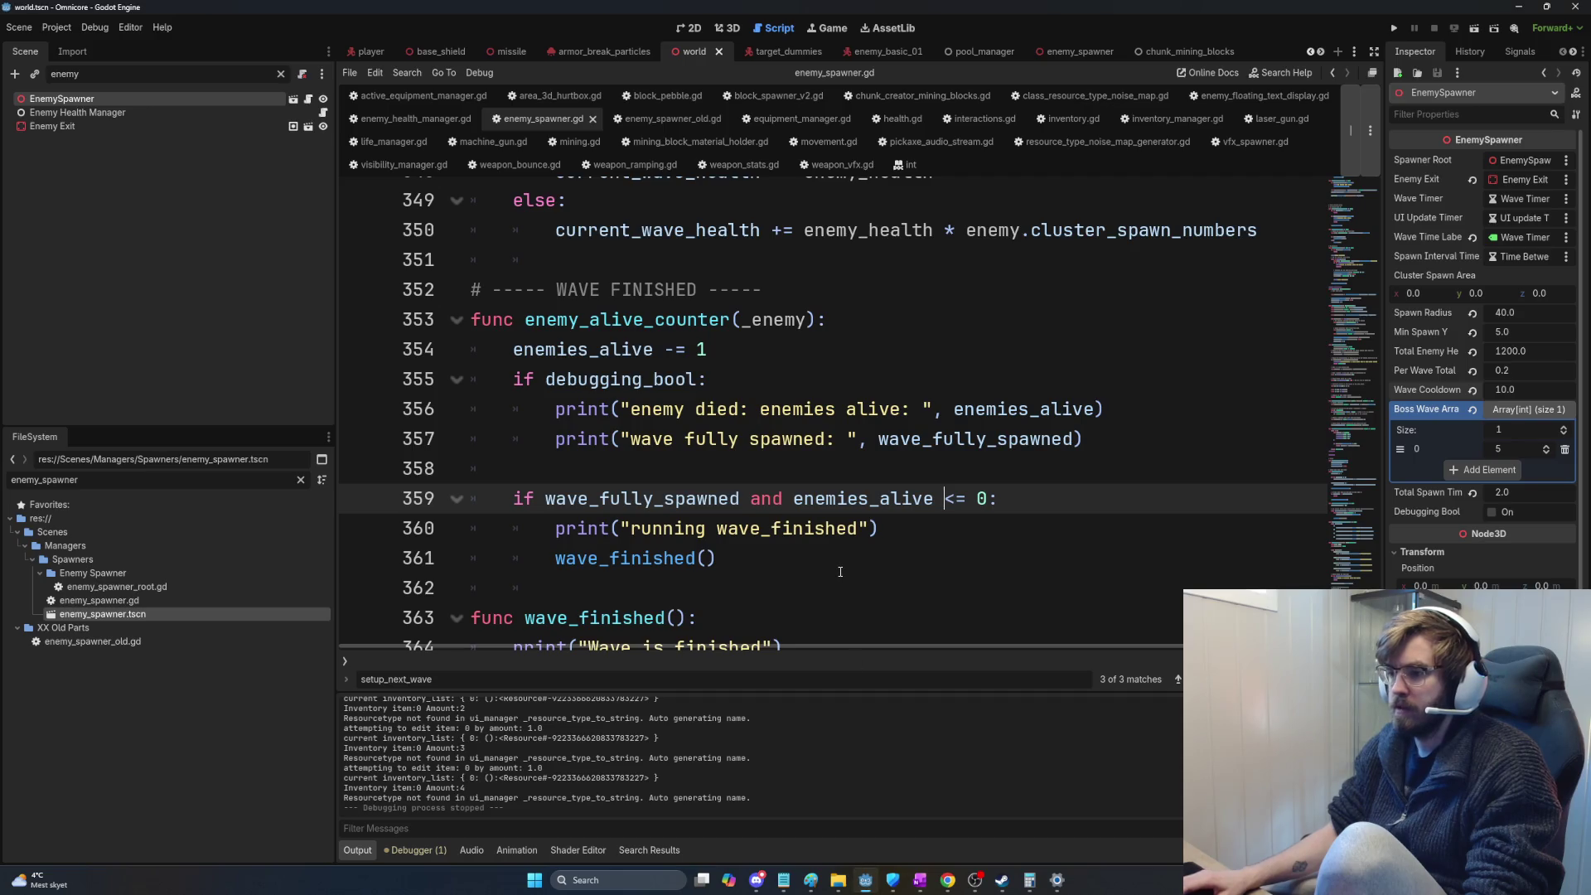
left_click(1515, 390)
type("120")
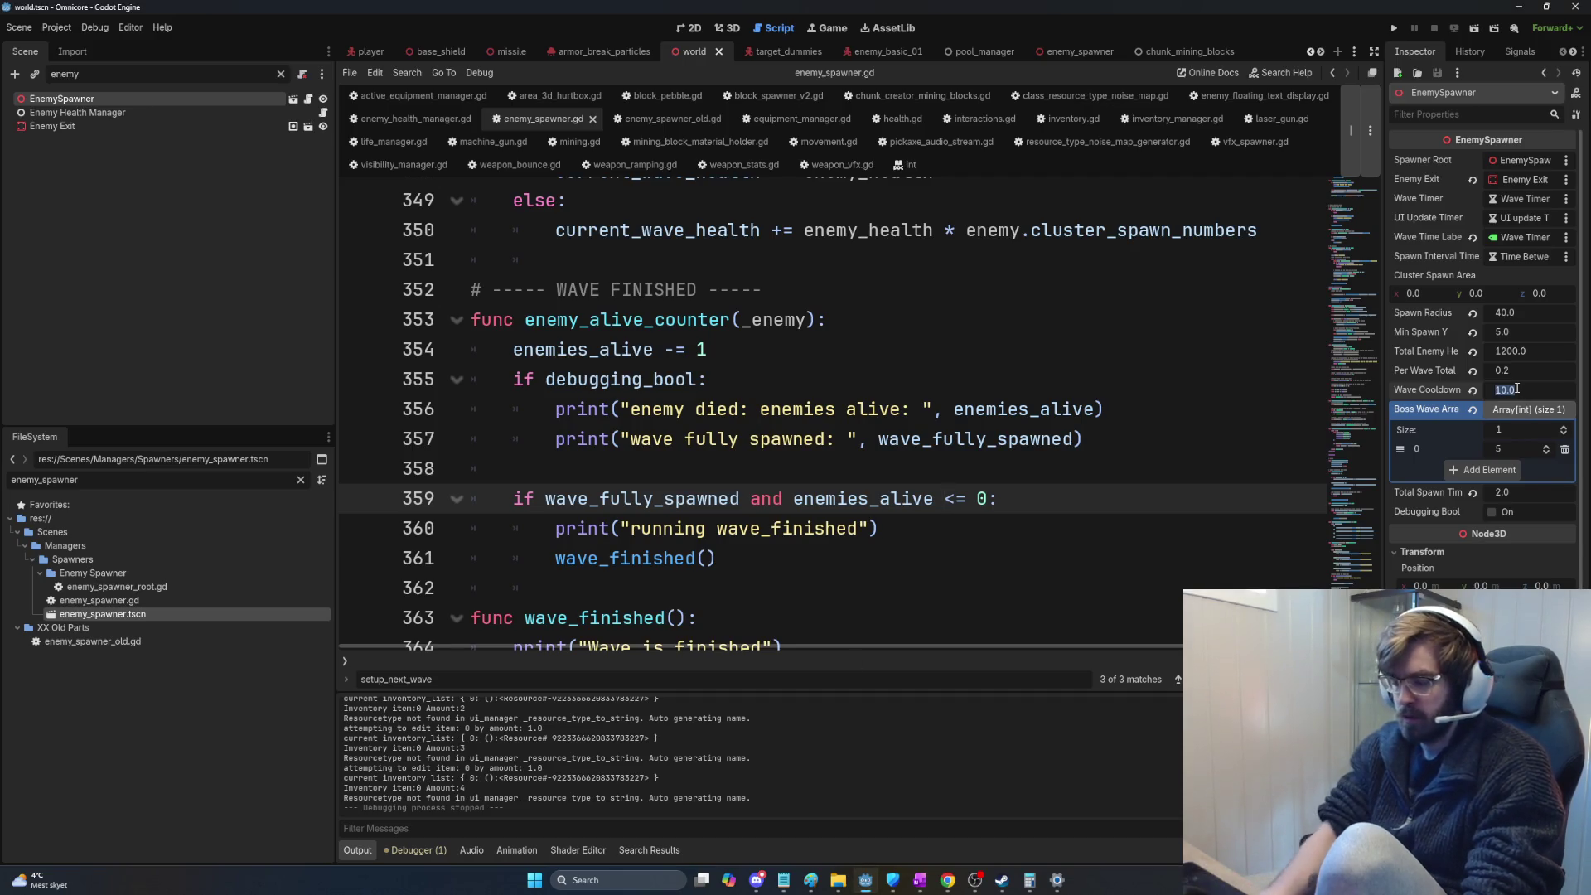
key("Return")
key("F5")
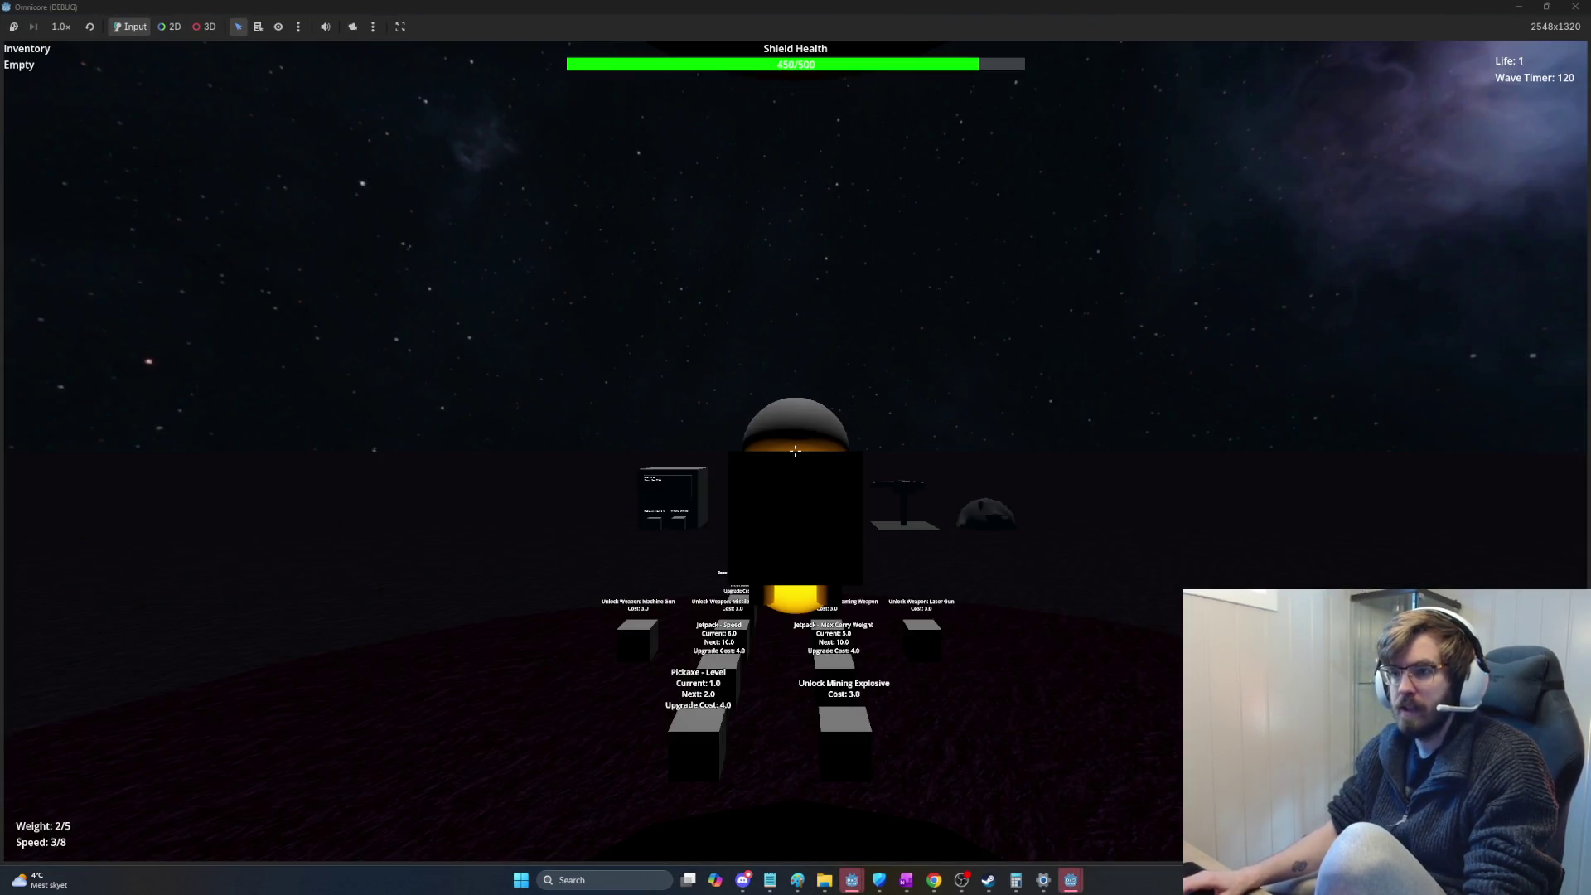
Step: Walk past the upgrade stations and mine a pit down through the rock blocks
key("w")
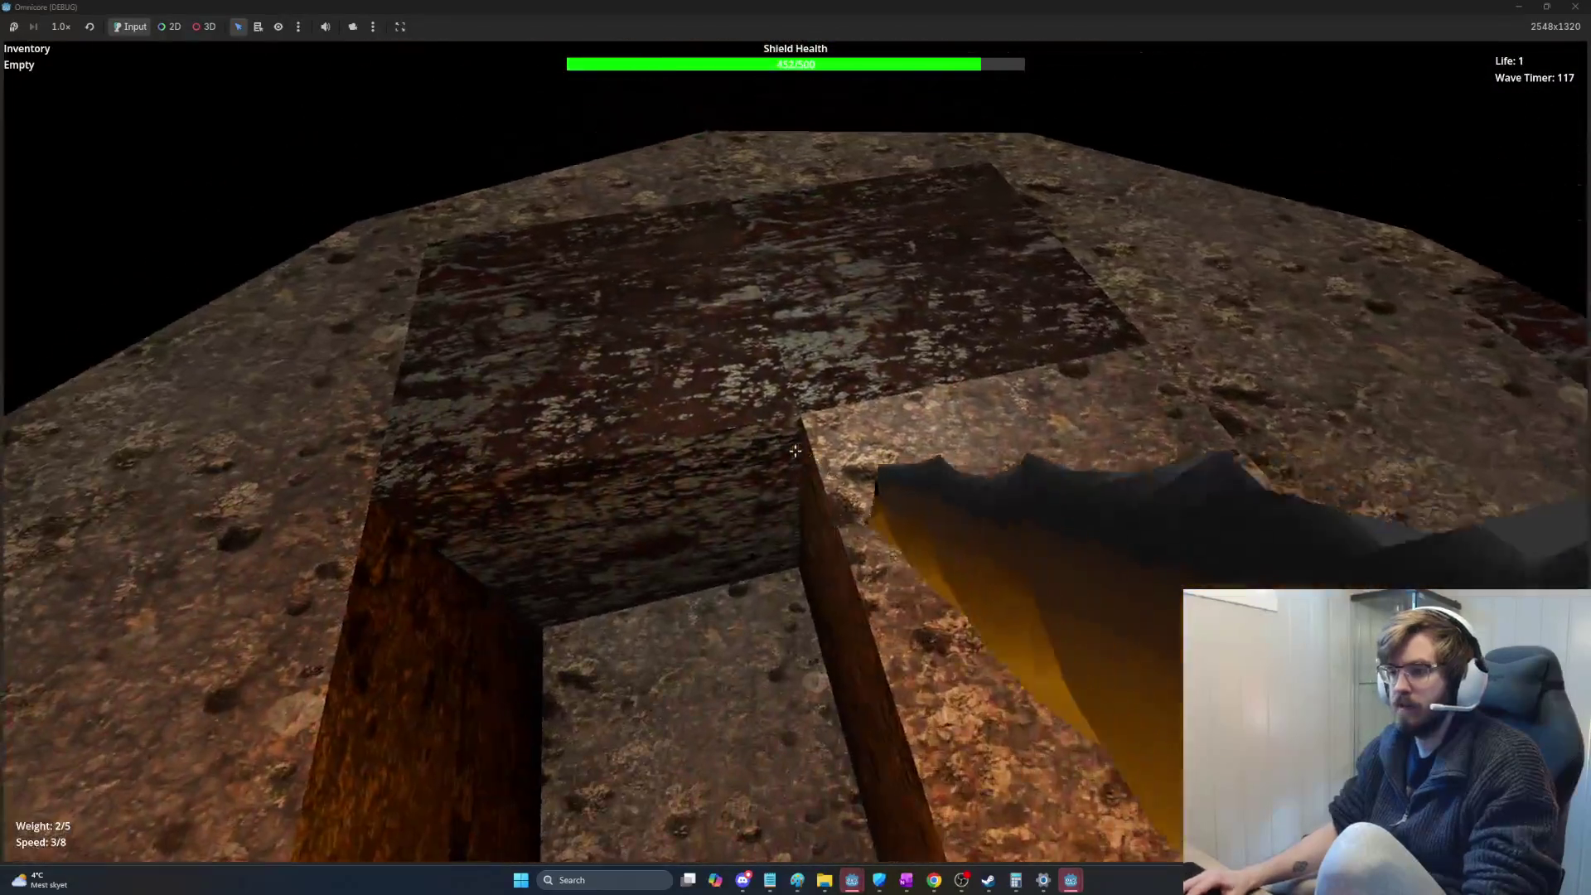
left_click(795, 451)
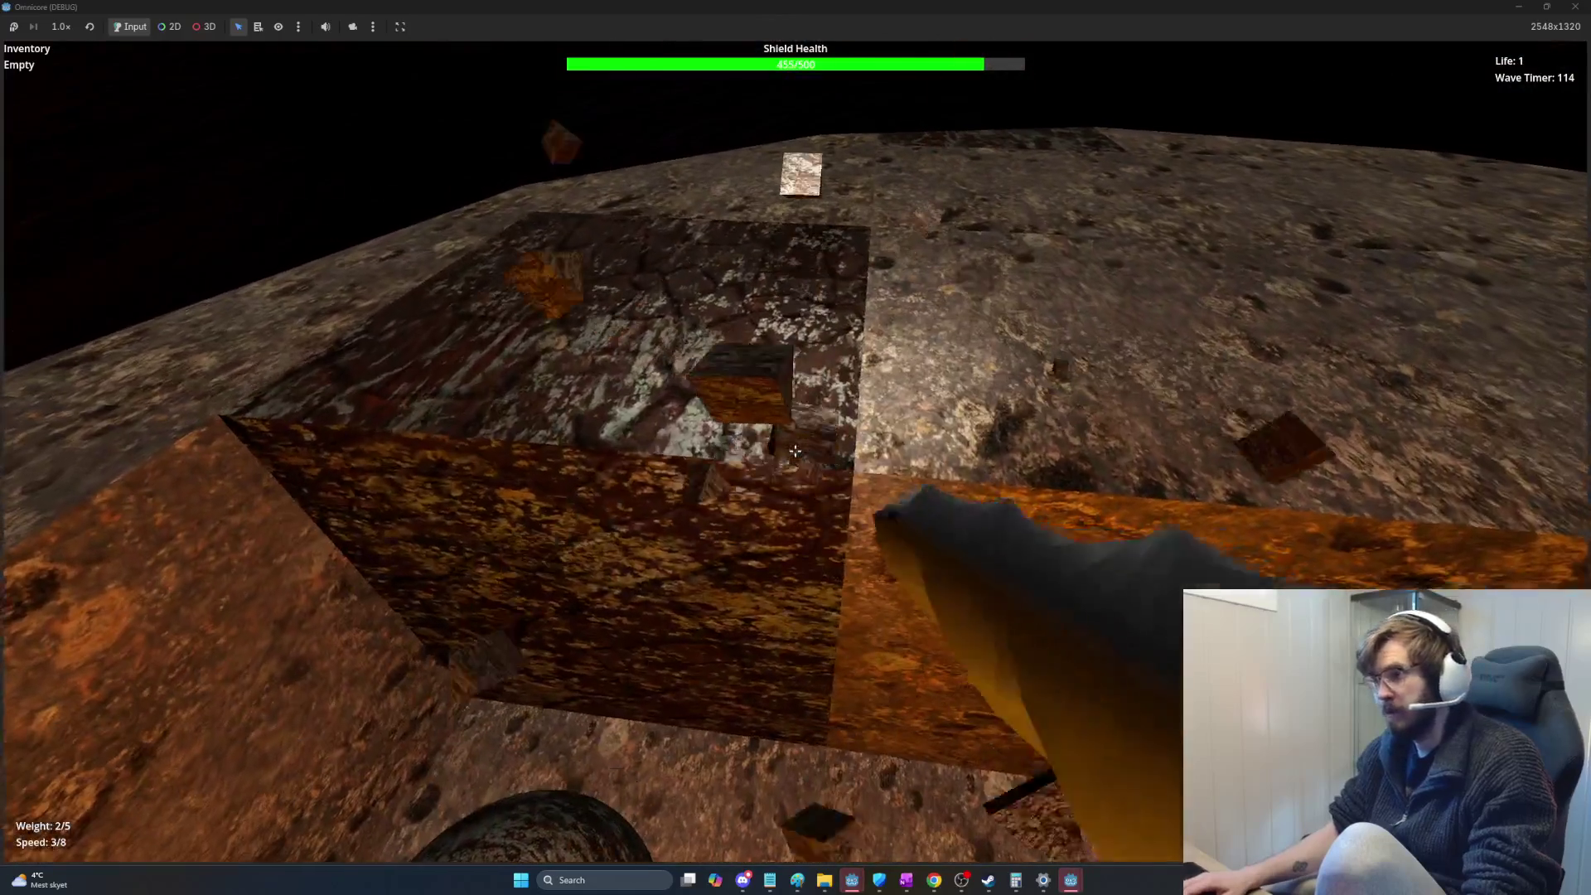
left_click(795, 451)
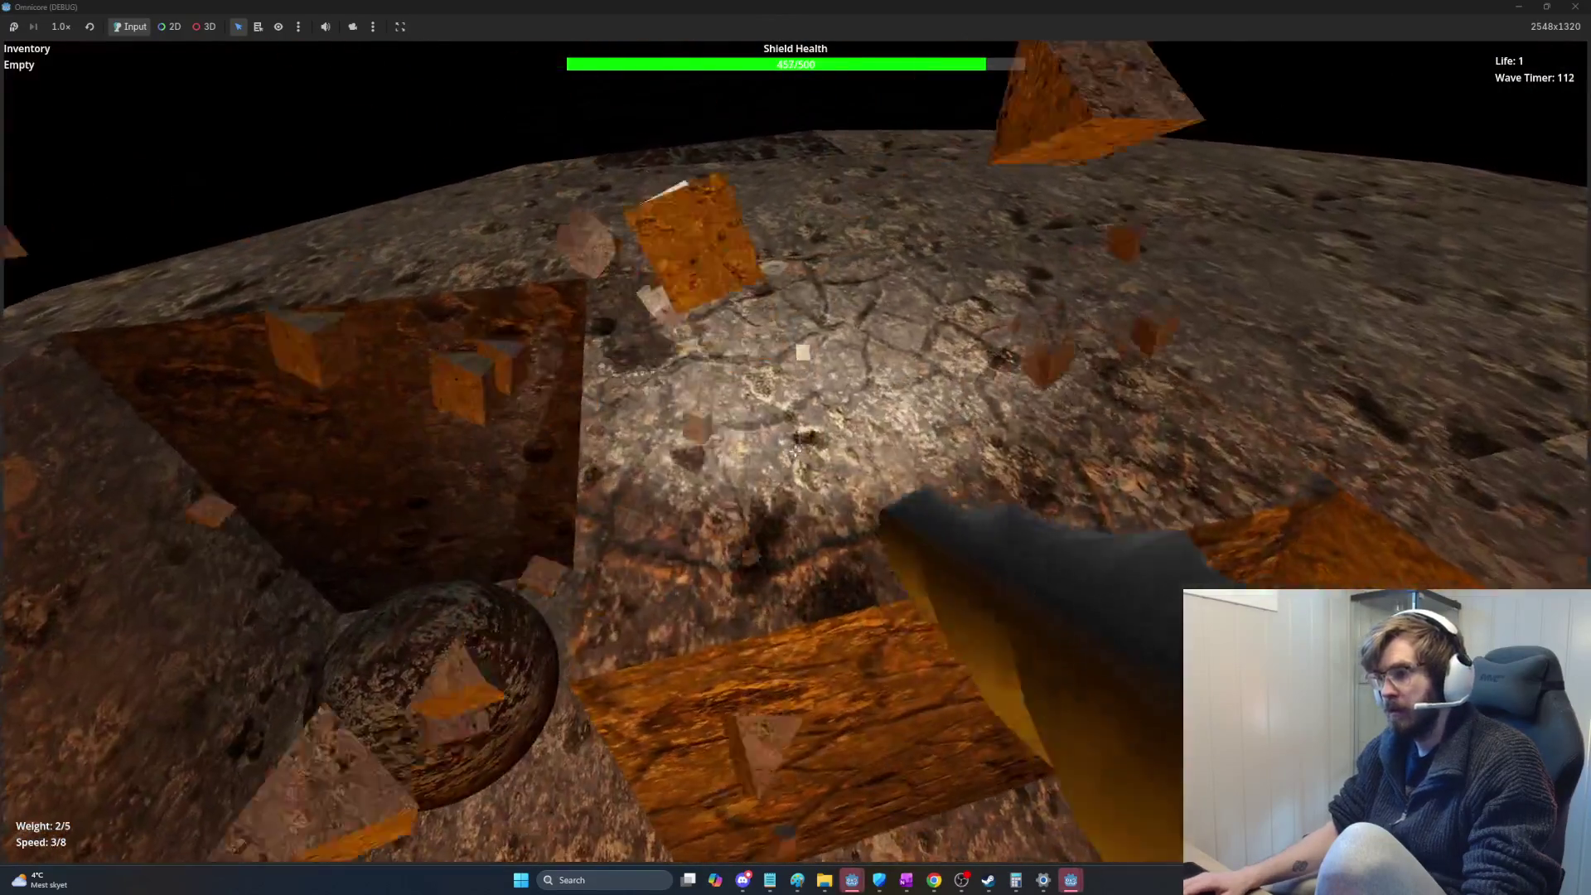
left_click(795, 451)
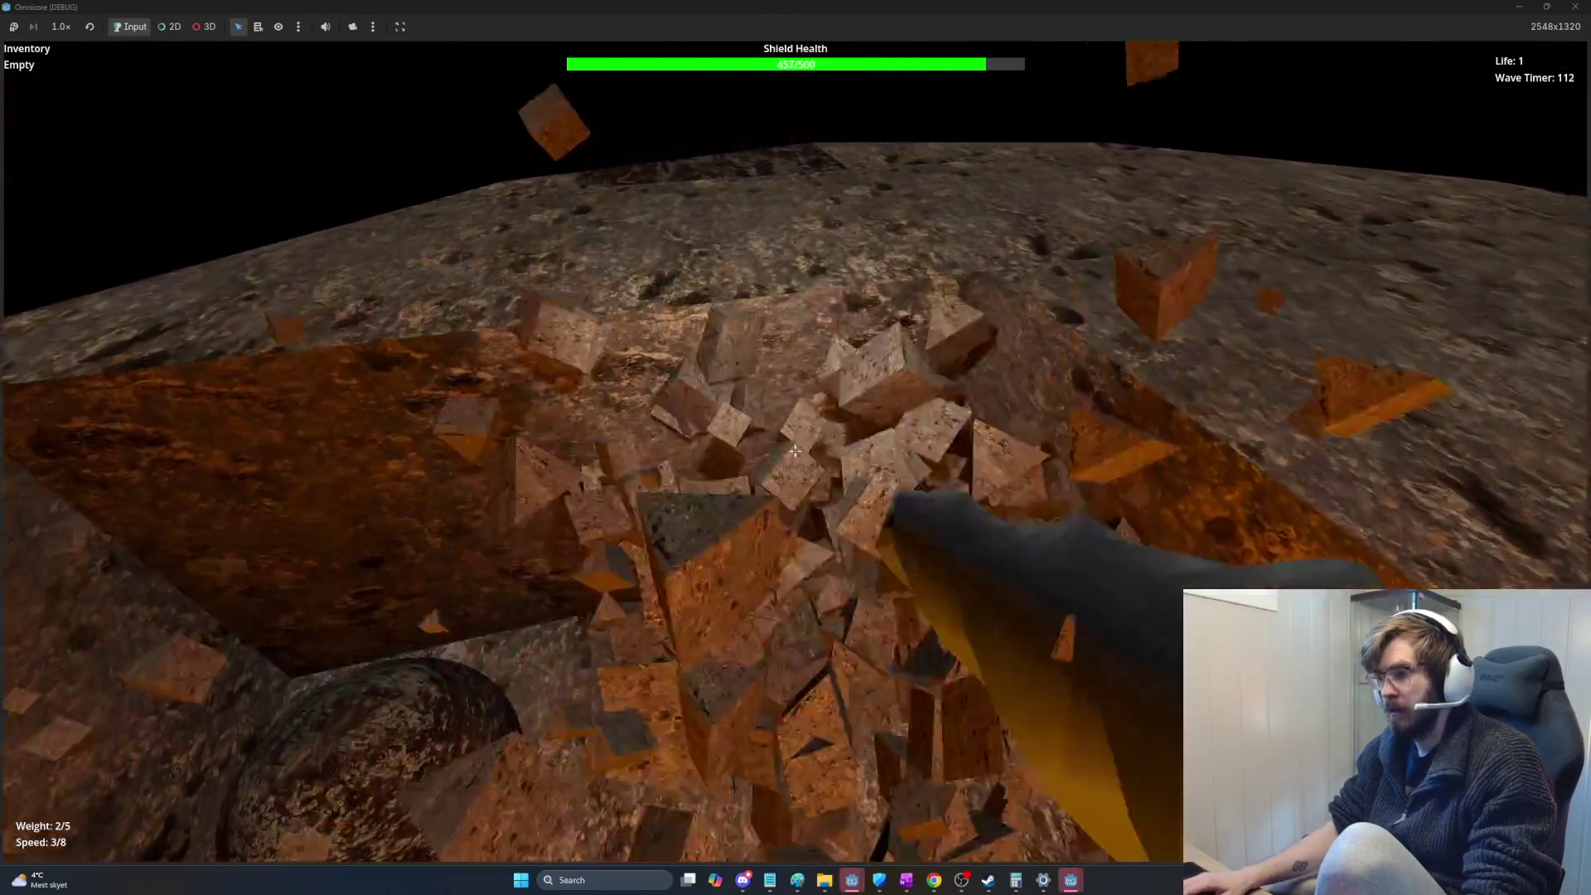
left_click(794, 450)
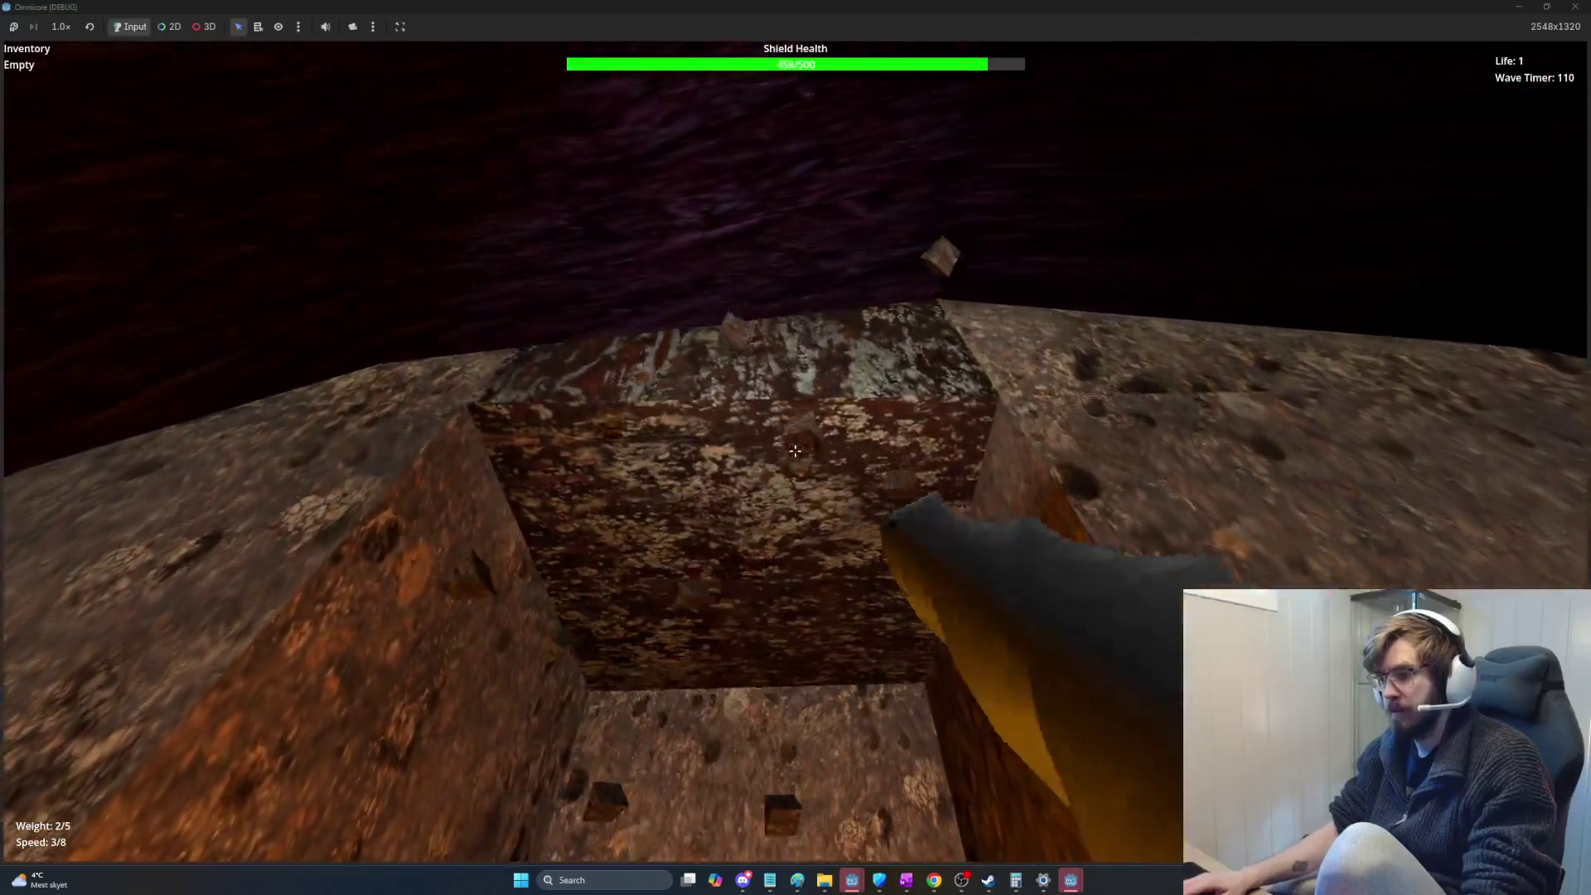
left_click(794, 450)
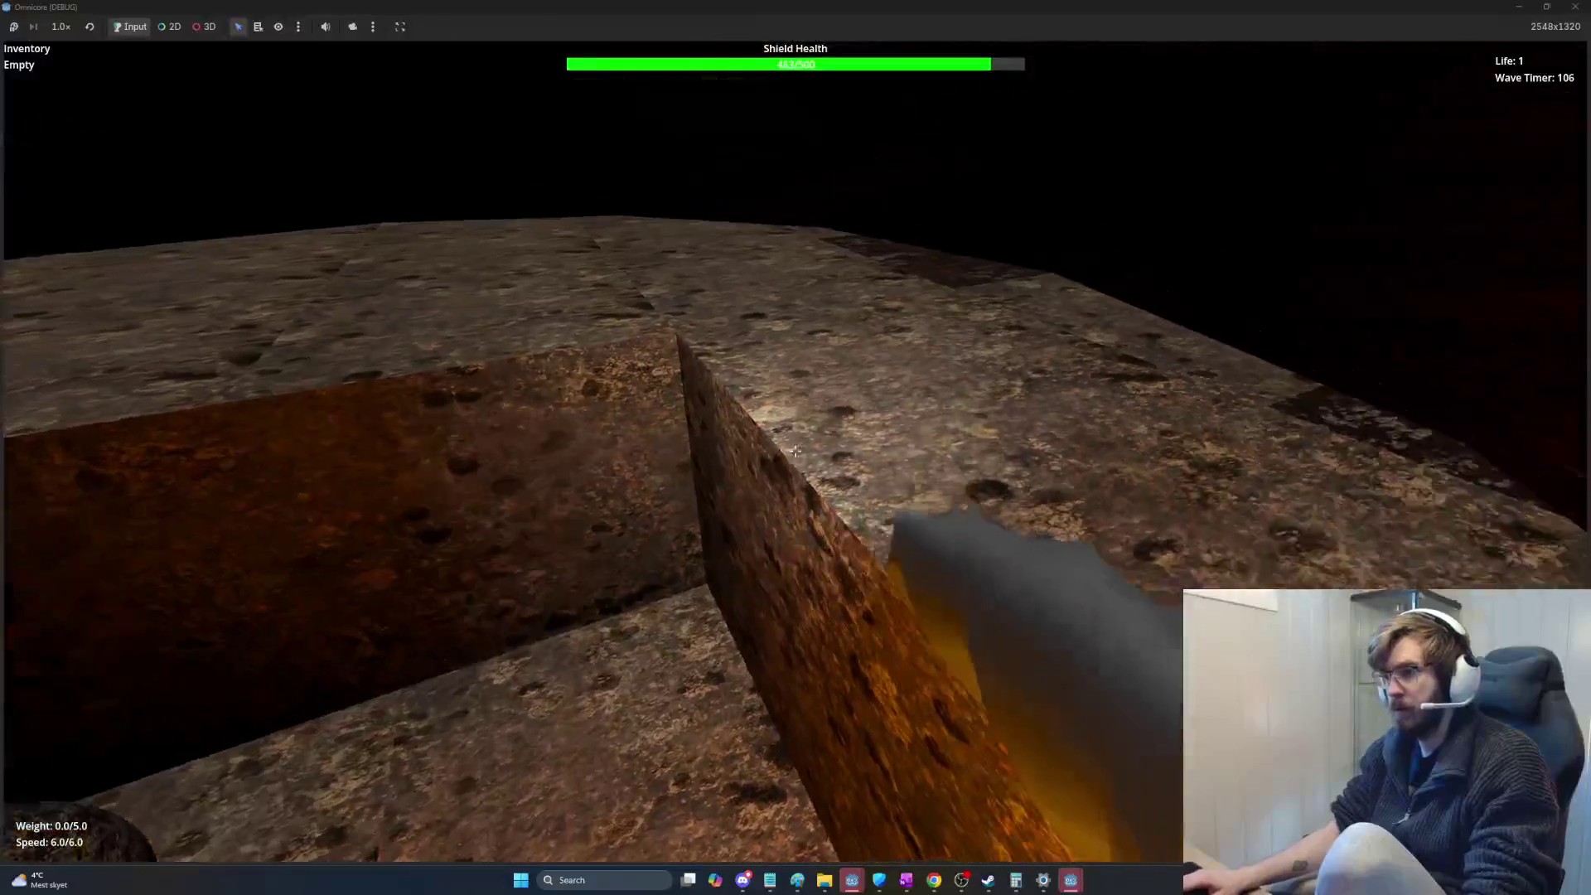
left_click(794, 451)
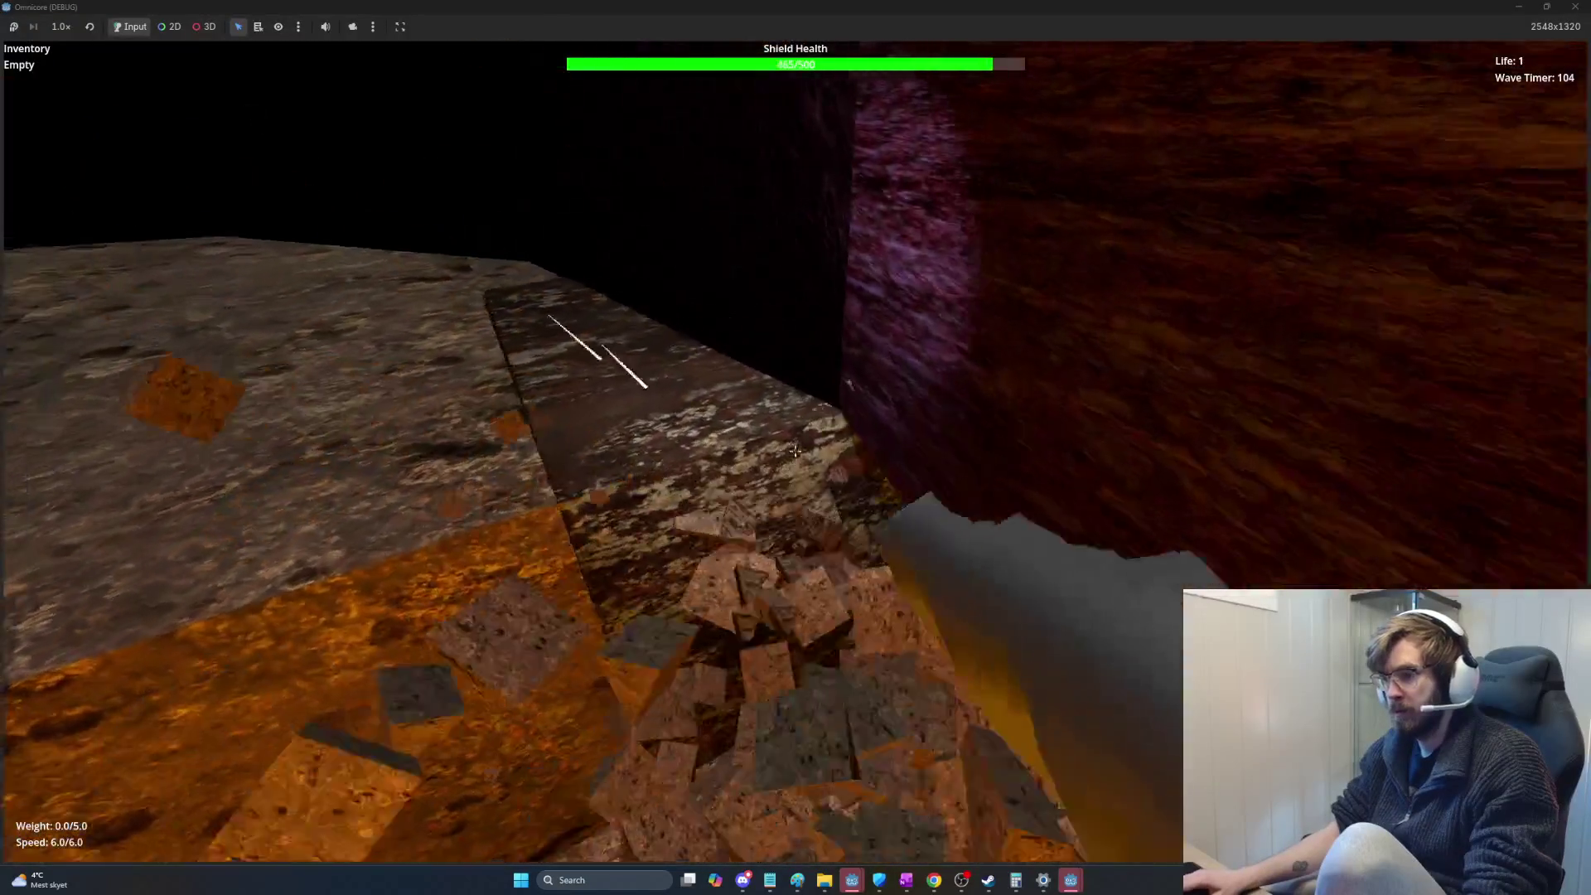
left_click(795, 451)
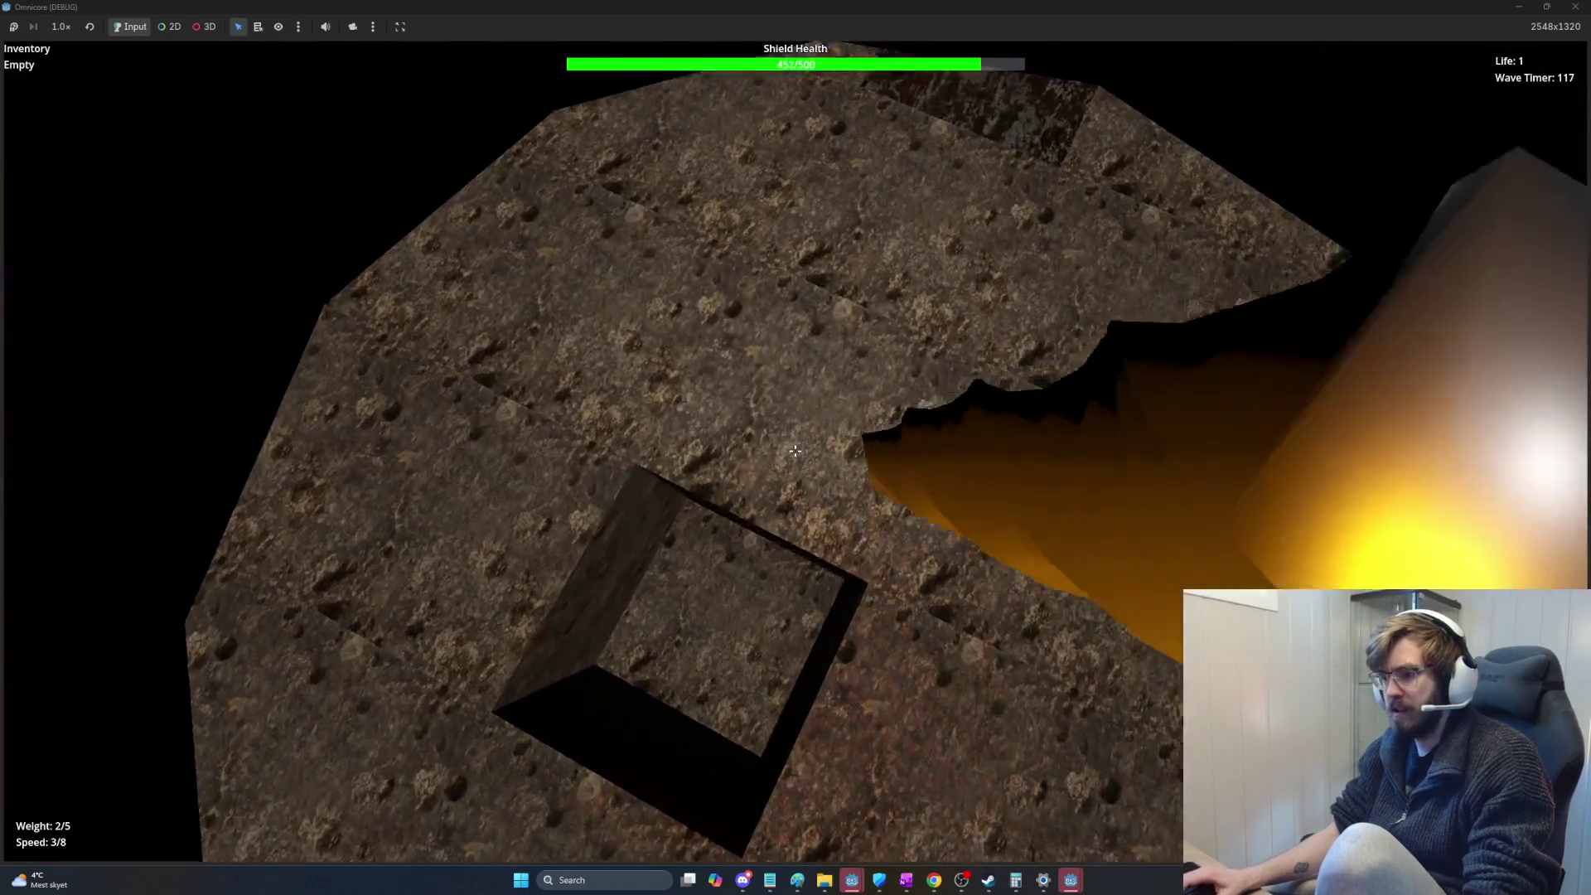
Step: Dig the shaft deeper, breaking through the octagonal platform floor
left_click(795, 450)
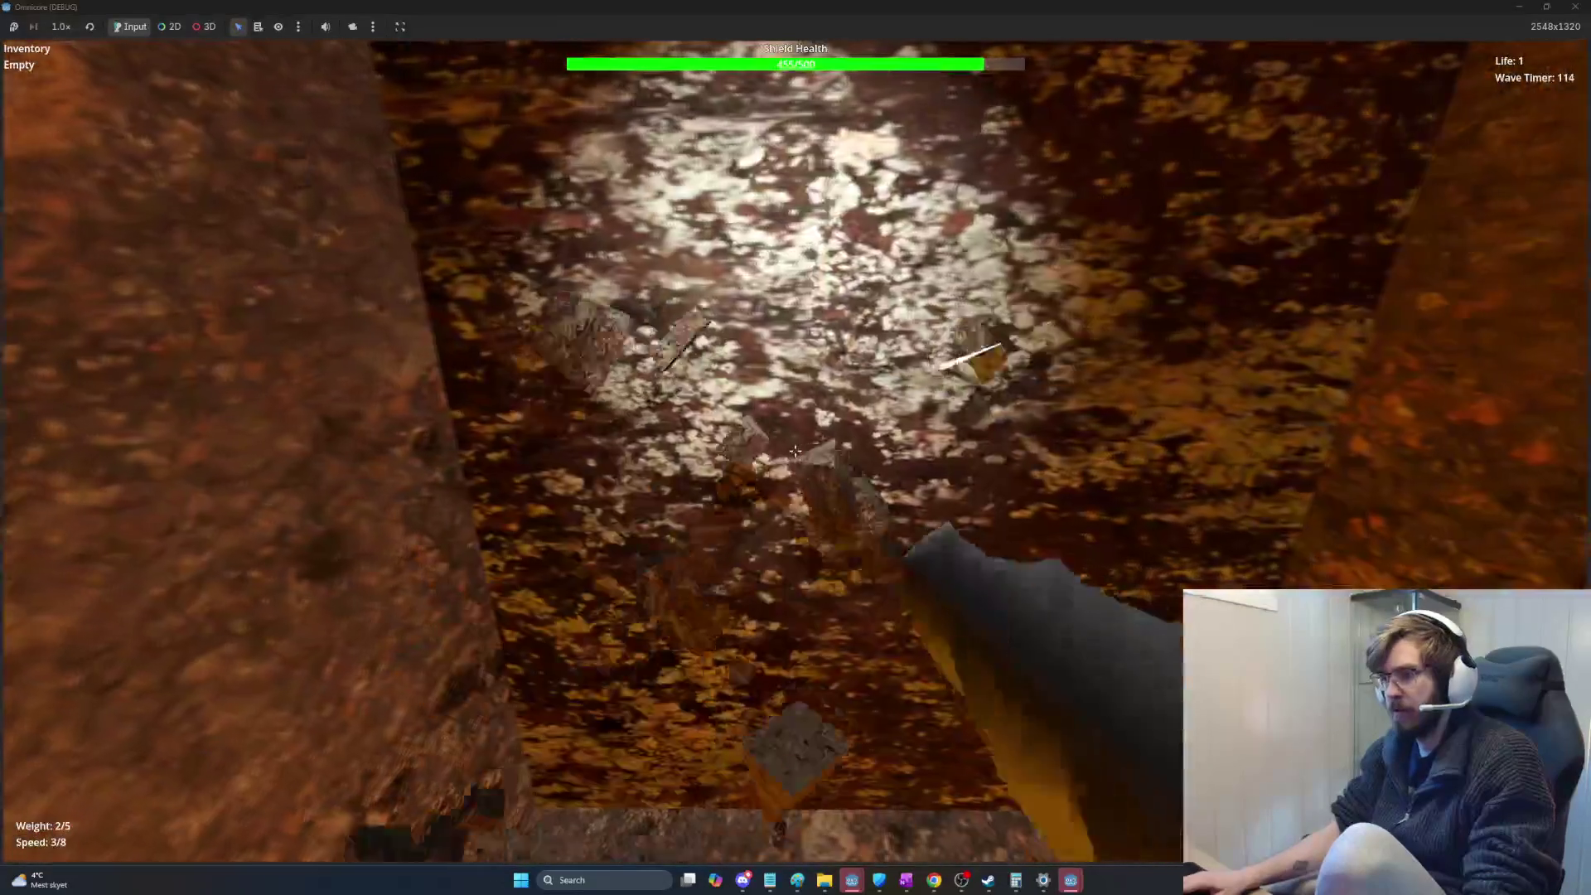
left_click(794, 450)
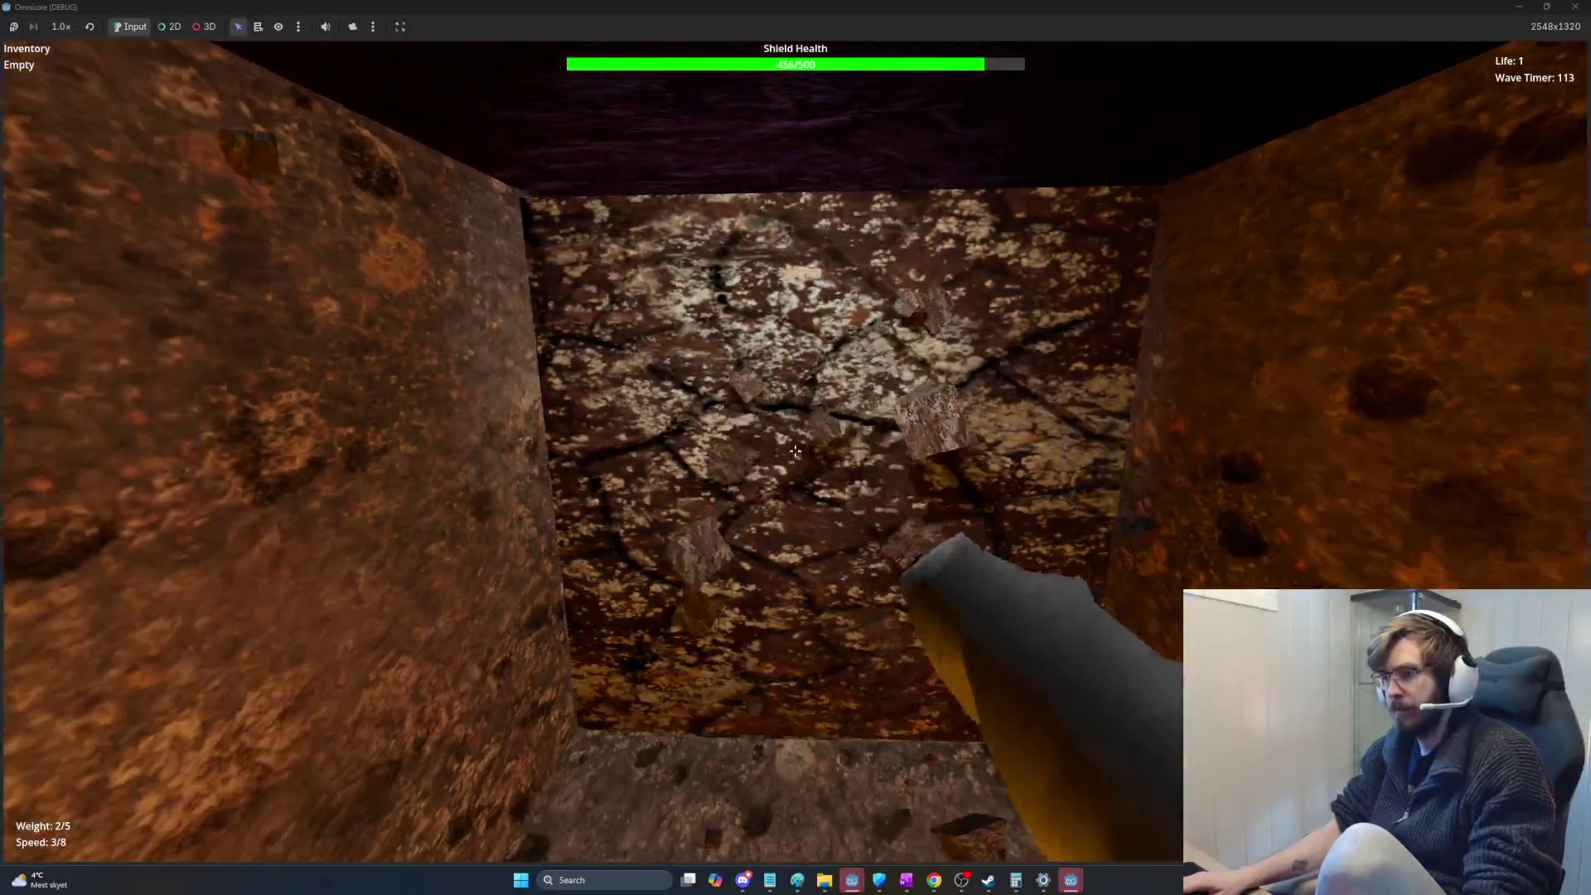
left_click(795, 451)
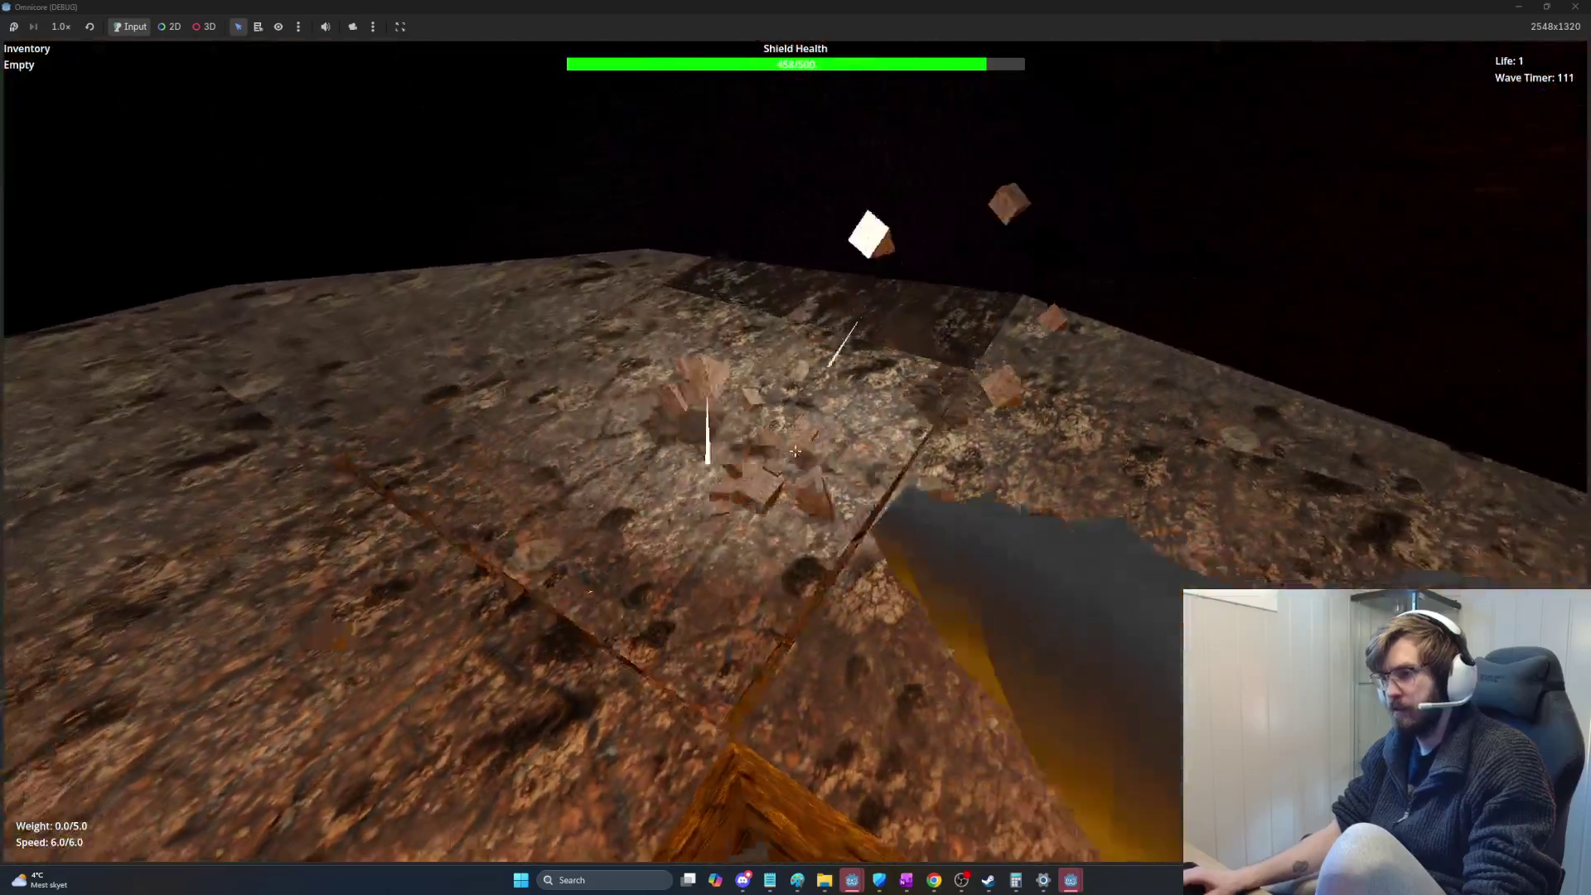
left_click(795, 450)
left_click(794, 450)
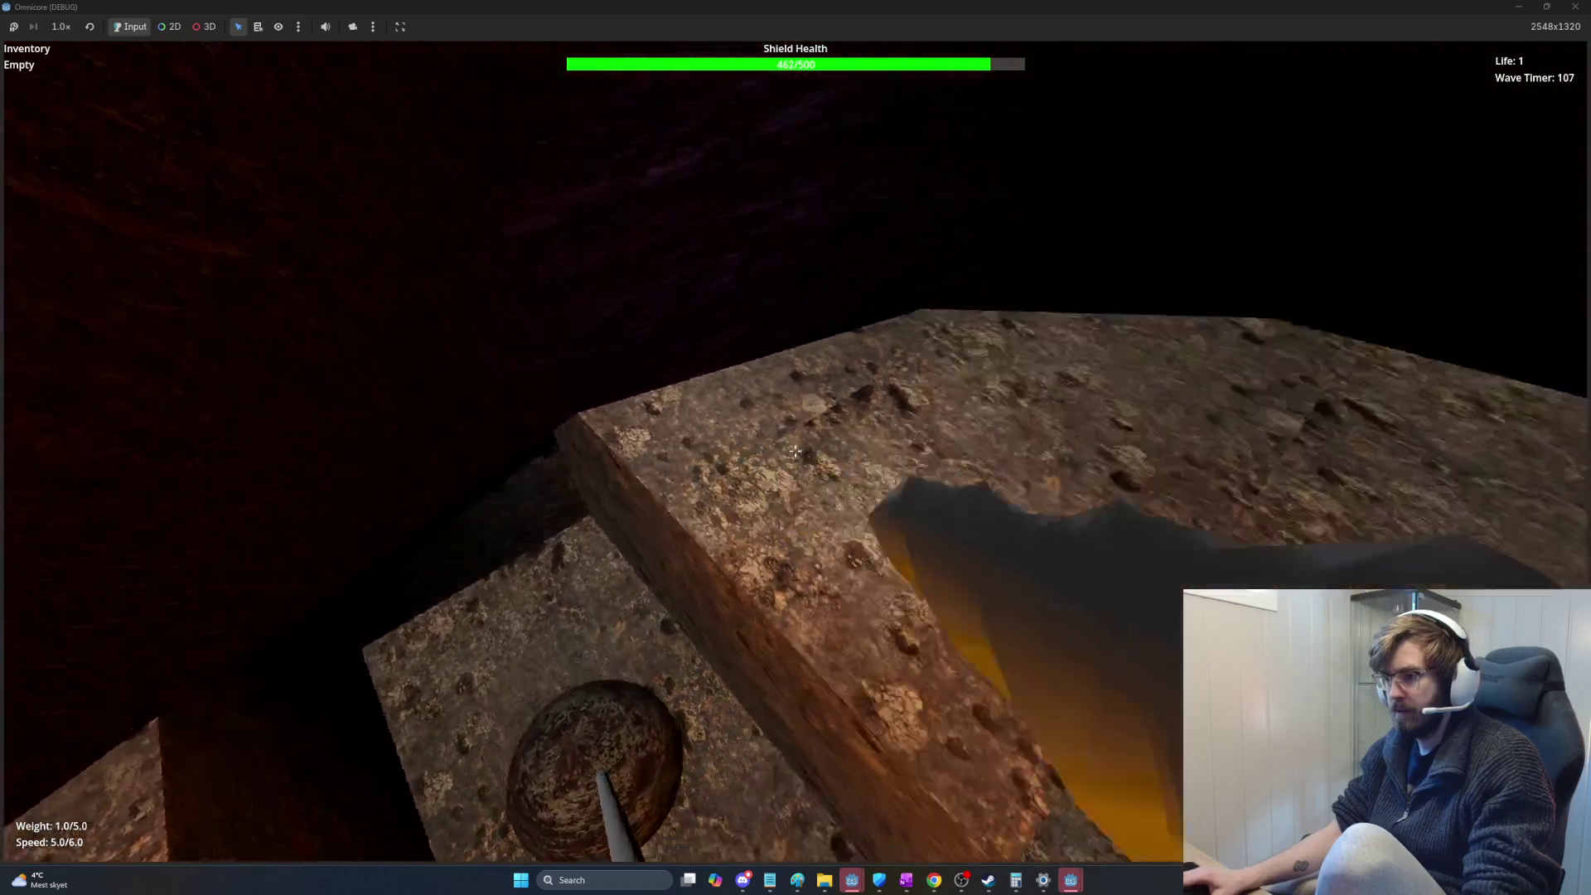
left_click(795, 450)
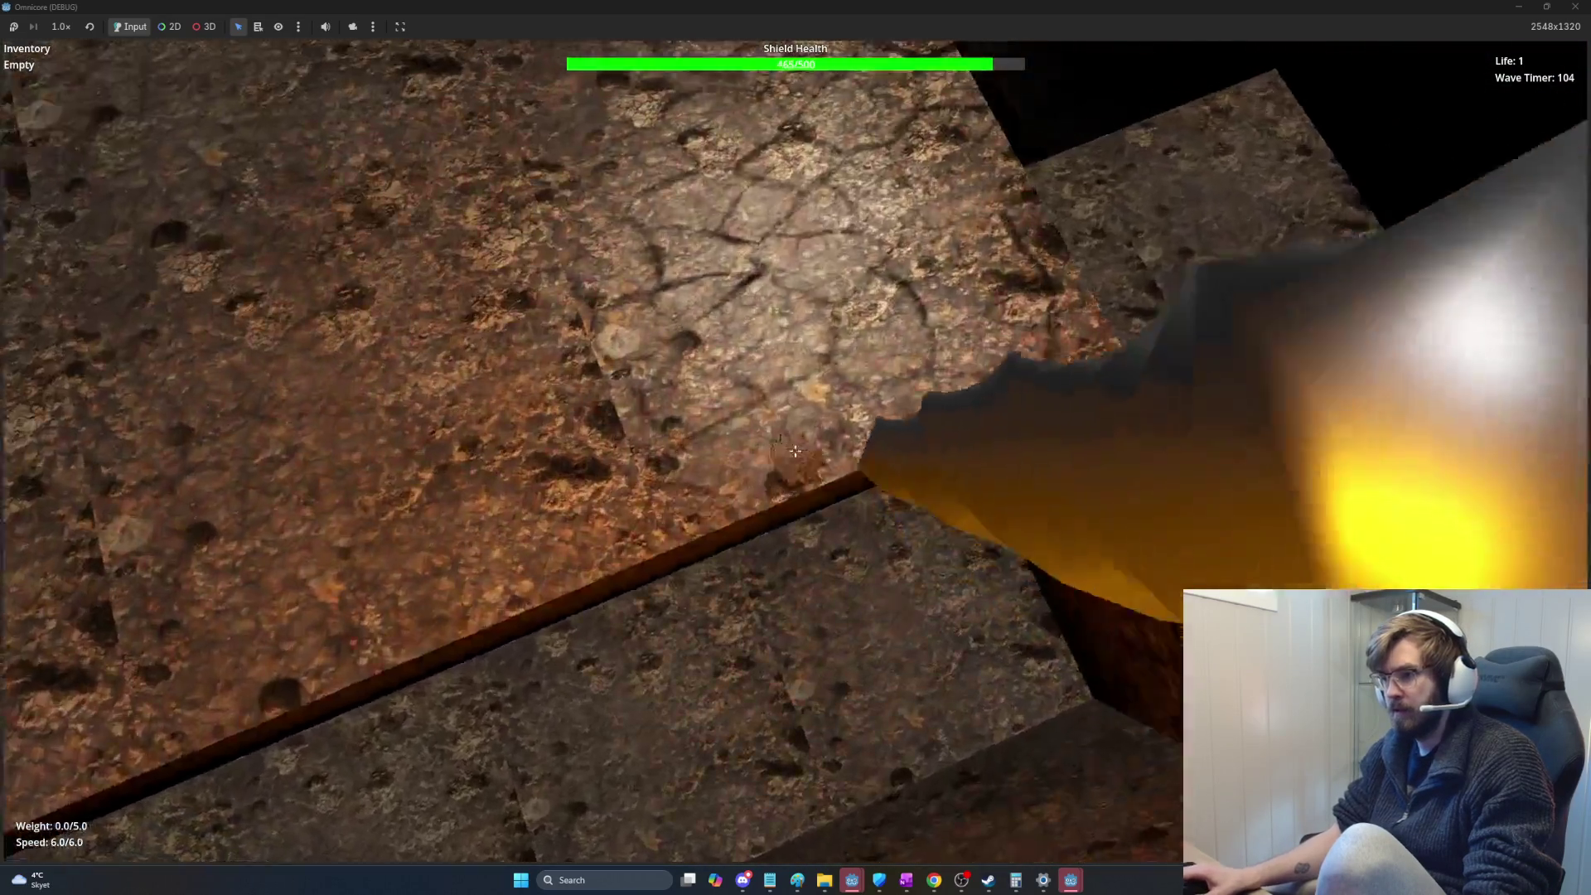
left_click(794, 451)
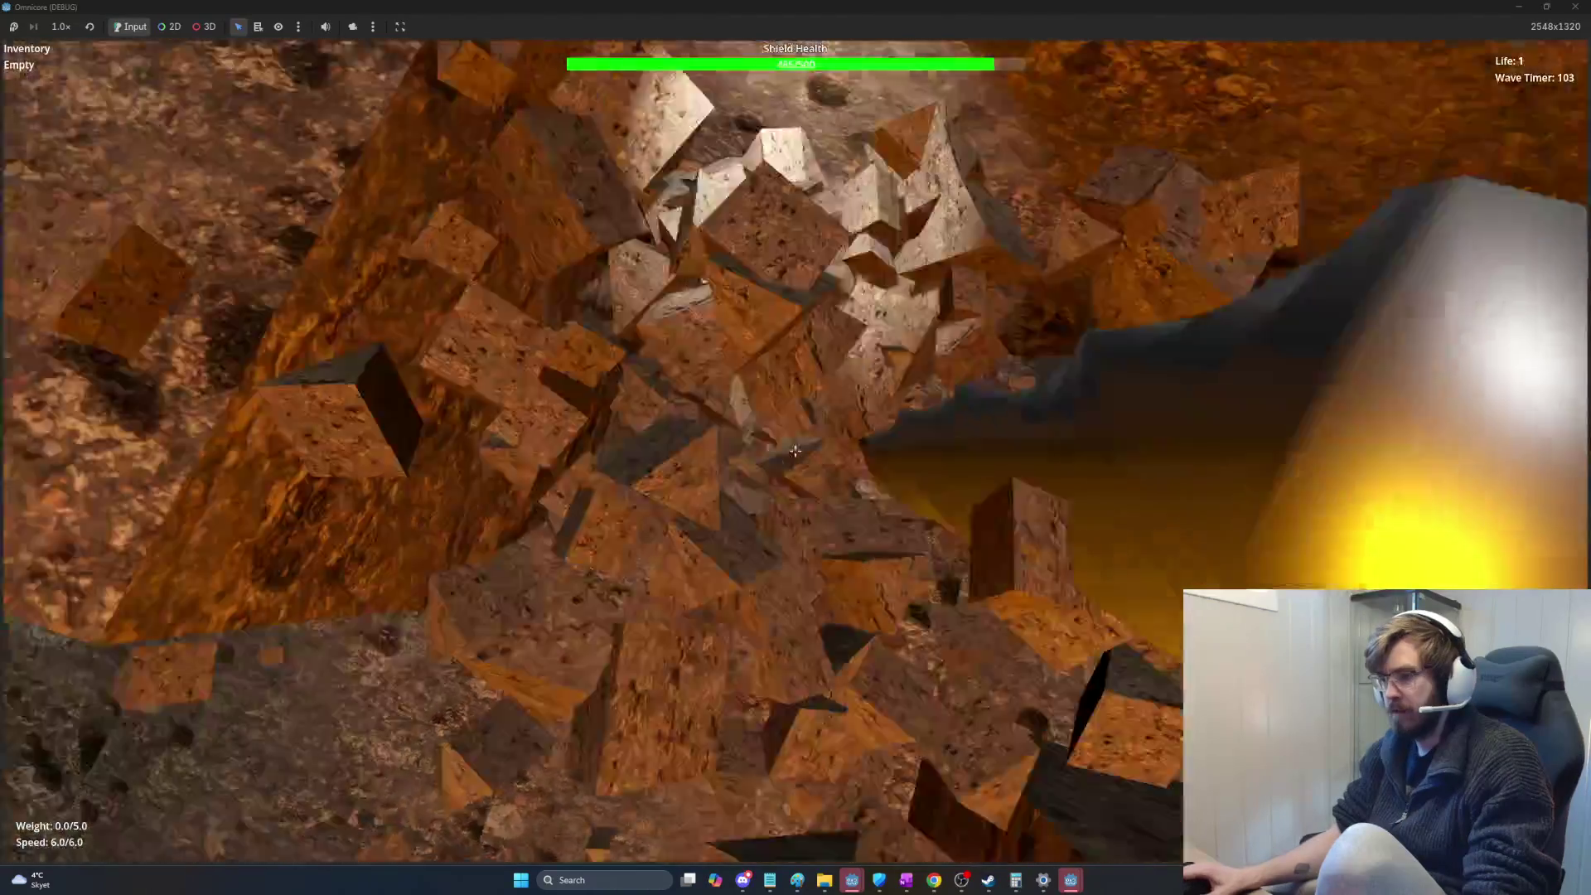
left_click(794, 451)
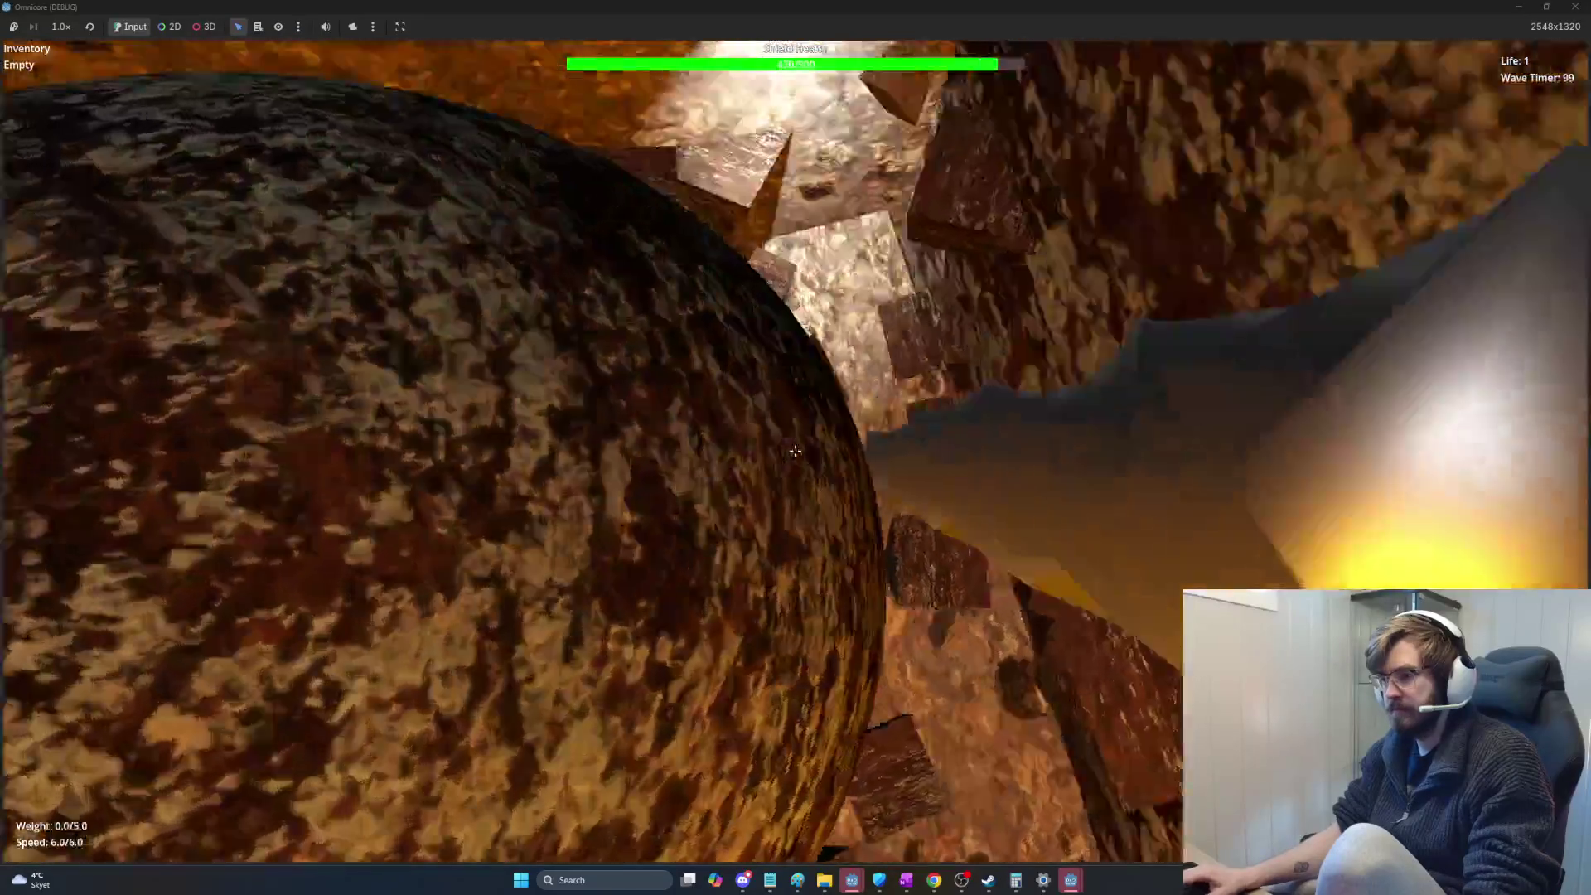
Step: Mine ore in the new chamber until weight reaches 4.0, then jetpack back up
left_click(794, 451)
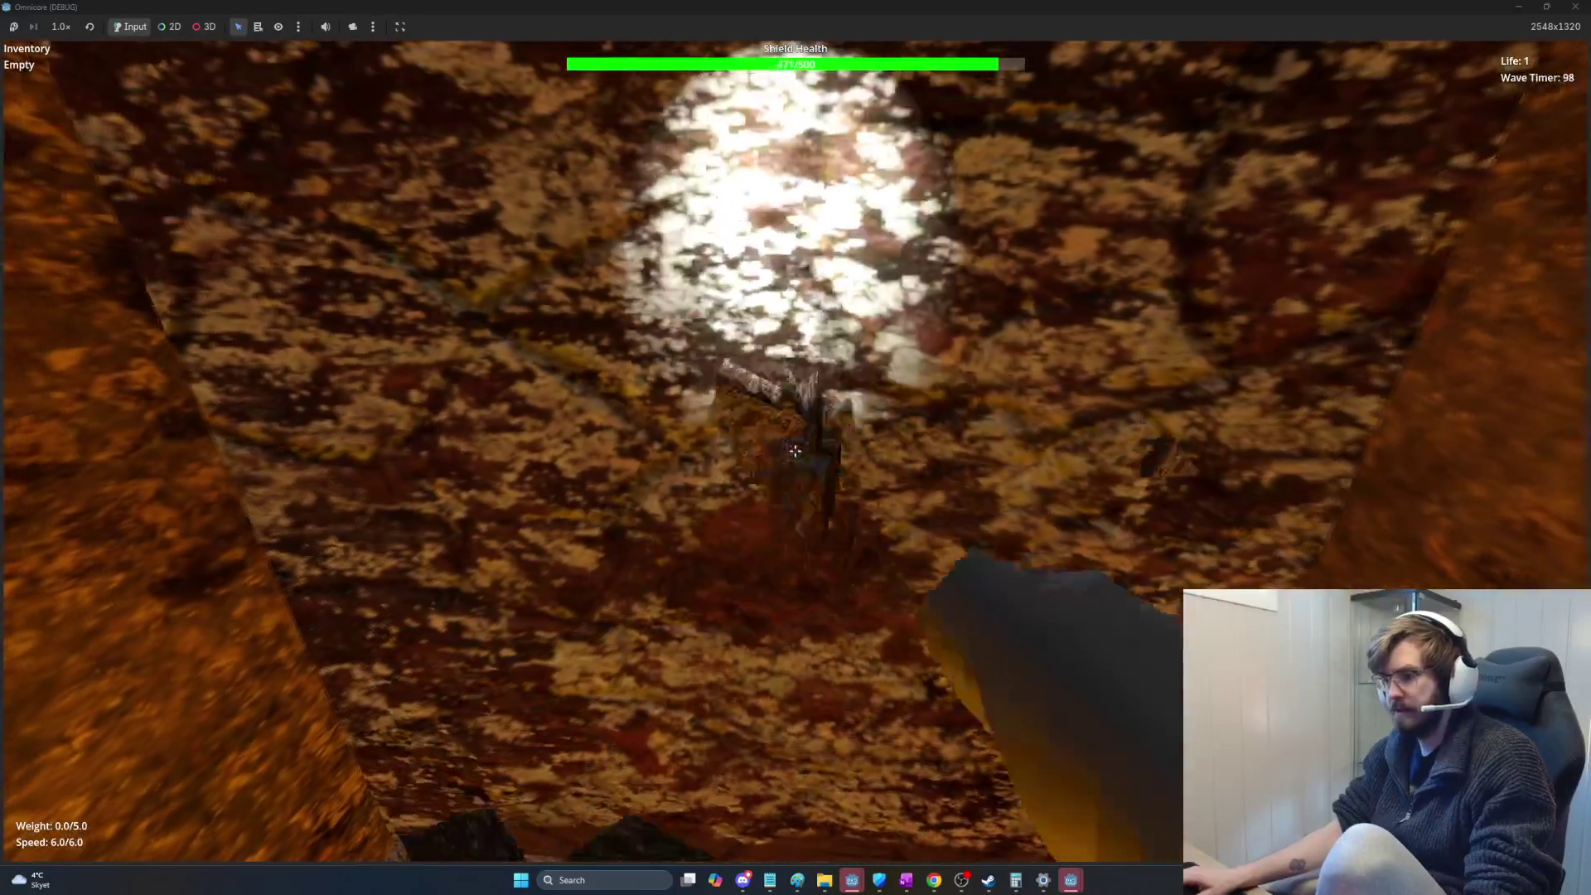
left_click(794, 450)
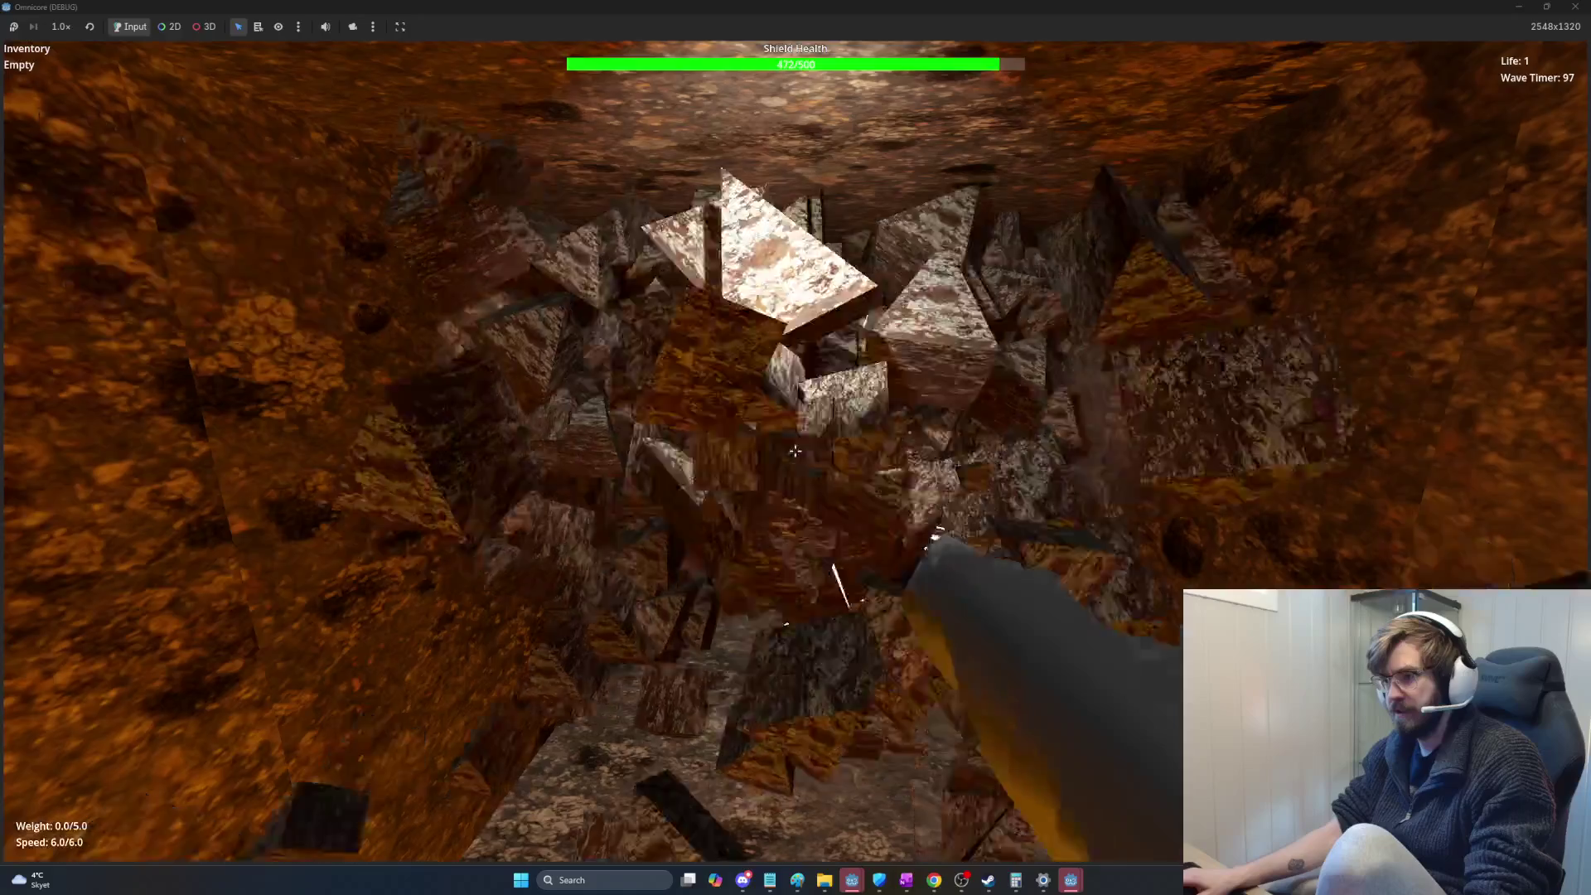
left_click(794, 450)
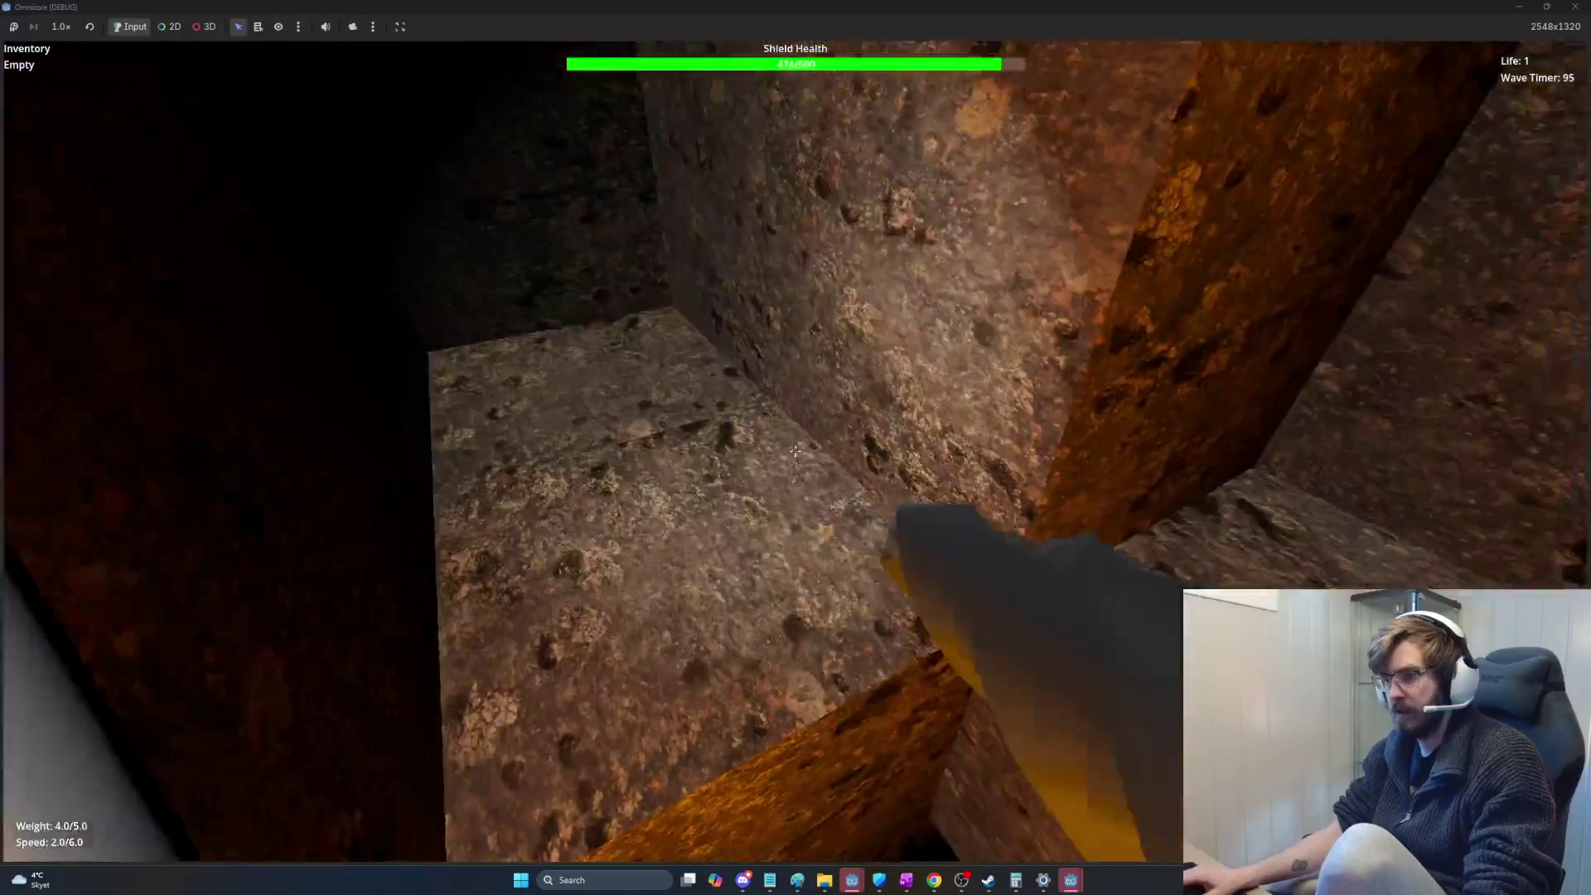
key("space")
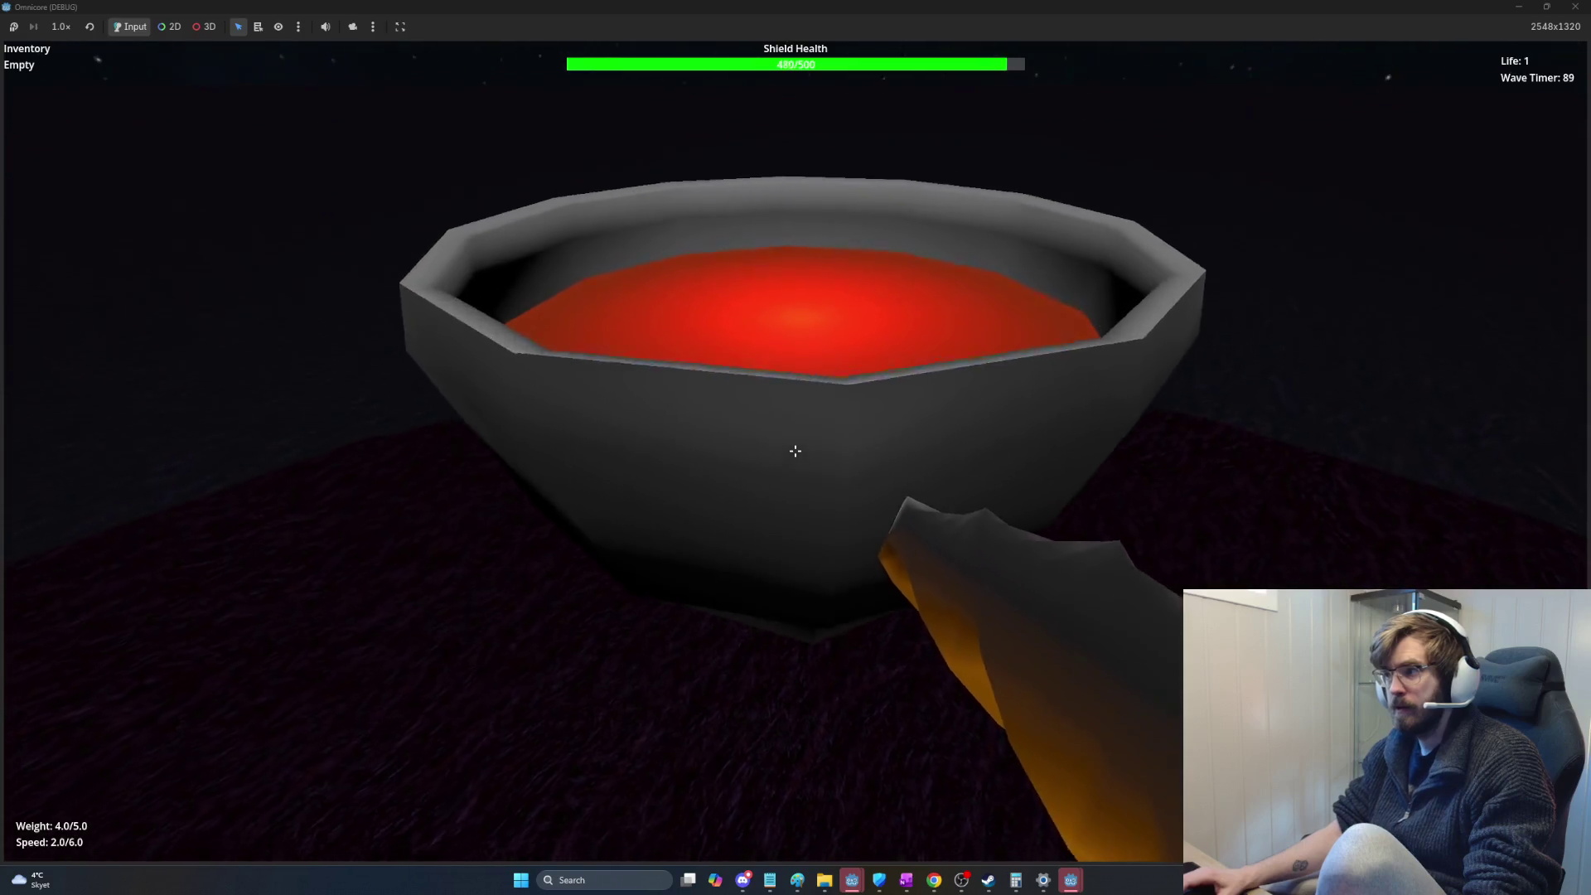
Step: Drop the carried rocks into the red bowl for money and buy the pickaxe level upgrade
key("w")
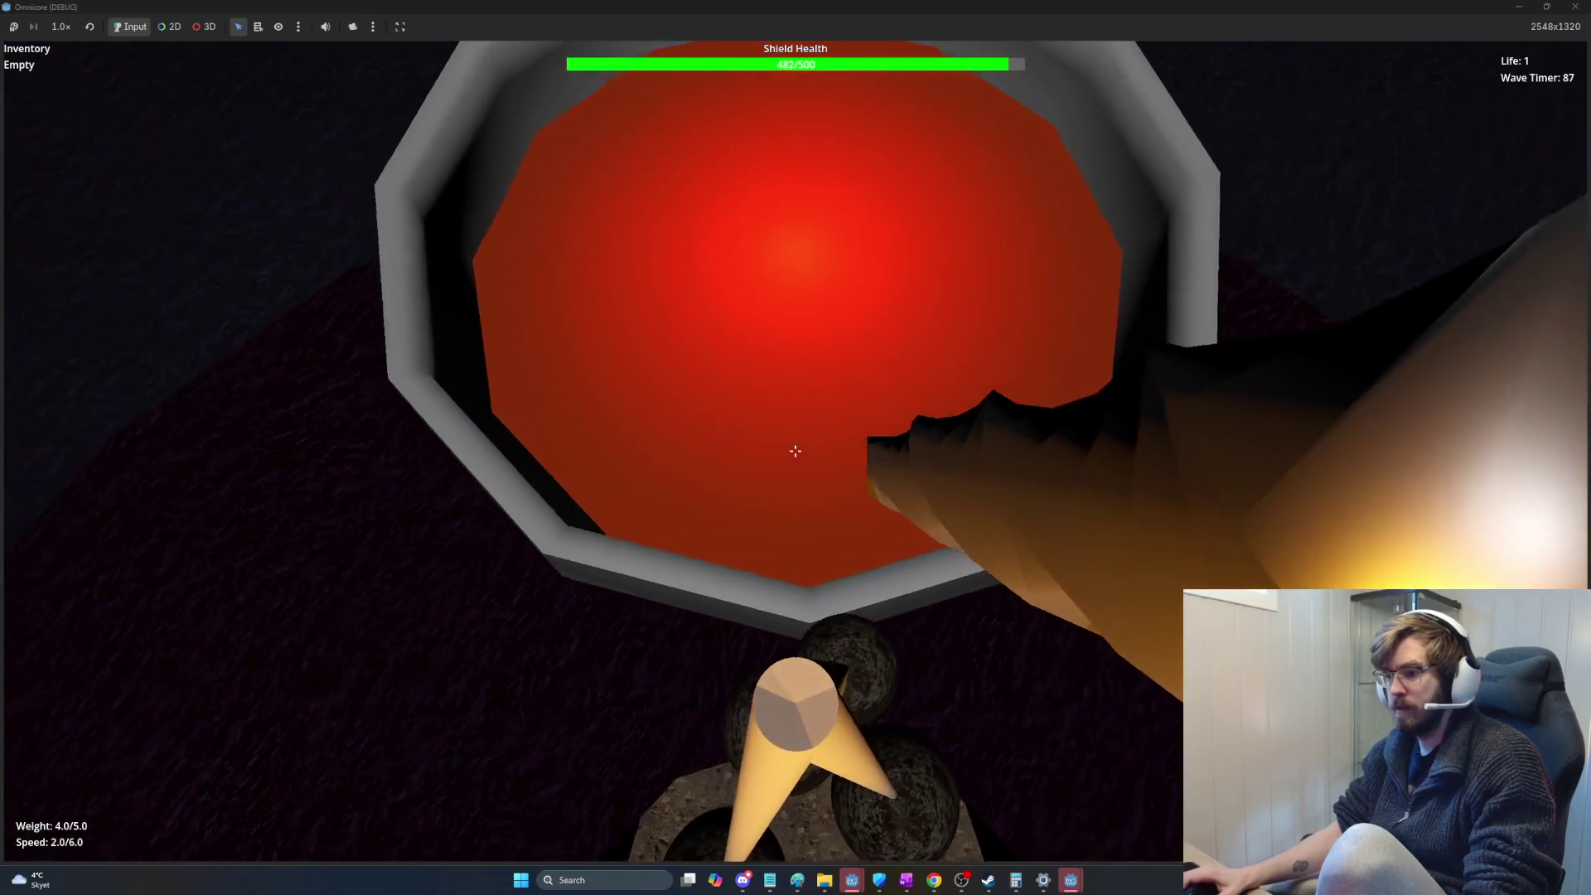
key("e")
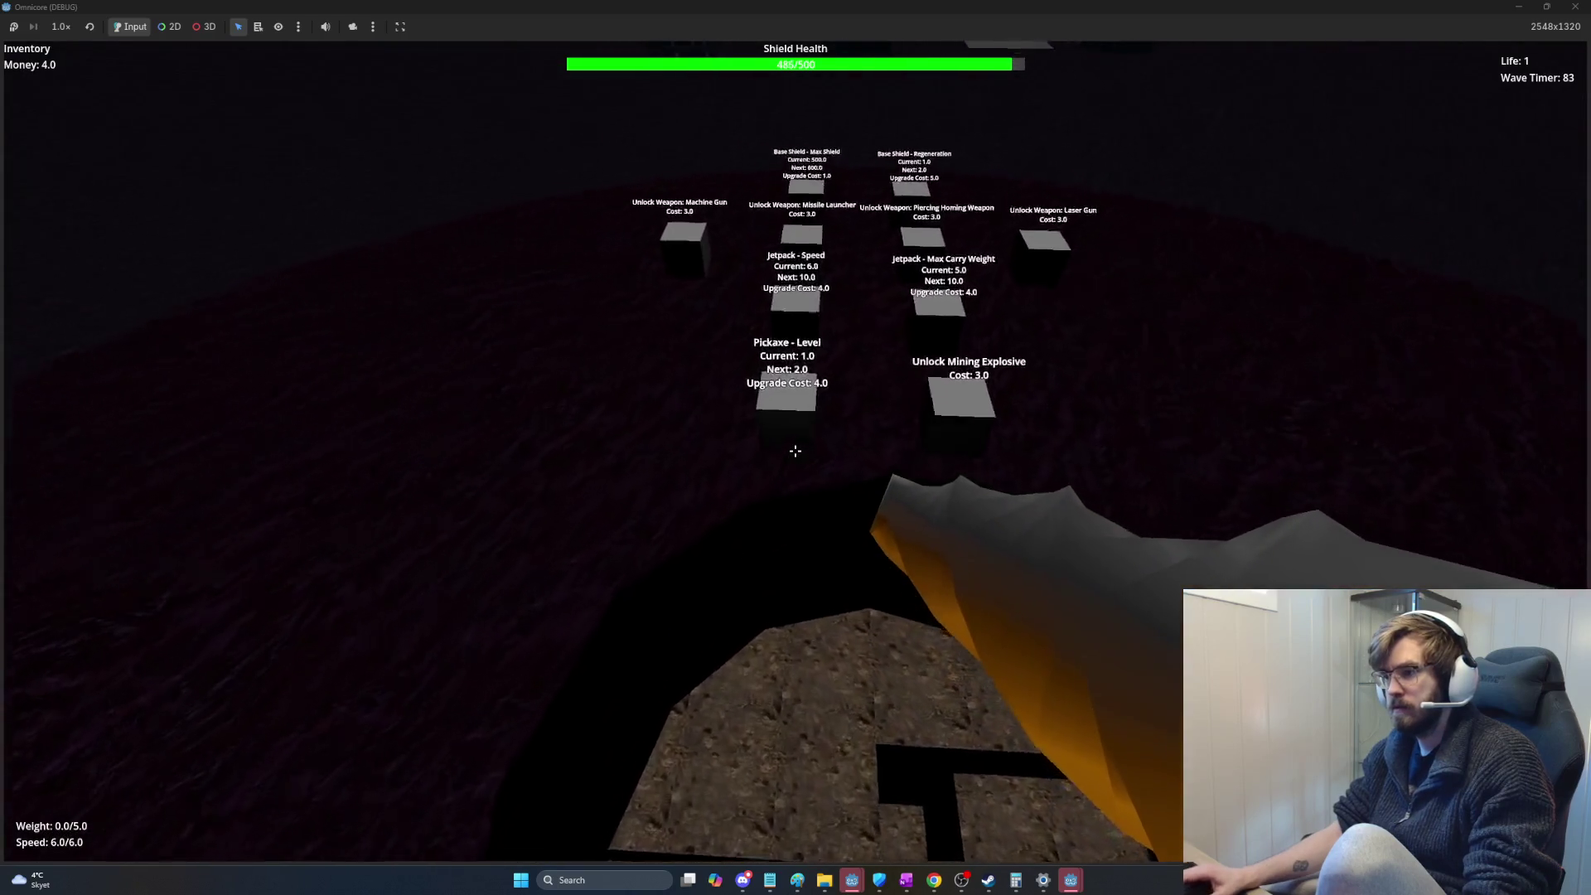
key("e")
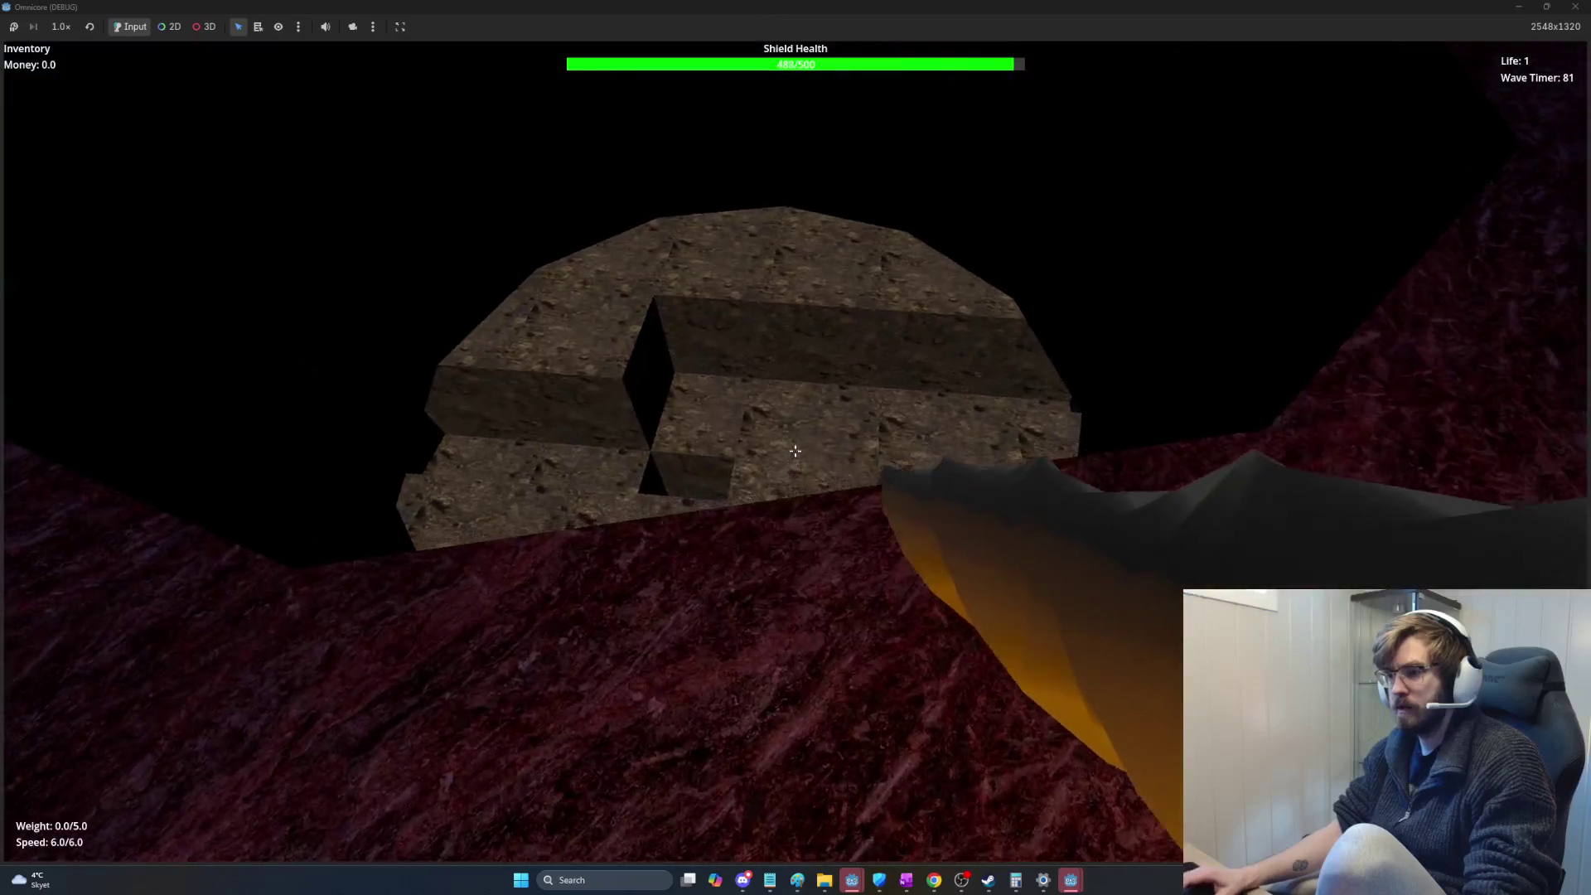
Step: Drop into the pit and mine rock blocks until carry weight reads 3.0 of 5.0
key("w")
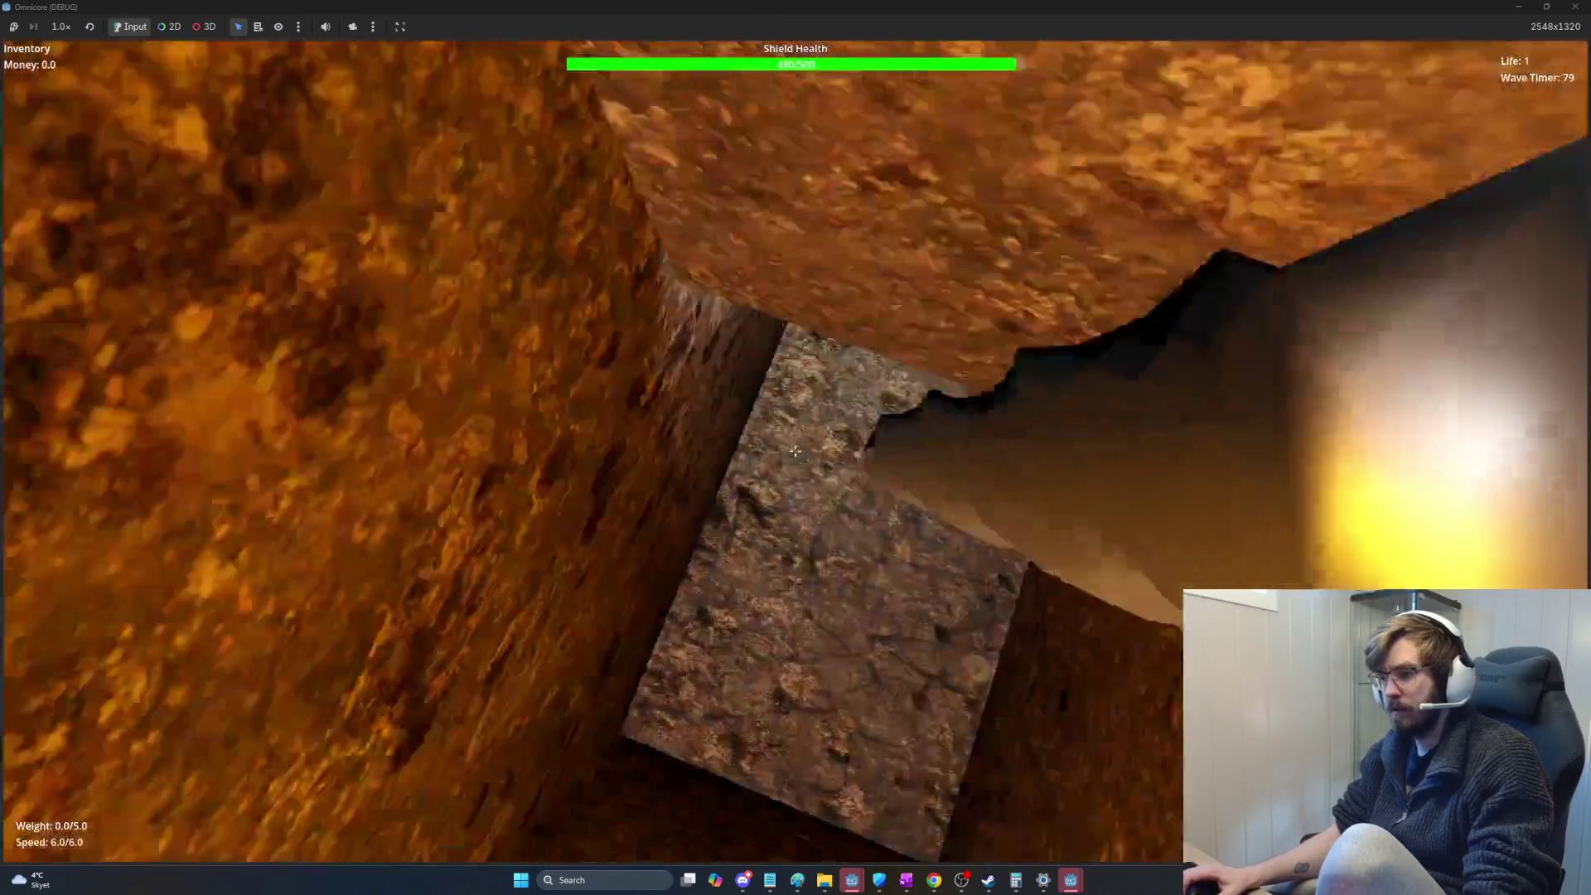
left_click(797, 452)
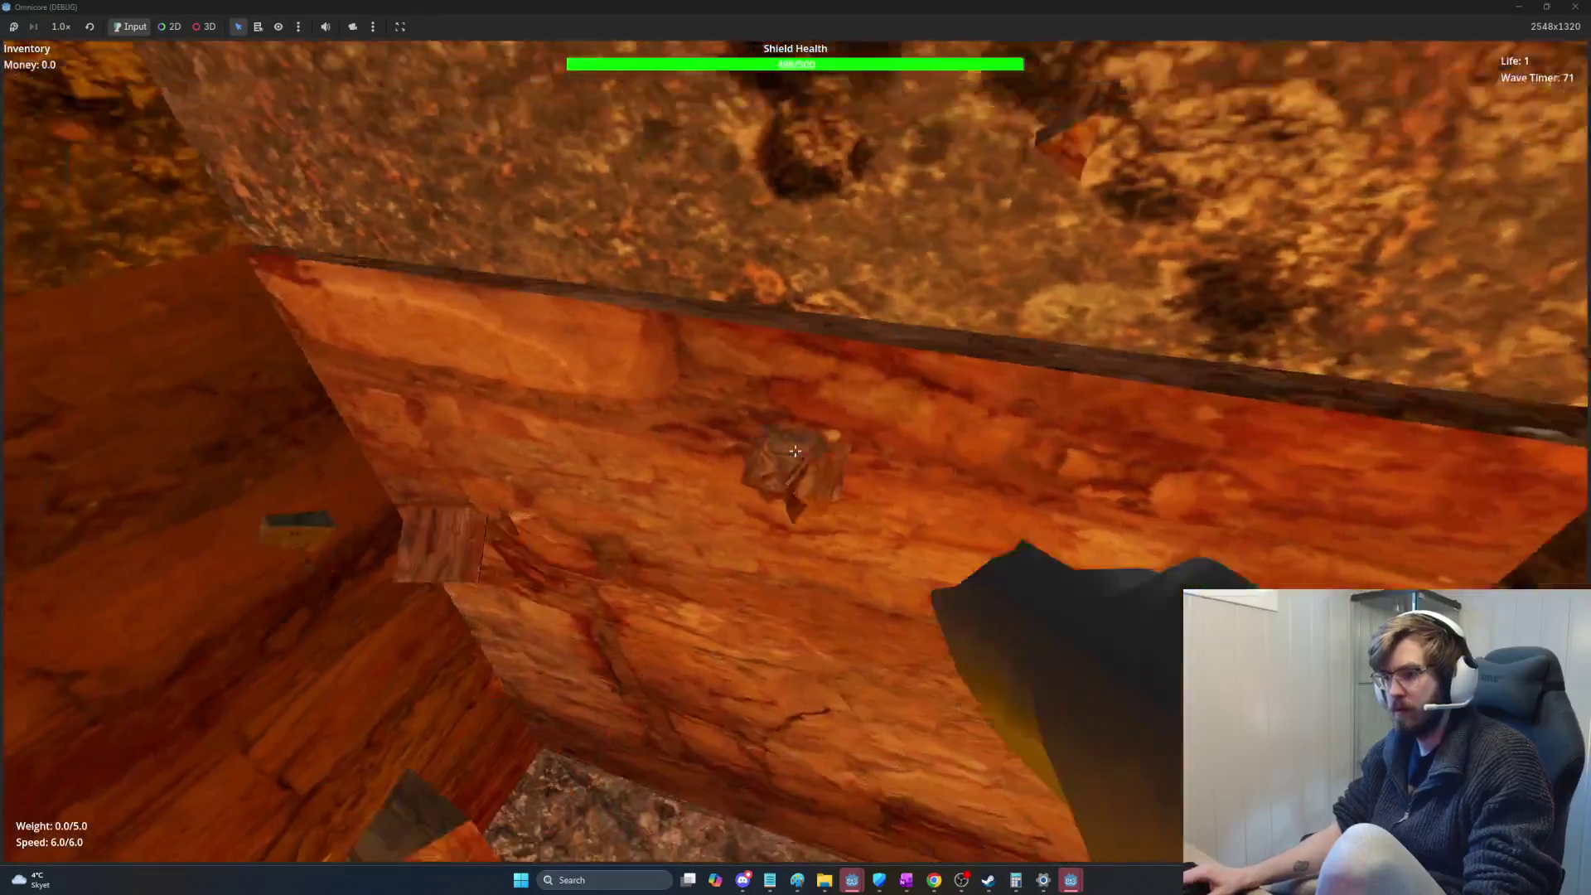
left_click(796, 452)
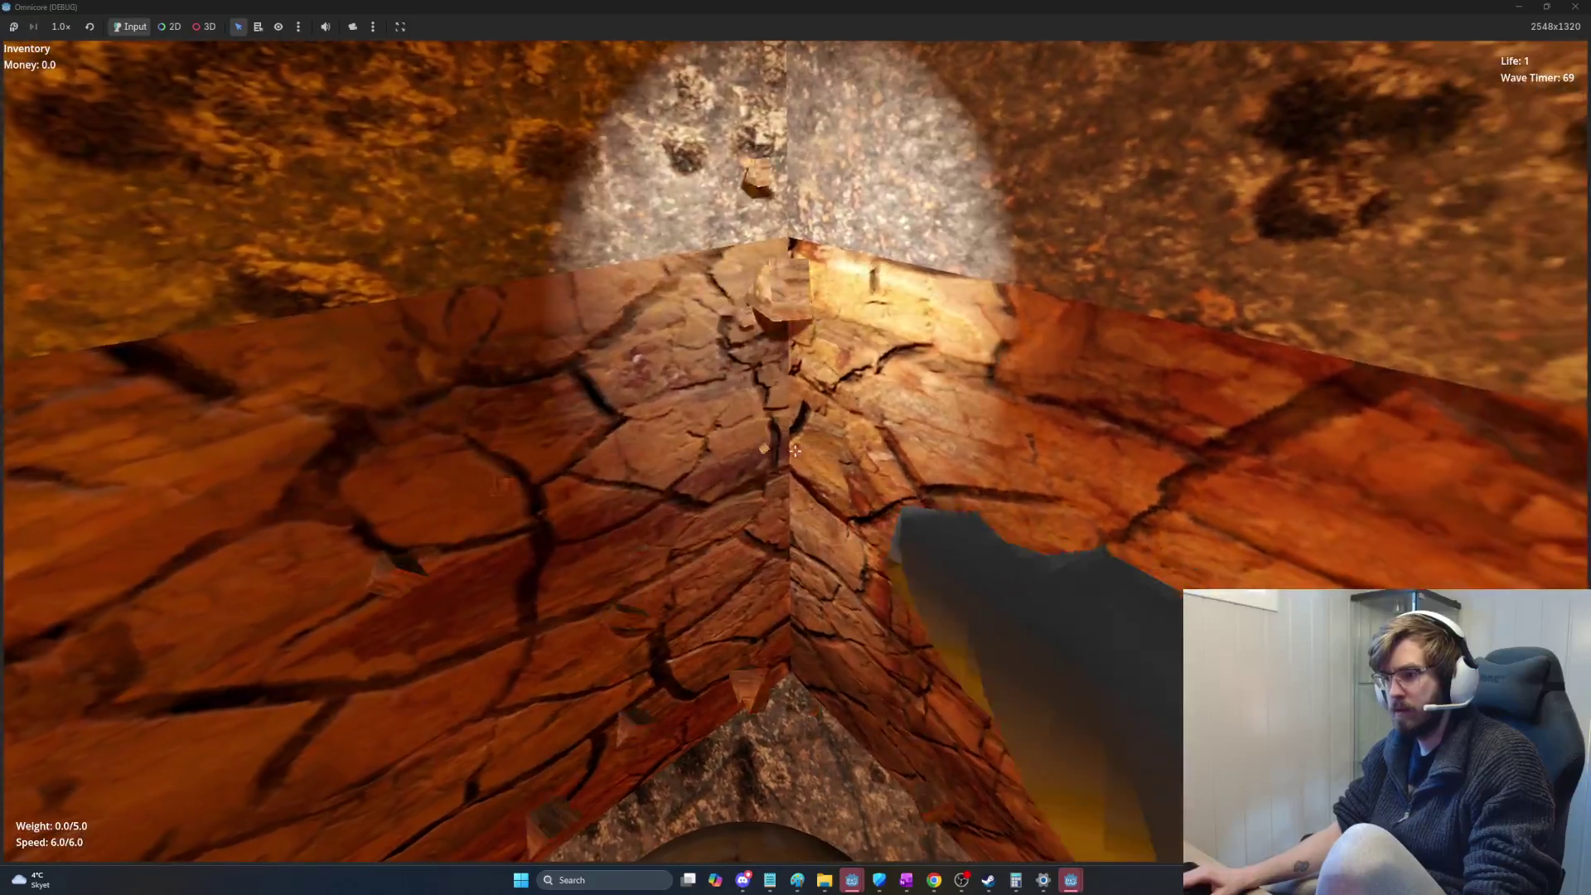
left_click(797, 452)
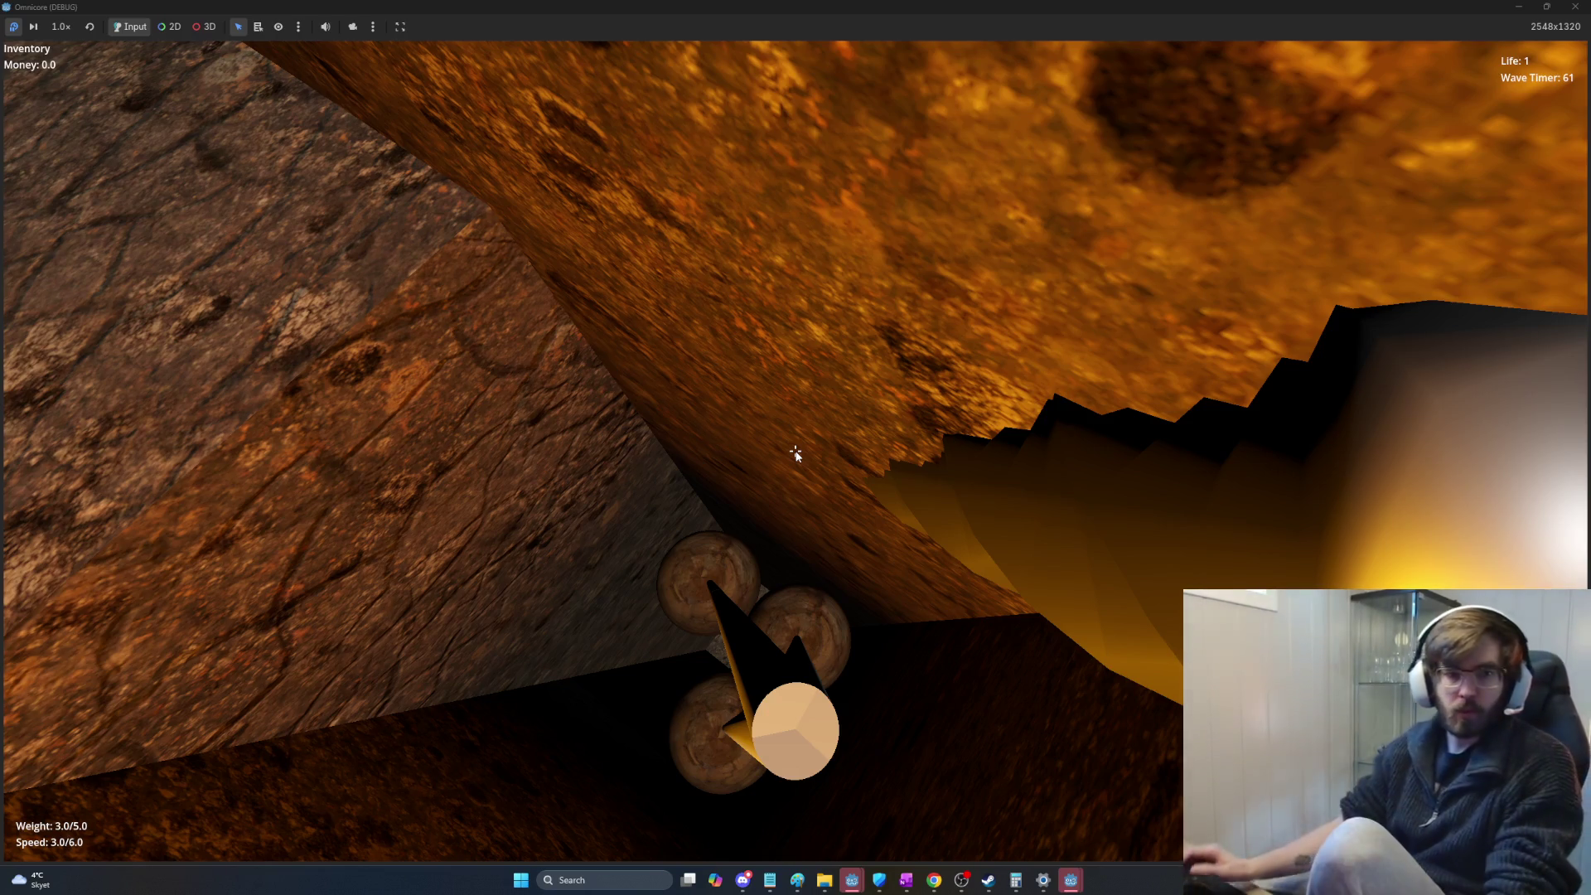
Step: Switch to the Chrome window with the Dome Keeper wiki and add a new tab
key("alt+Tab")
mouse_move(969, 237)
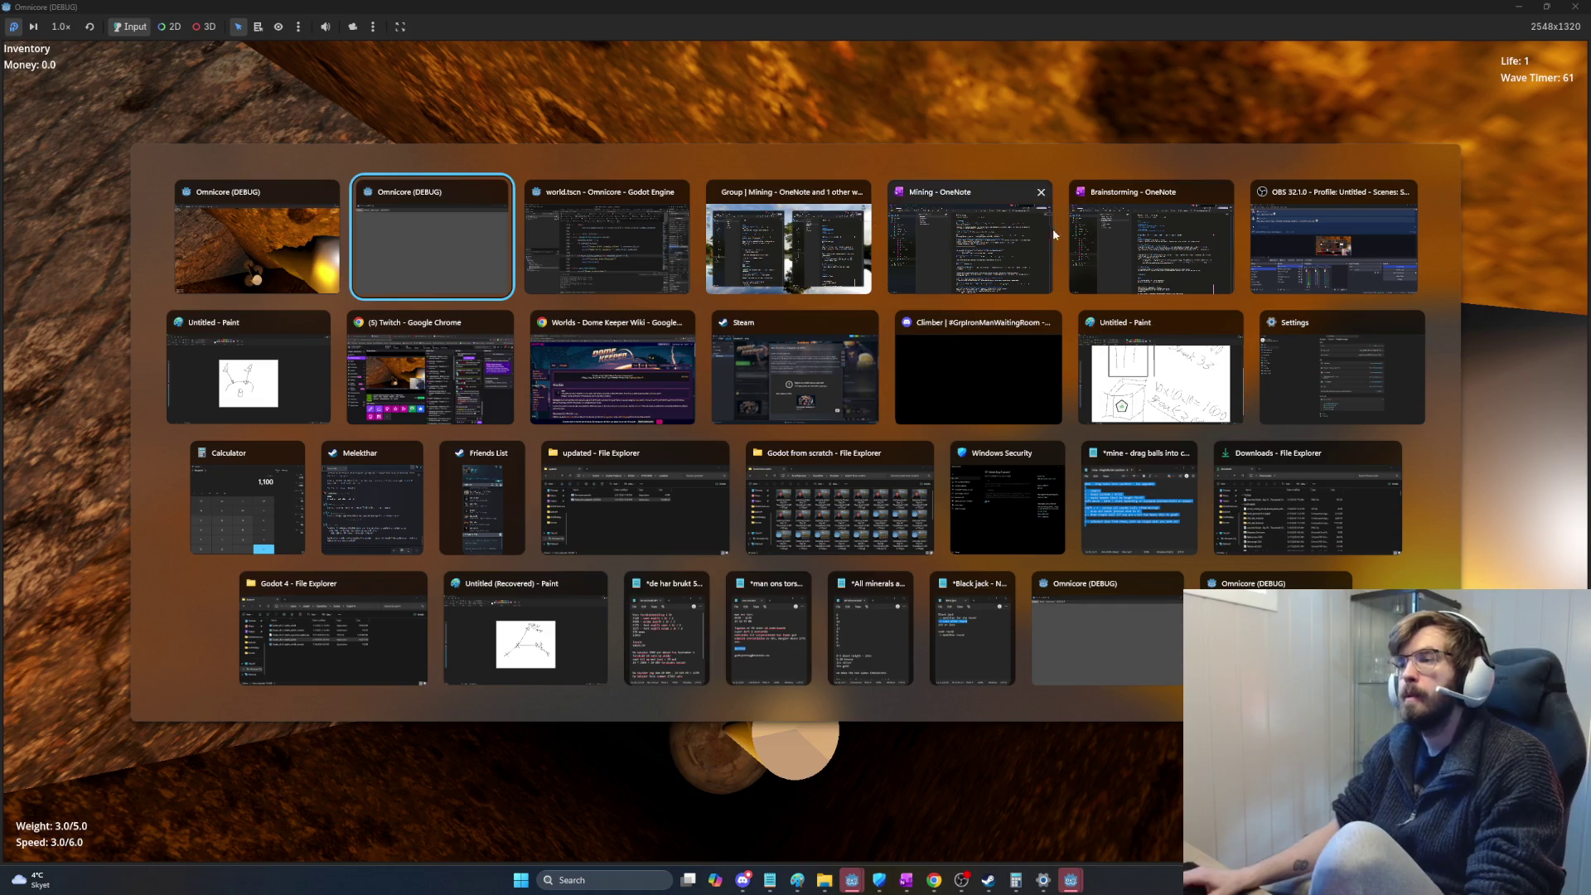
left_click(557, 367)
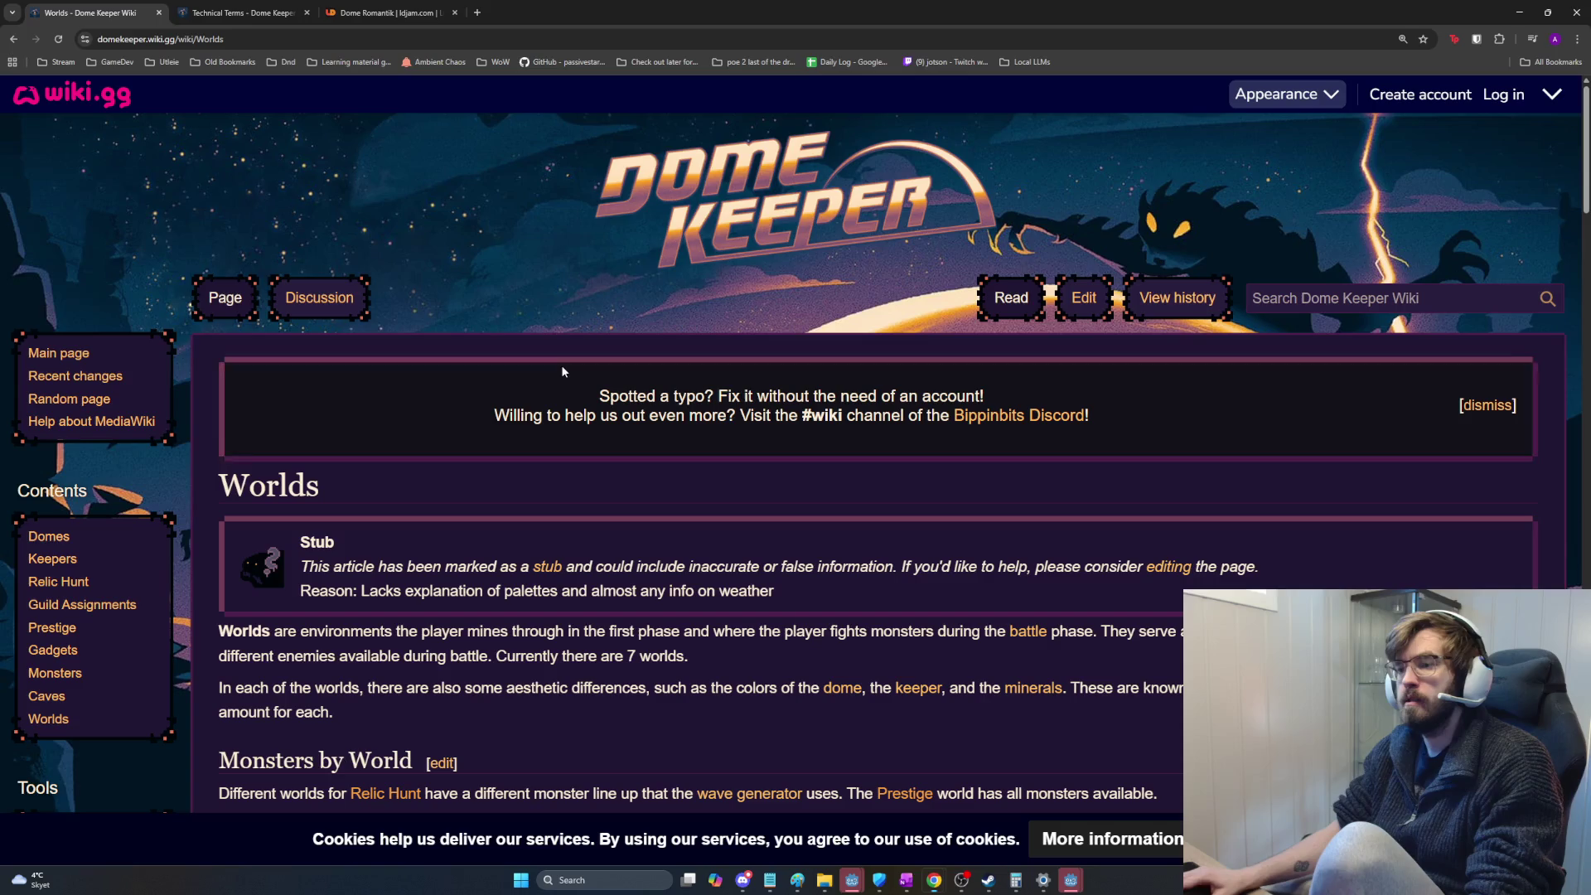
left_click(479, 12)
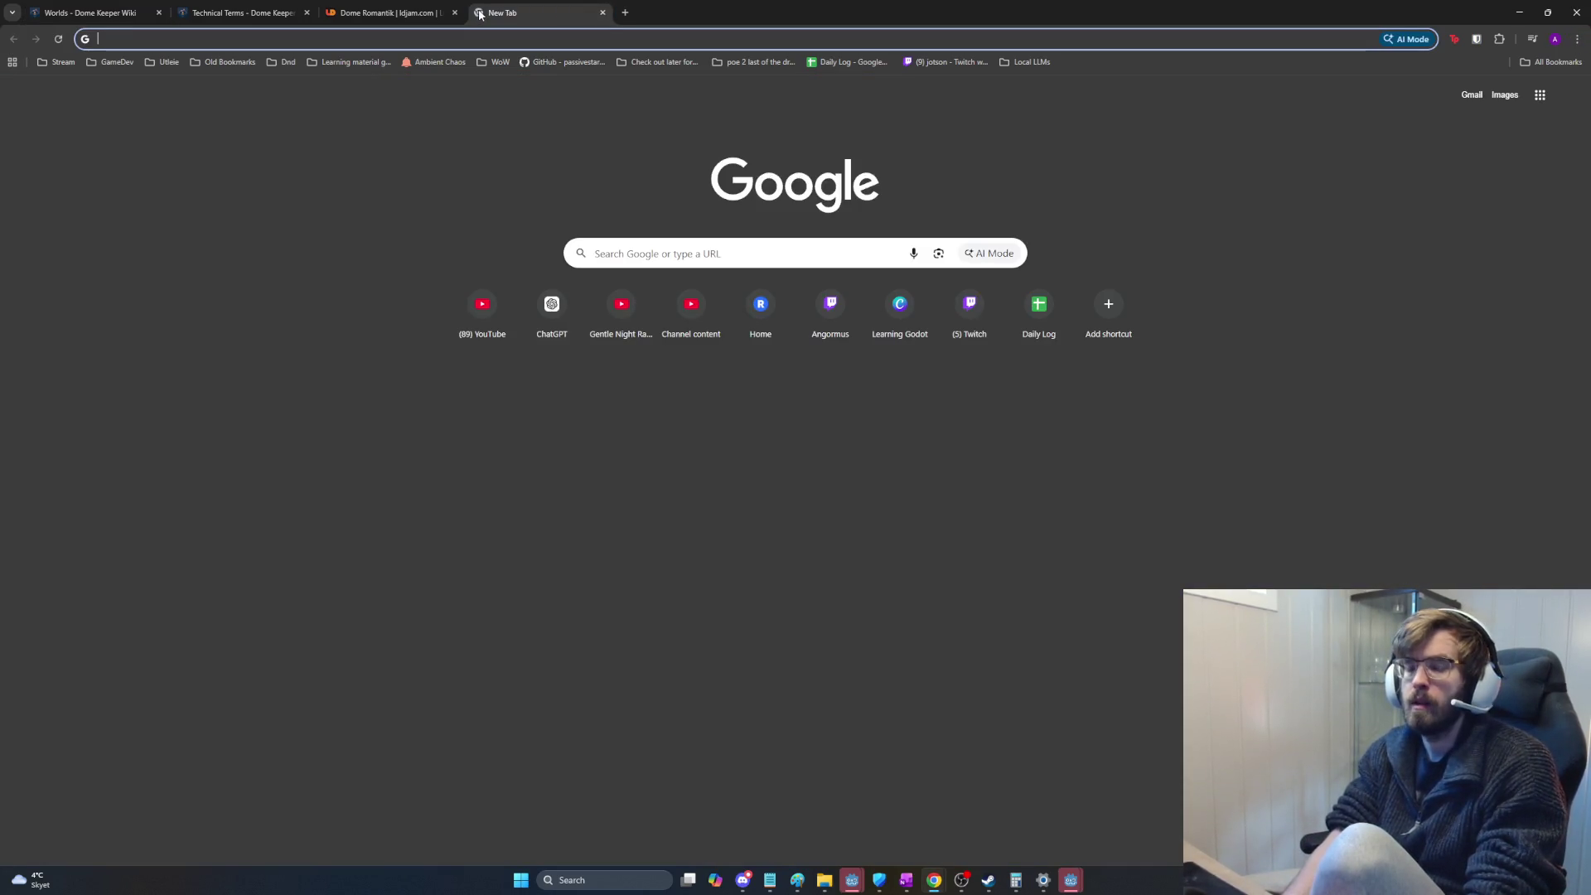
type("you")
Step: Go to YouTube, search for 'brackeys' and open the Brackeys channel page
key("Return")
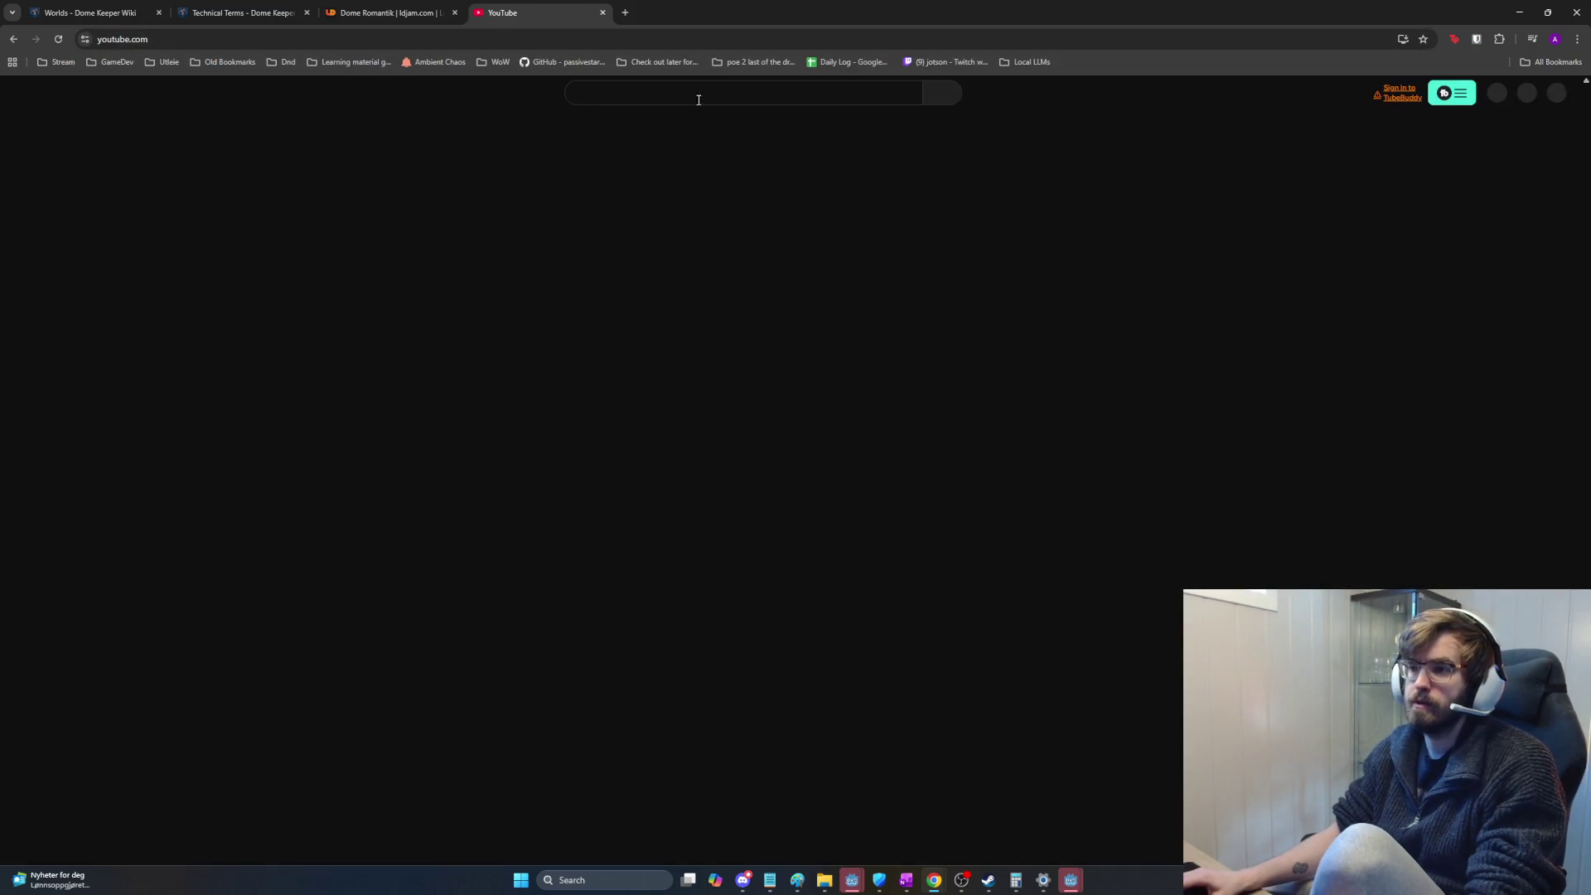
left_click(693, 93)
type("brac")
key("Return")
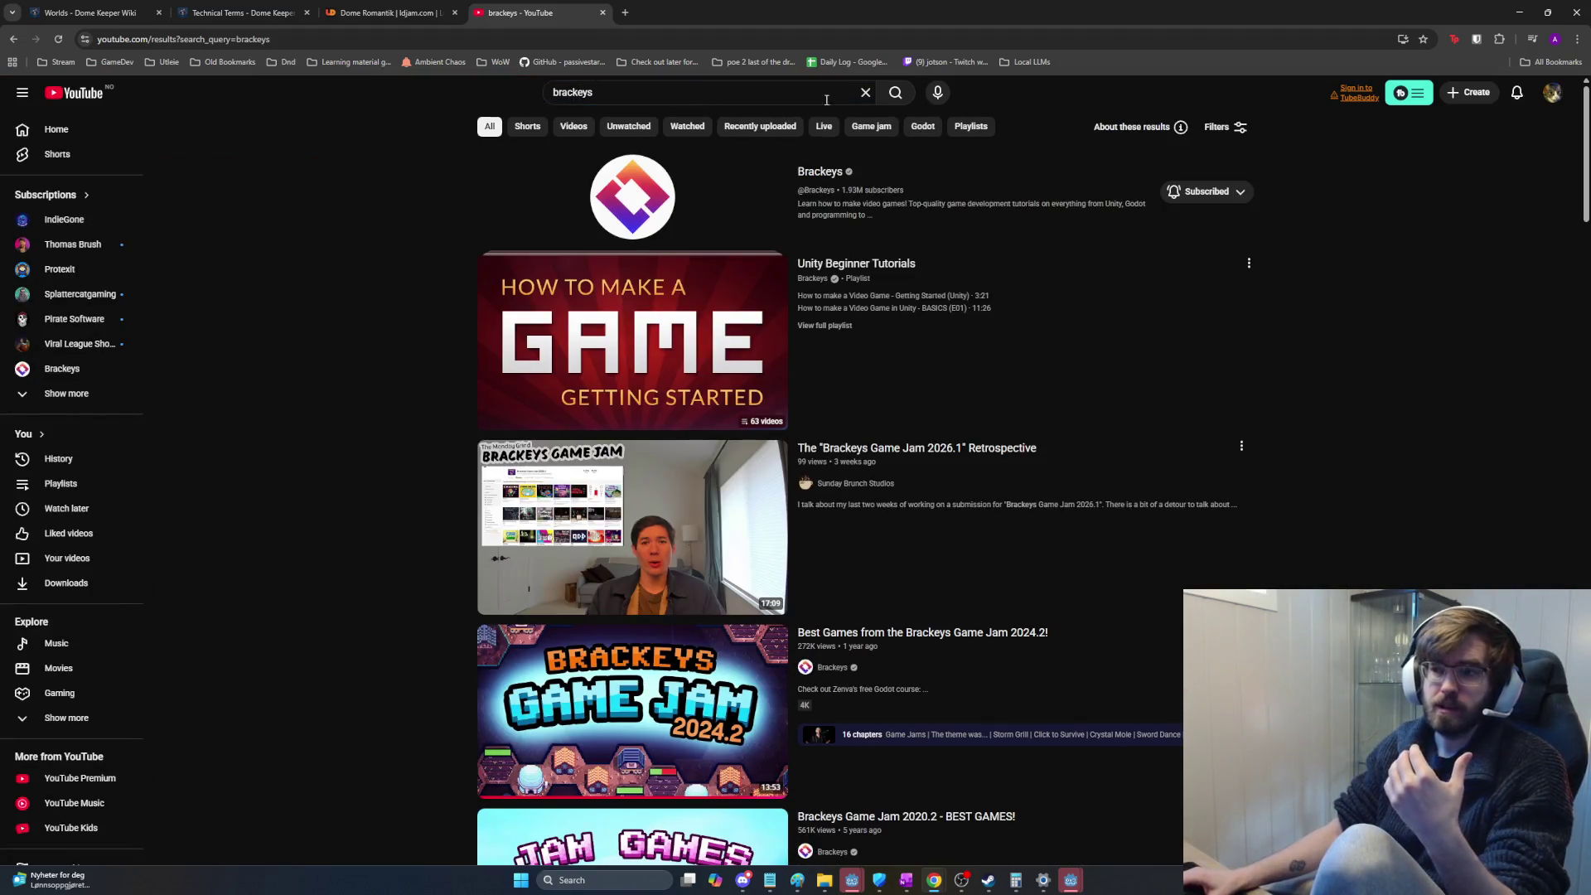
left_click(836, 173)
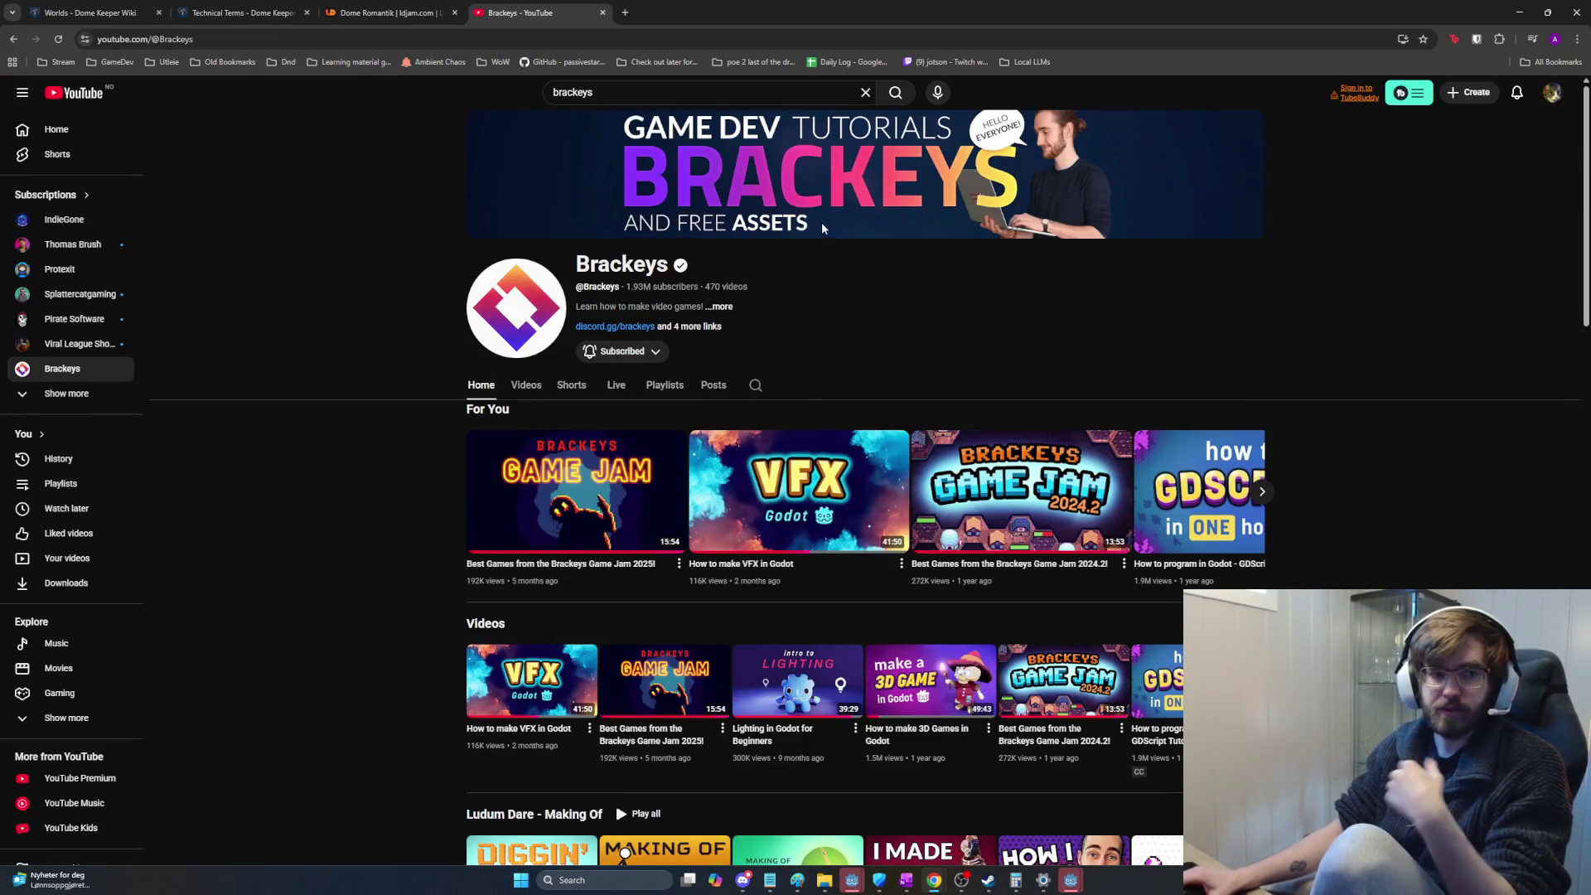
scroll(823, 362, "down", 1)
Step: Browse the channel's Videos tab and start 'How to make a Video Game - Godot Beginner Tutorial'
left_click(526, 262)
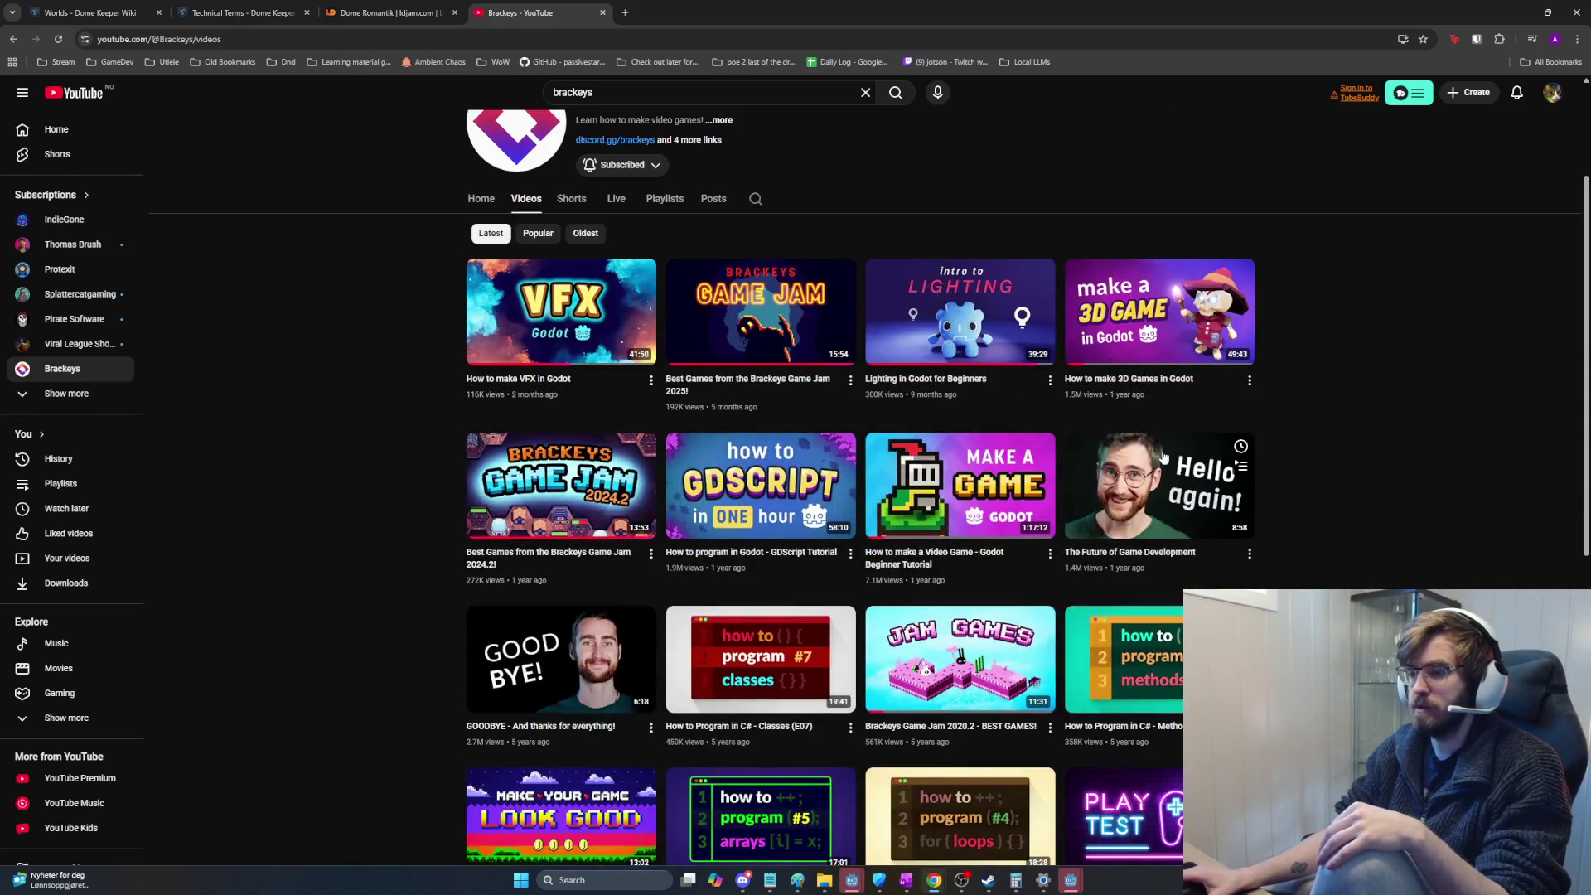
scroll(1257, 480, "down", 1)
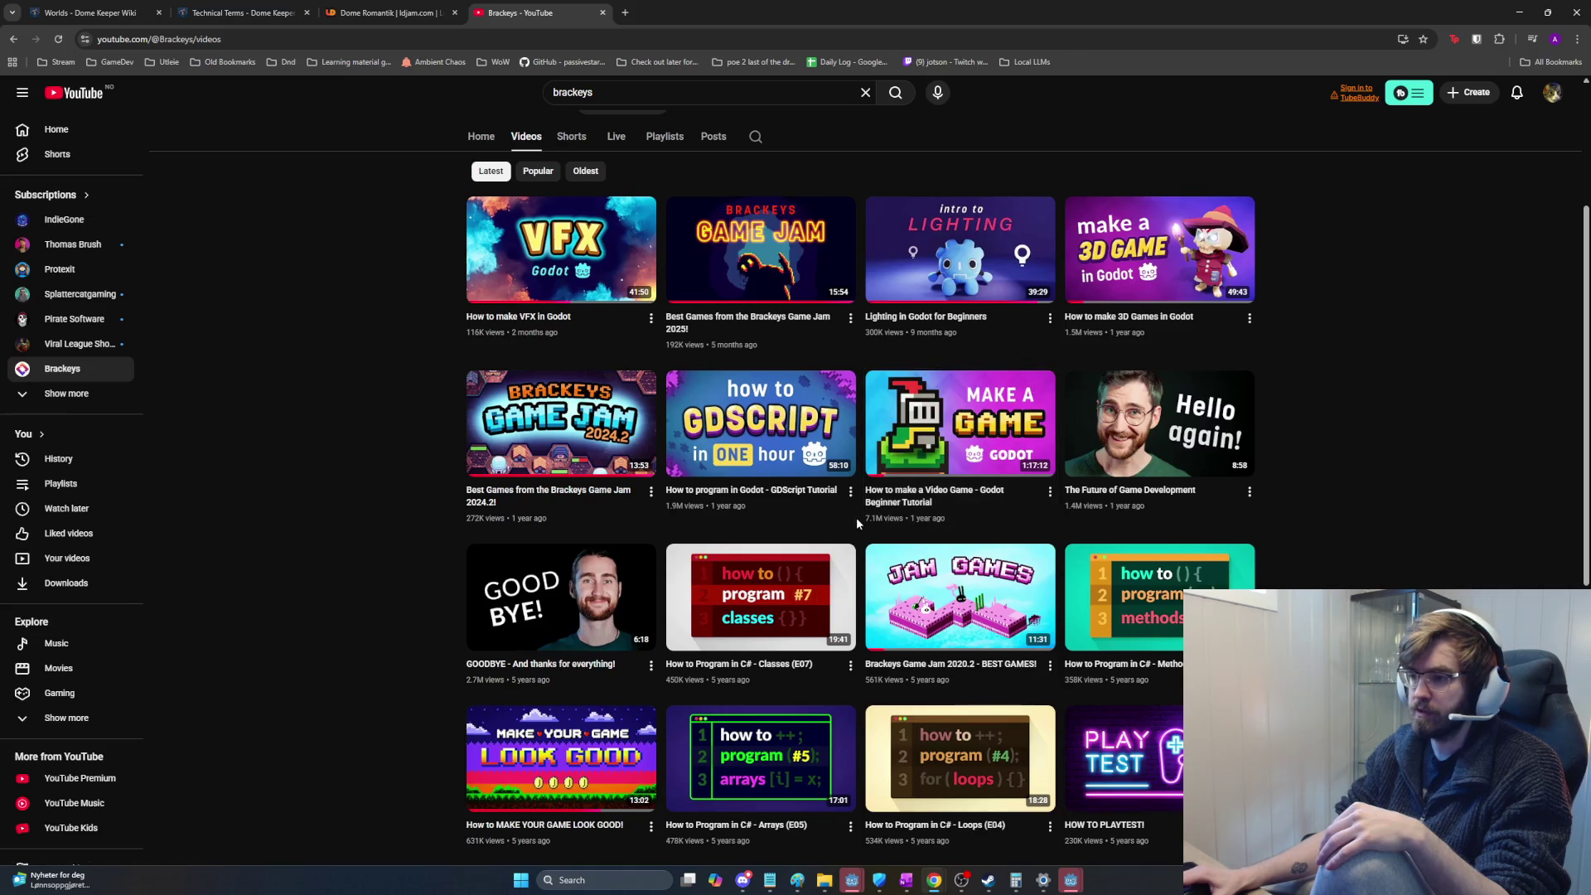
left_click_drag(857, 518, 1013, 526)
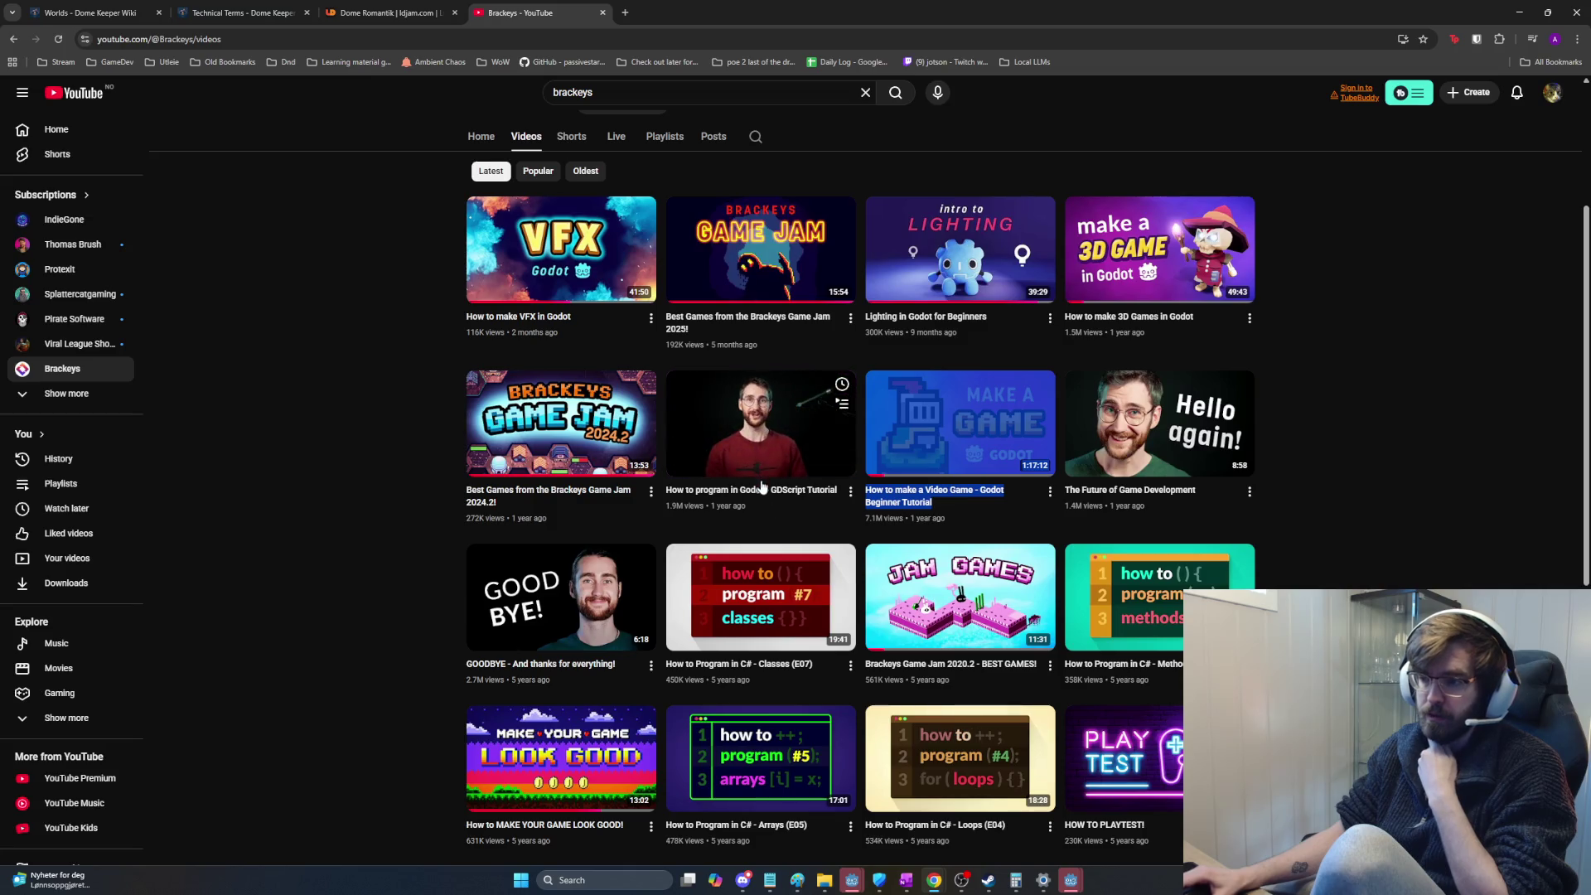
mouse_move(961, 424)
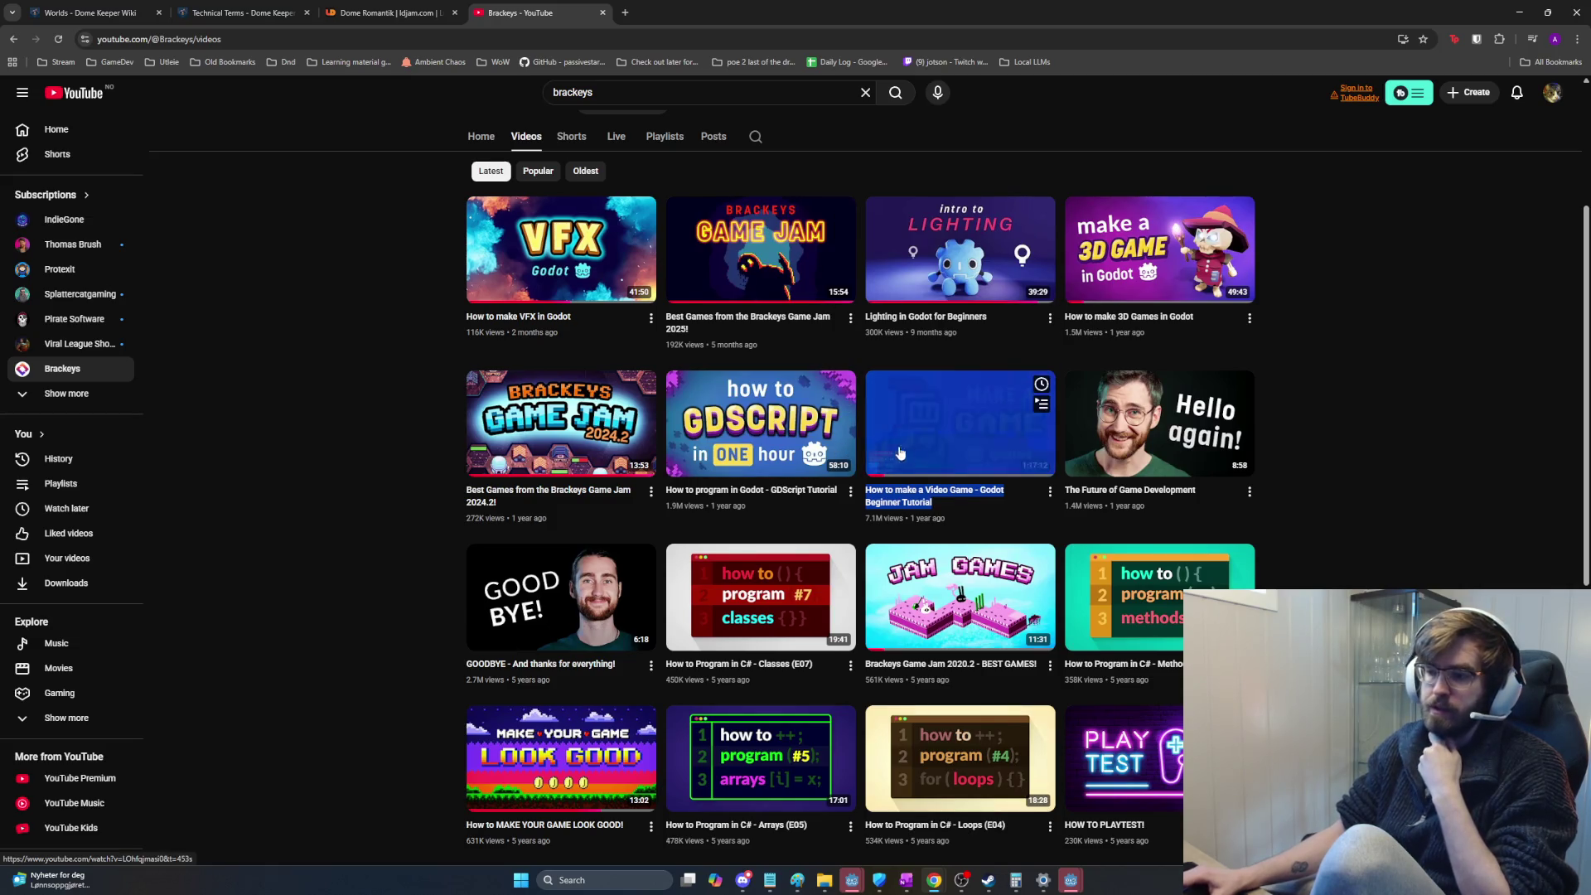
left_click_drag(954, 526, 702, 512)
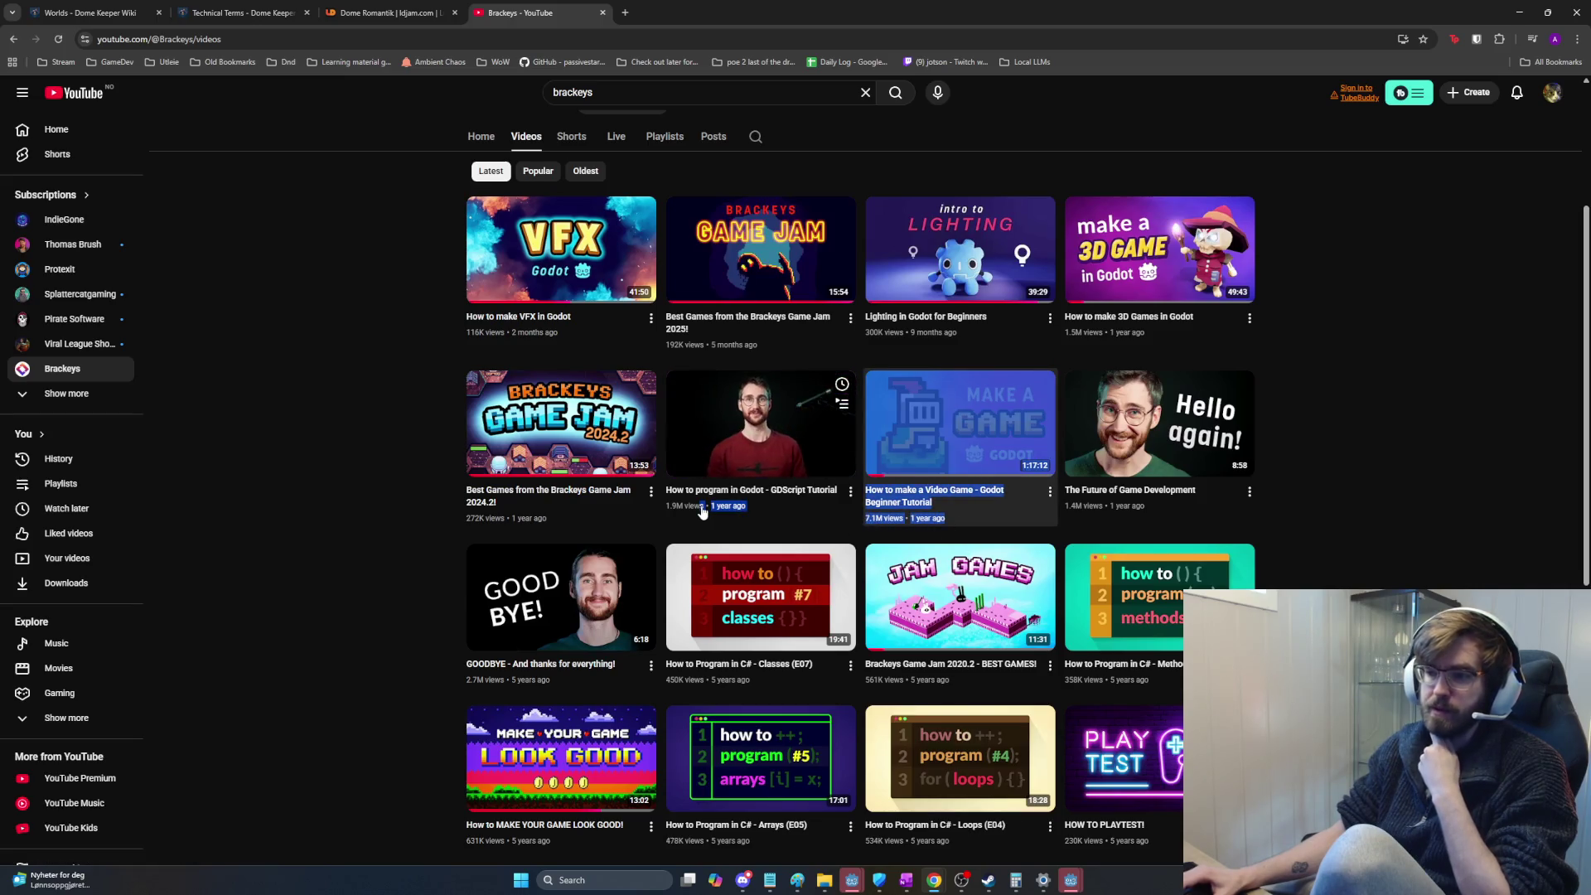
mouse_move(760, 430)
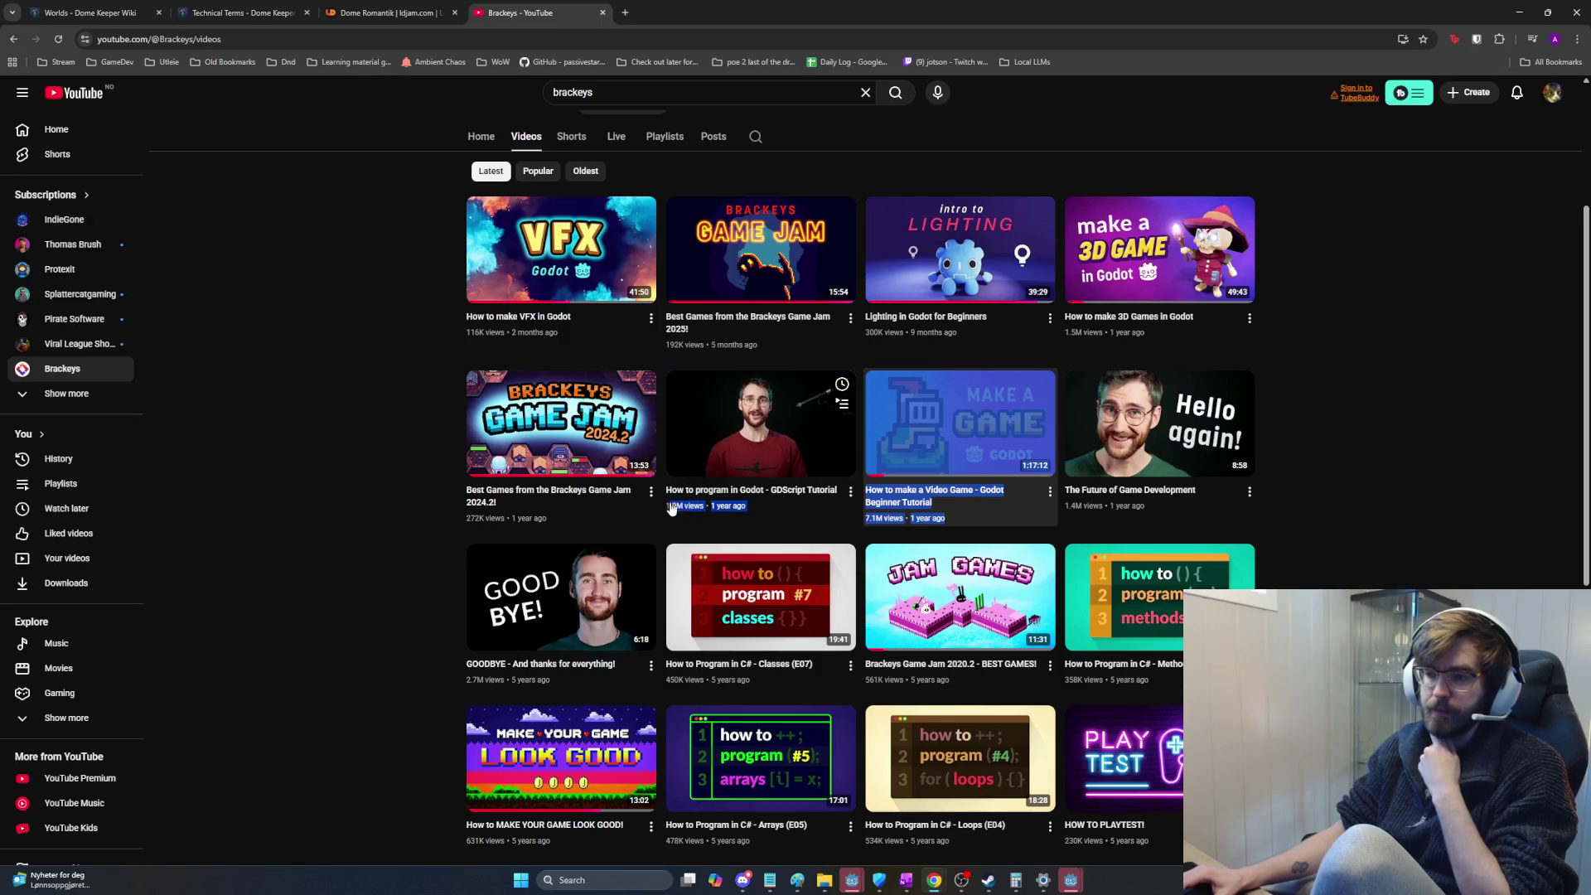
left_click_drag(671, 510, 668, 495)
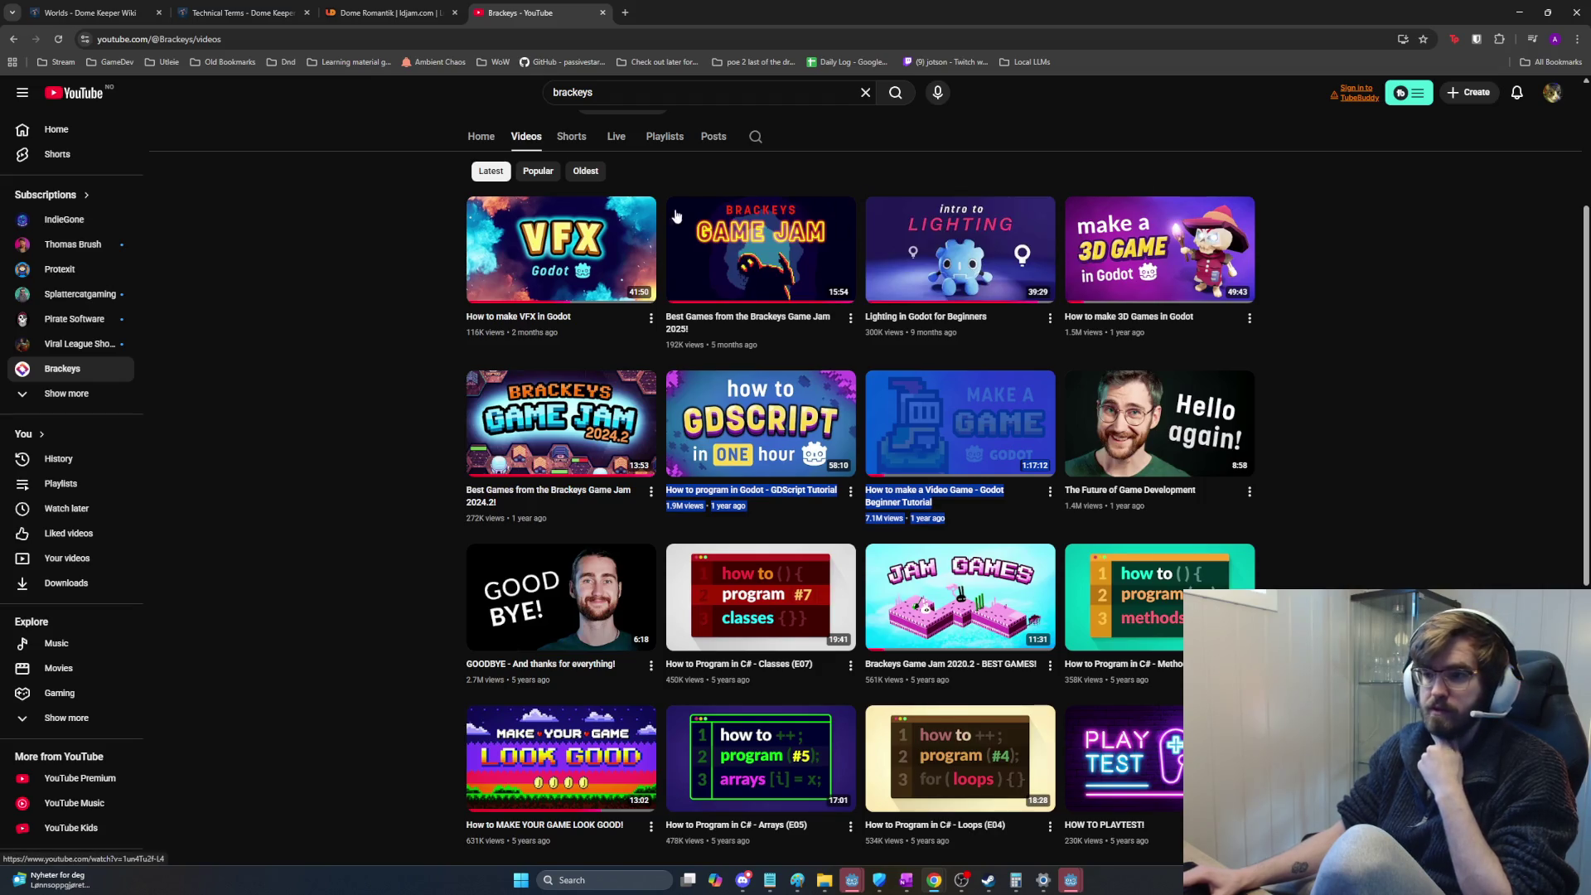
mouse_move(561, 248)
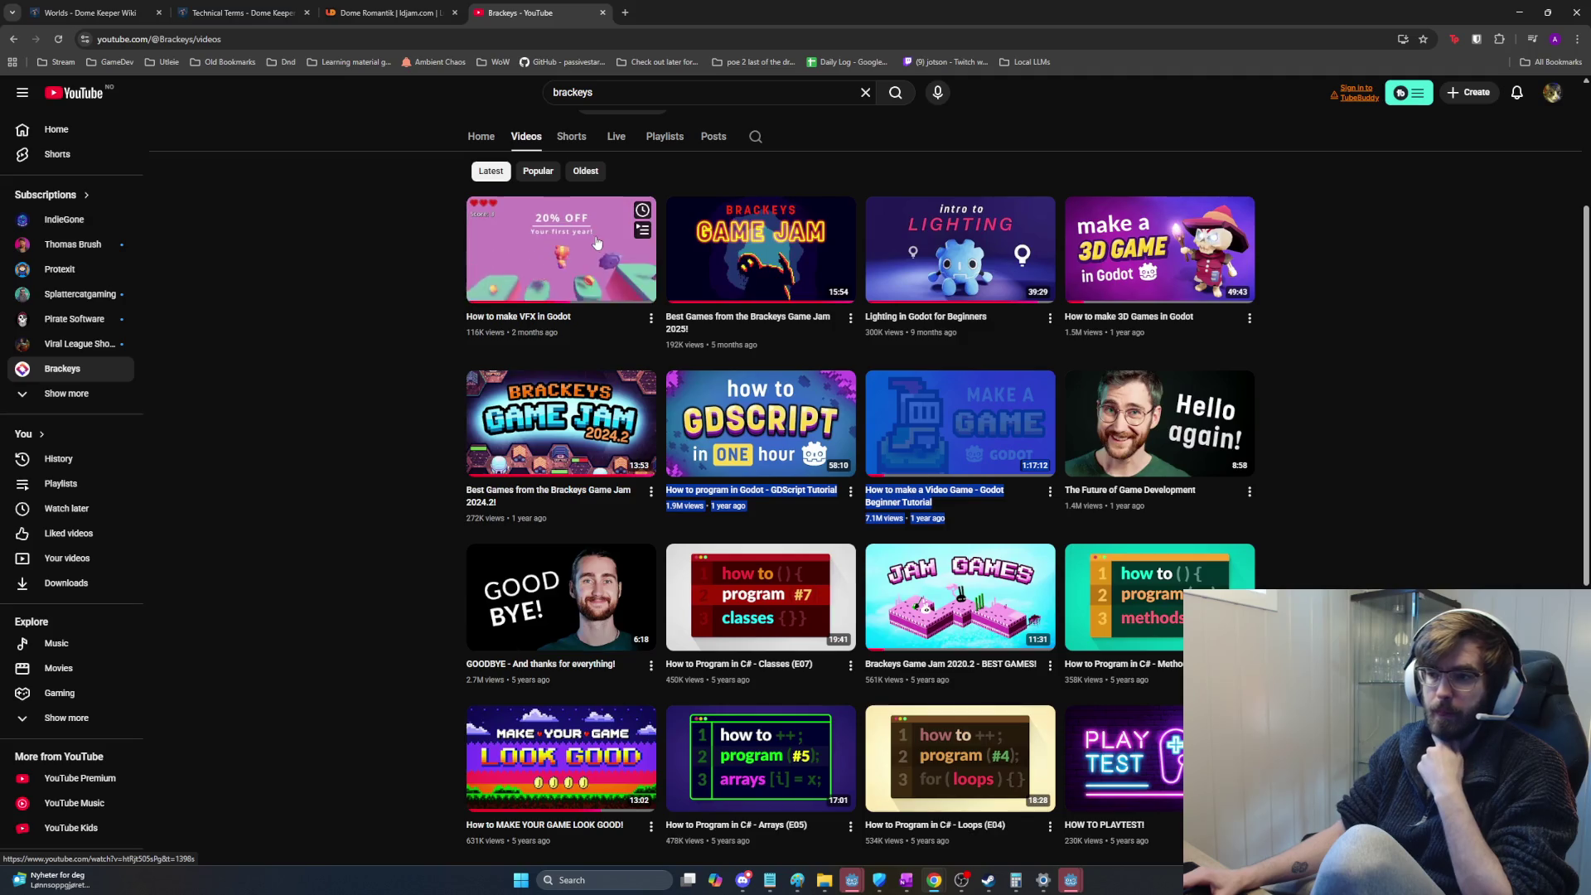
left_click(954, 527)
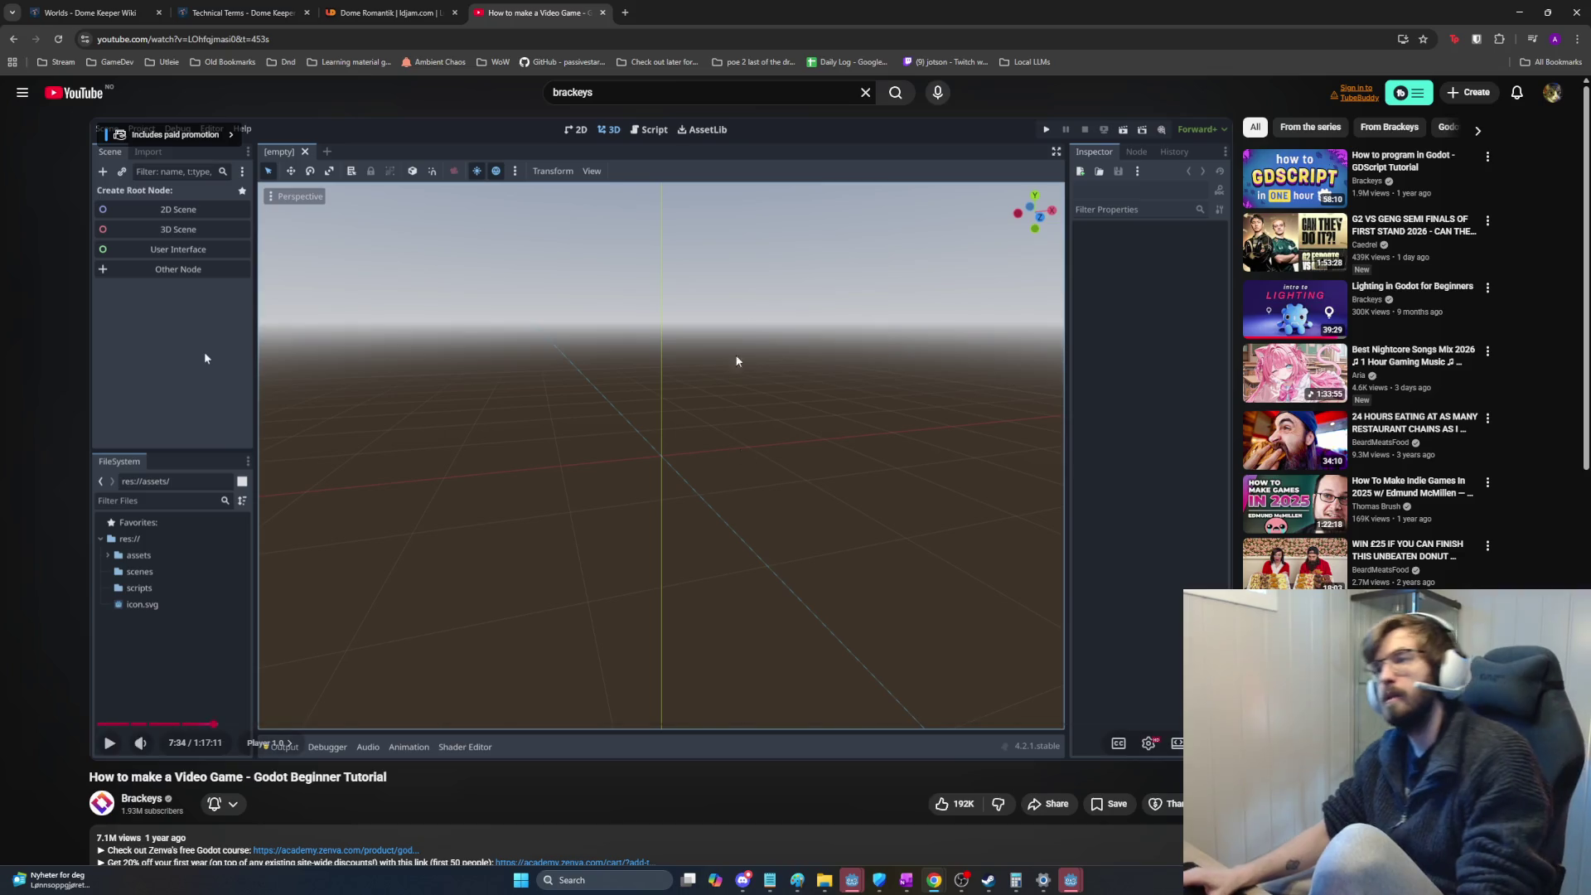
Step: Load chatgpt.com in a new browser tab
left_click(625, 12)
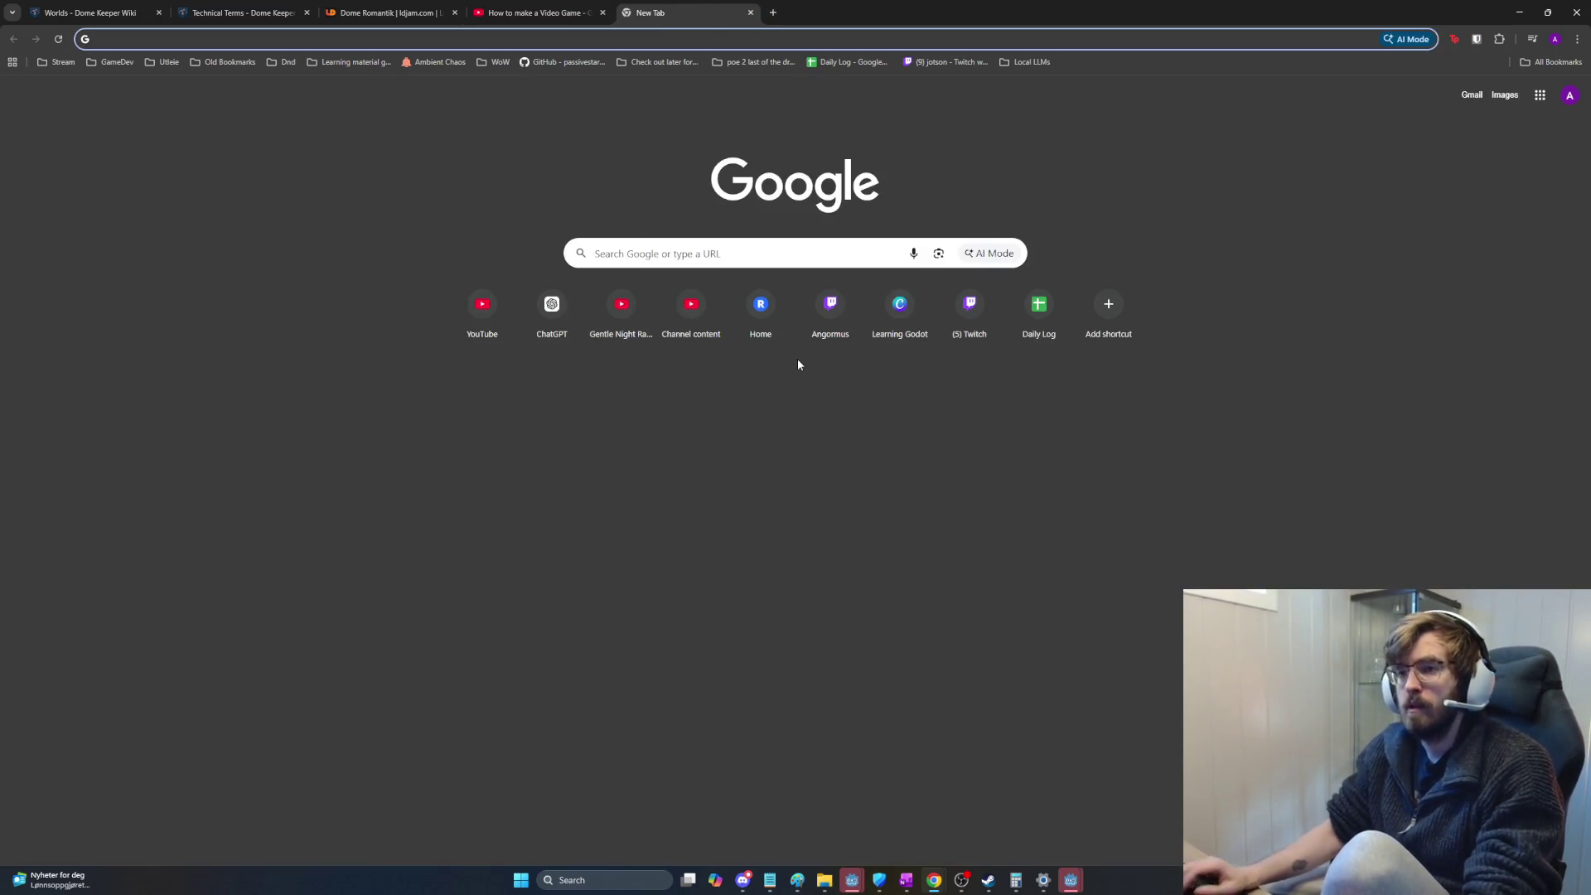
type("chat")
key("Return")
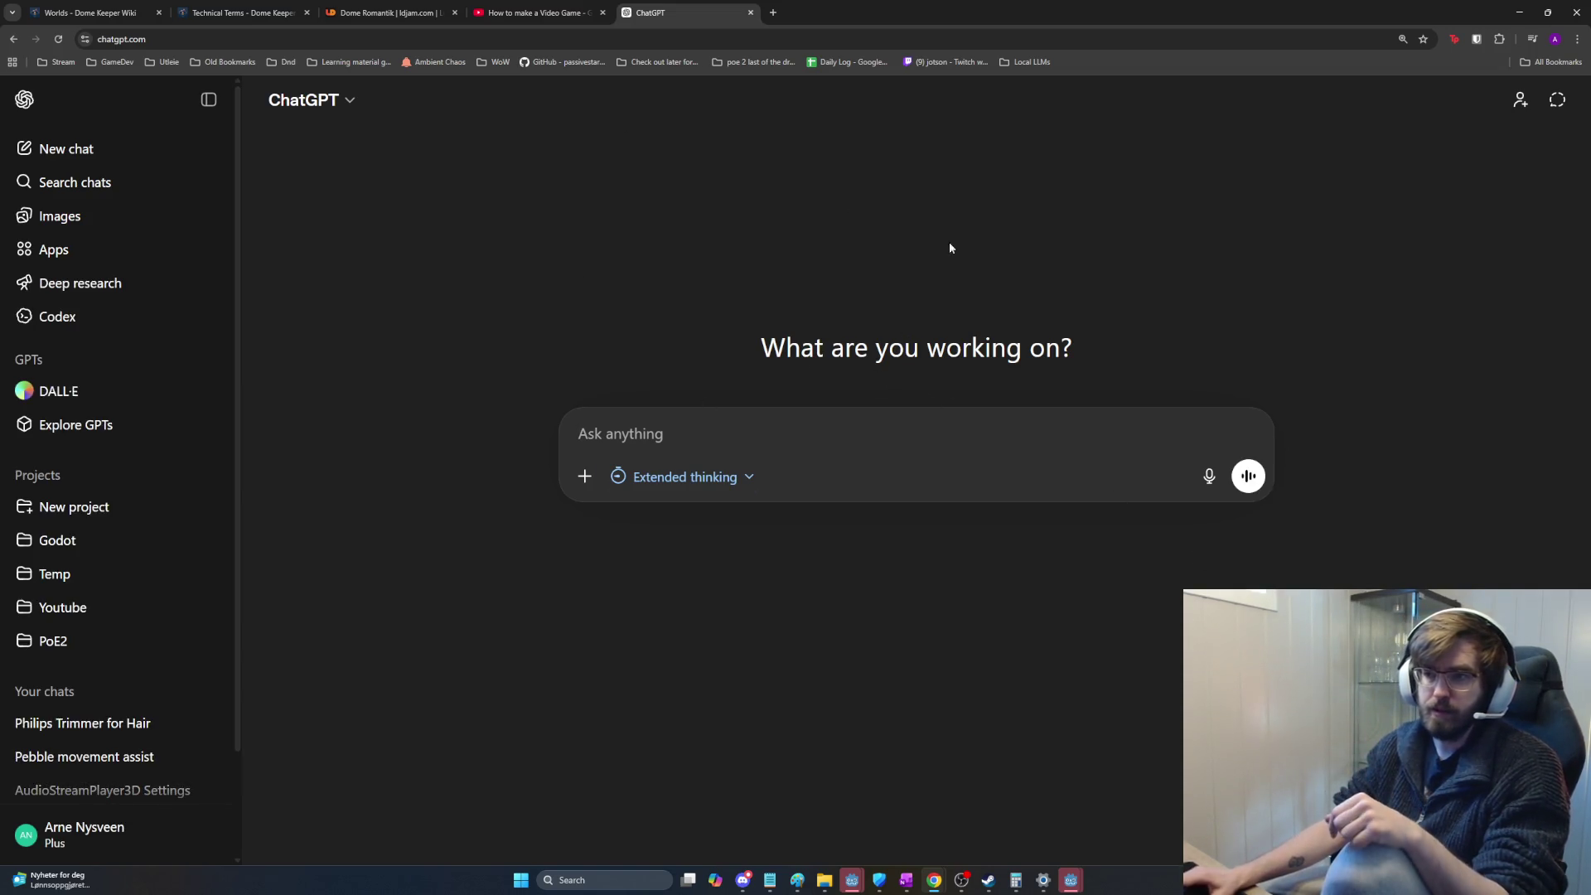
mouse_move(761, 347)
left_mouse_down()
mouse_move(1151, 374)
mouse_move(1004, 361)
mouse_move(734, 376)
left_mouse_up()
left_click(671, 433)
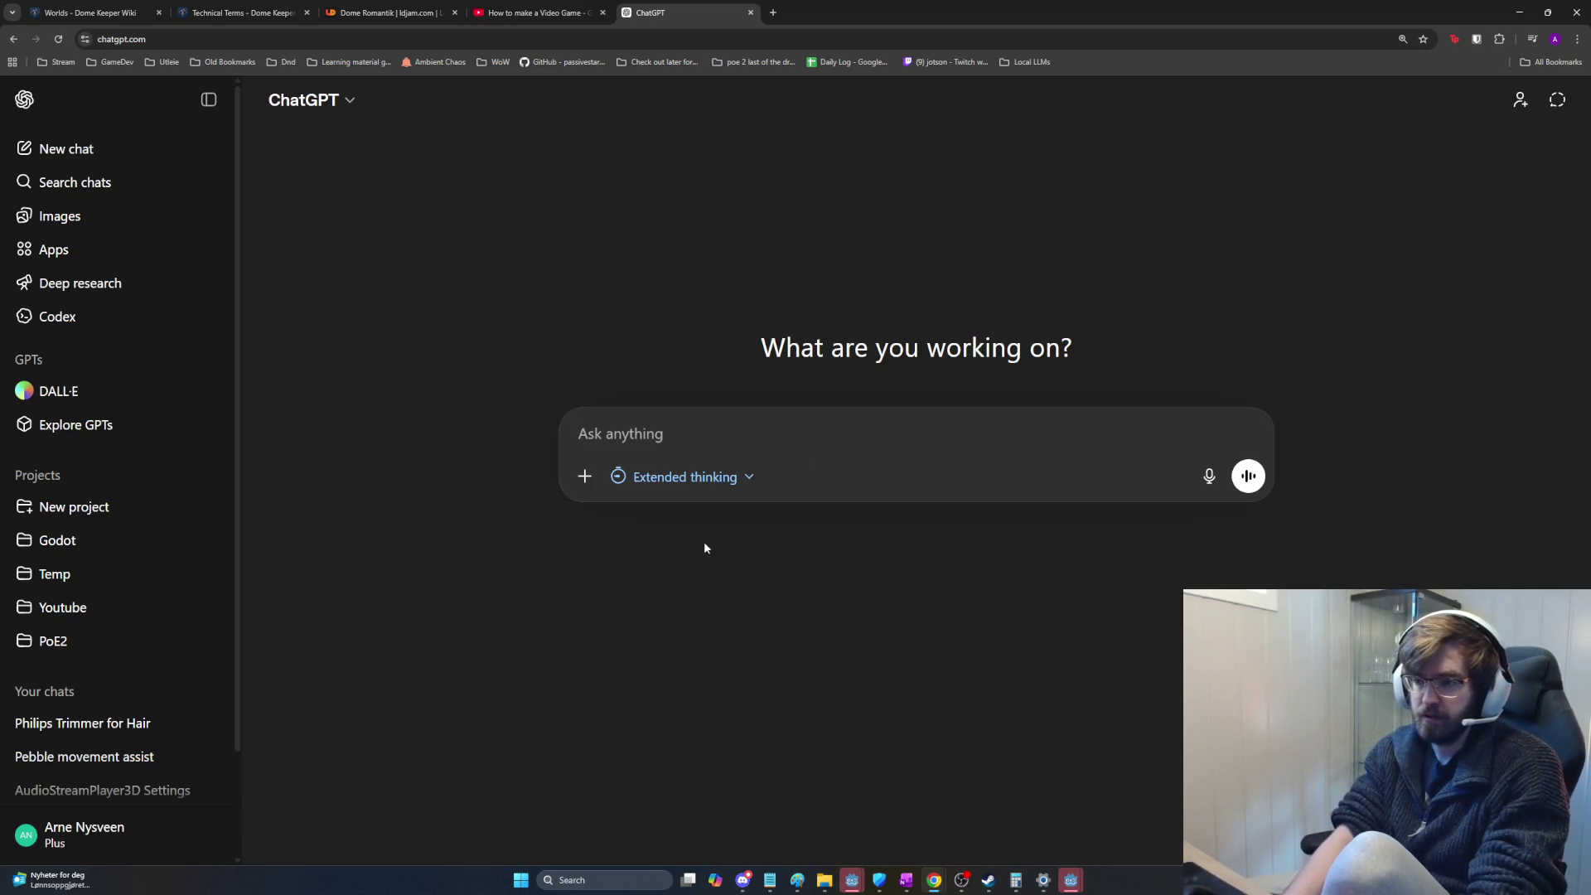
type("Always check ")
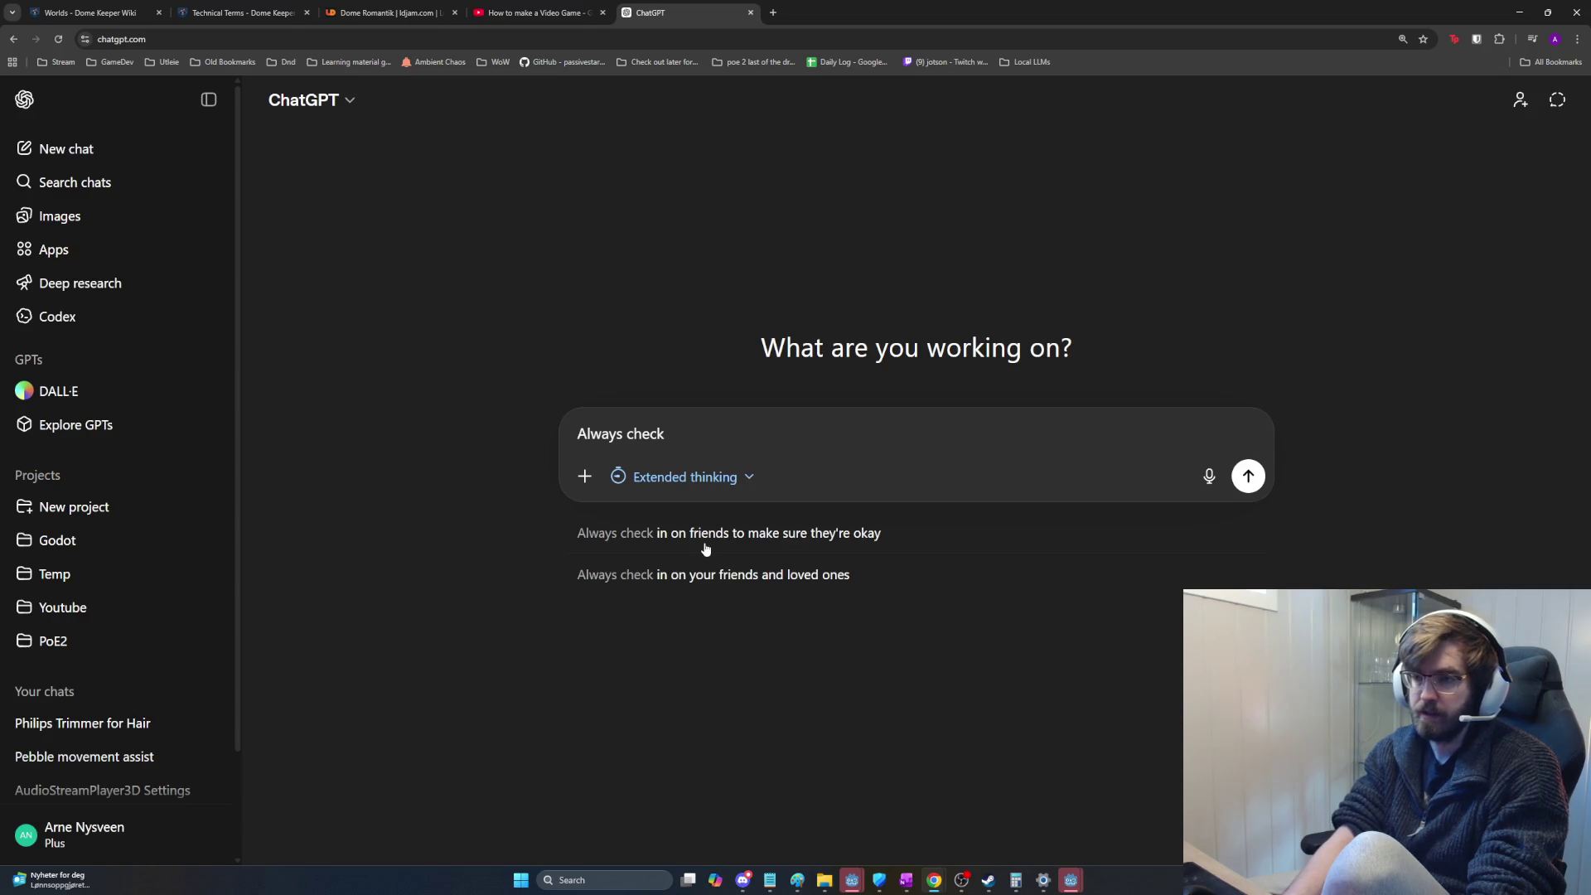
type("the most recent documentation ")
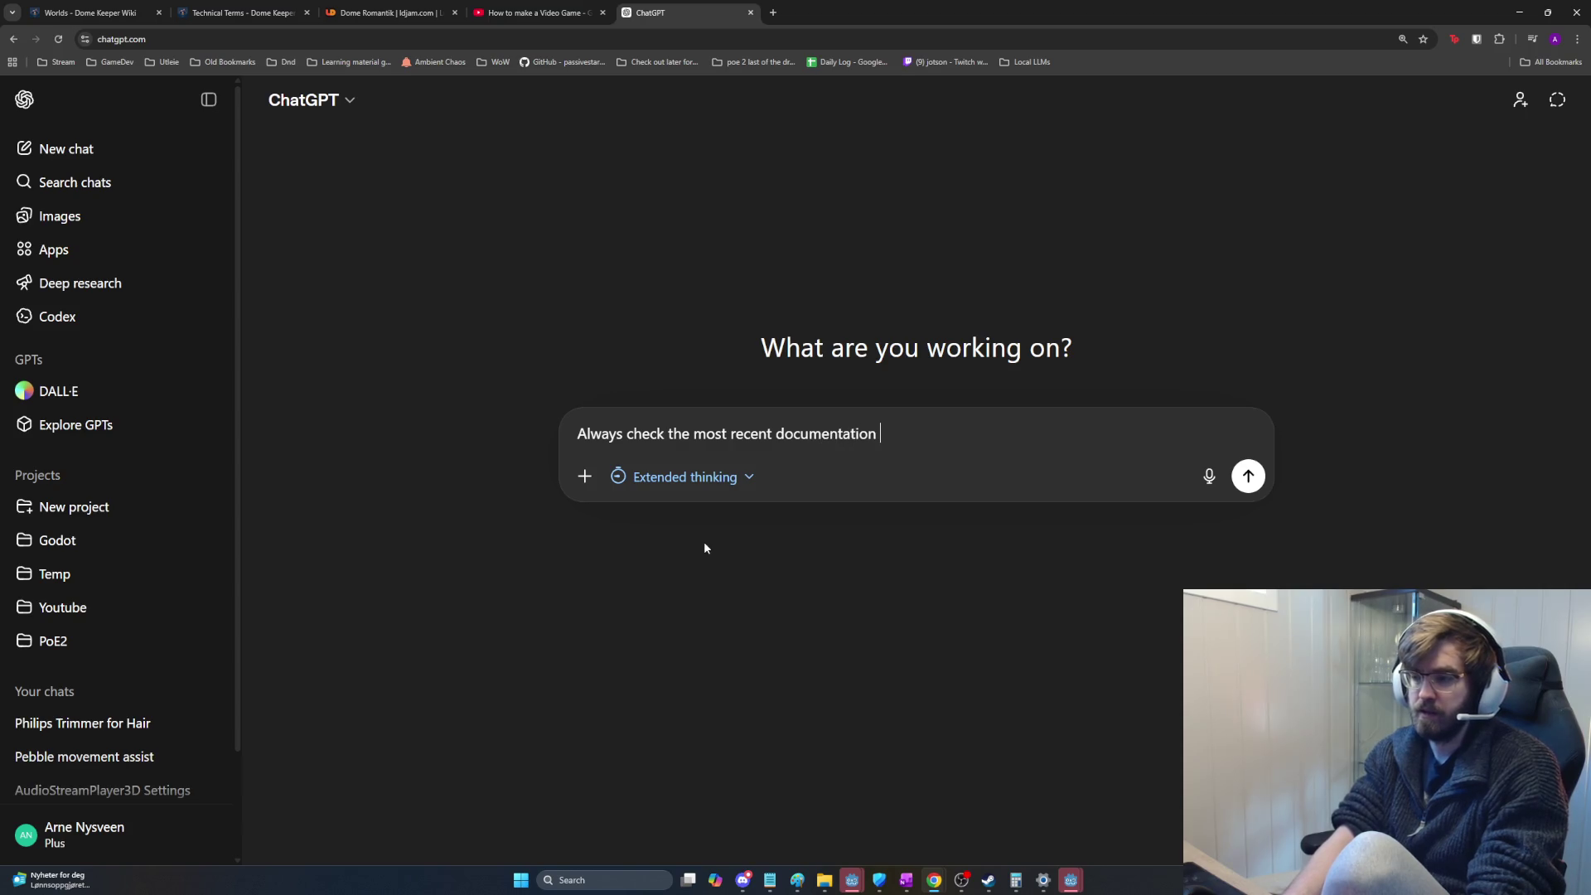
type("of godot 4.6 before")
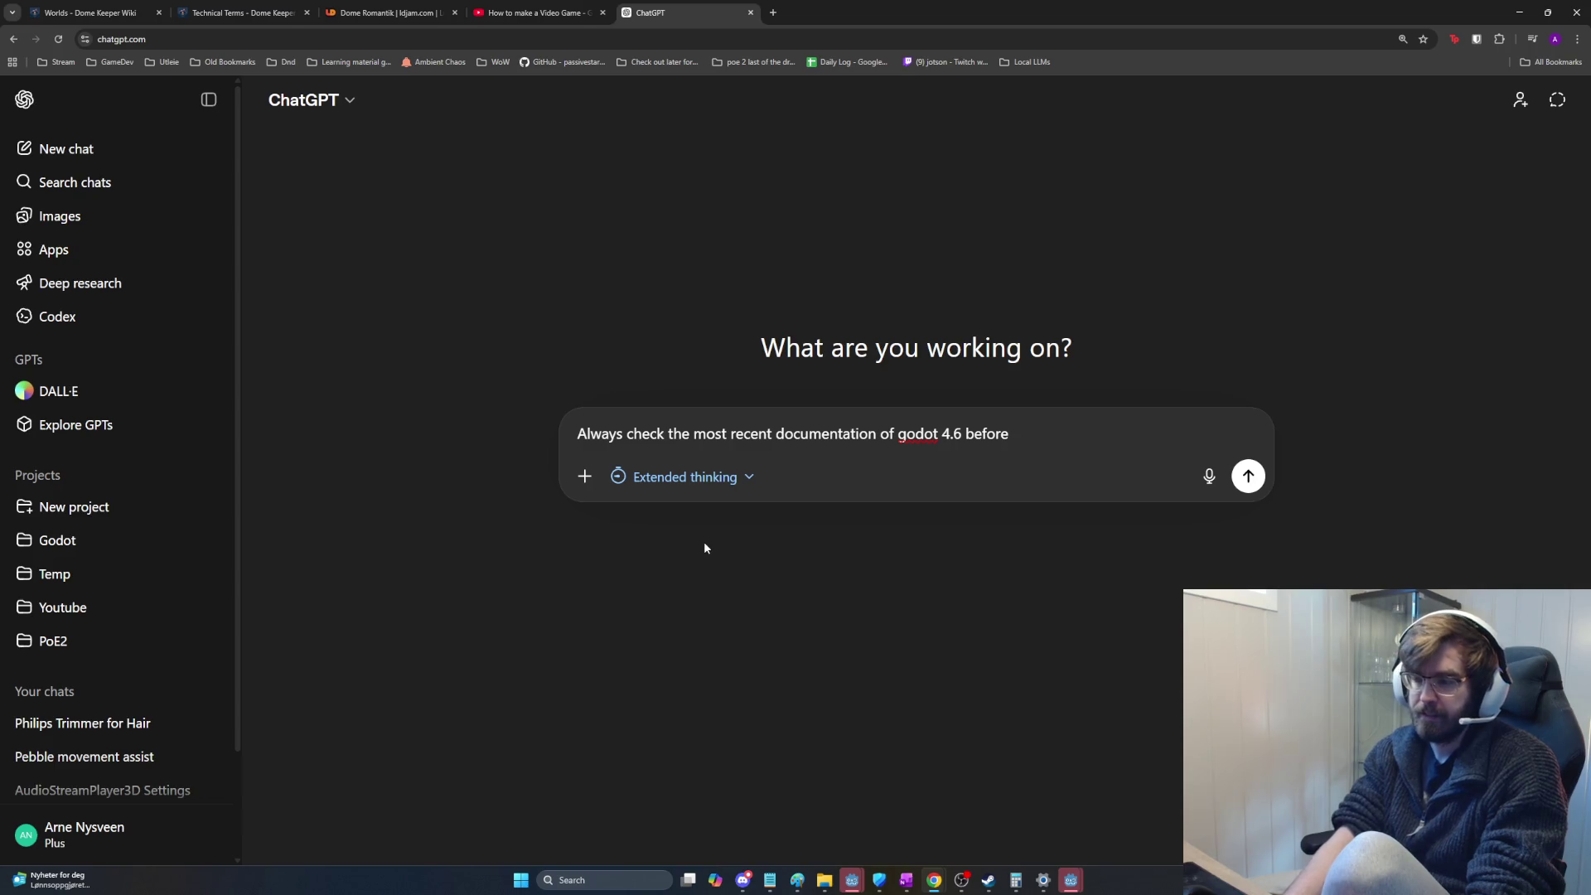
type("using any ")
type("m")
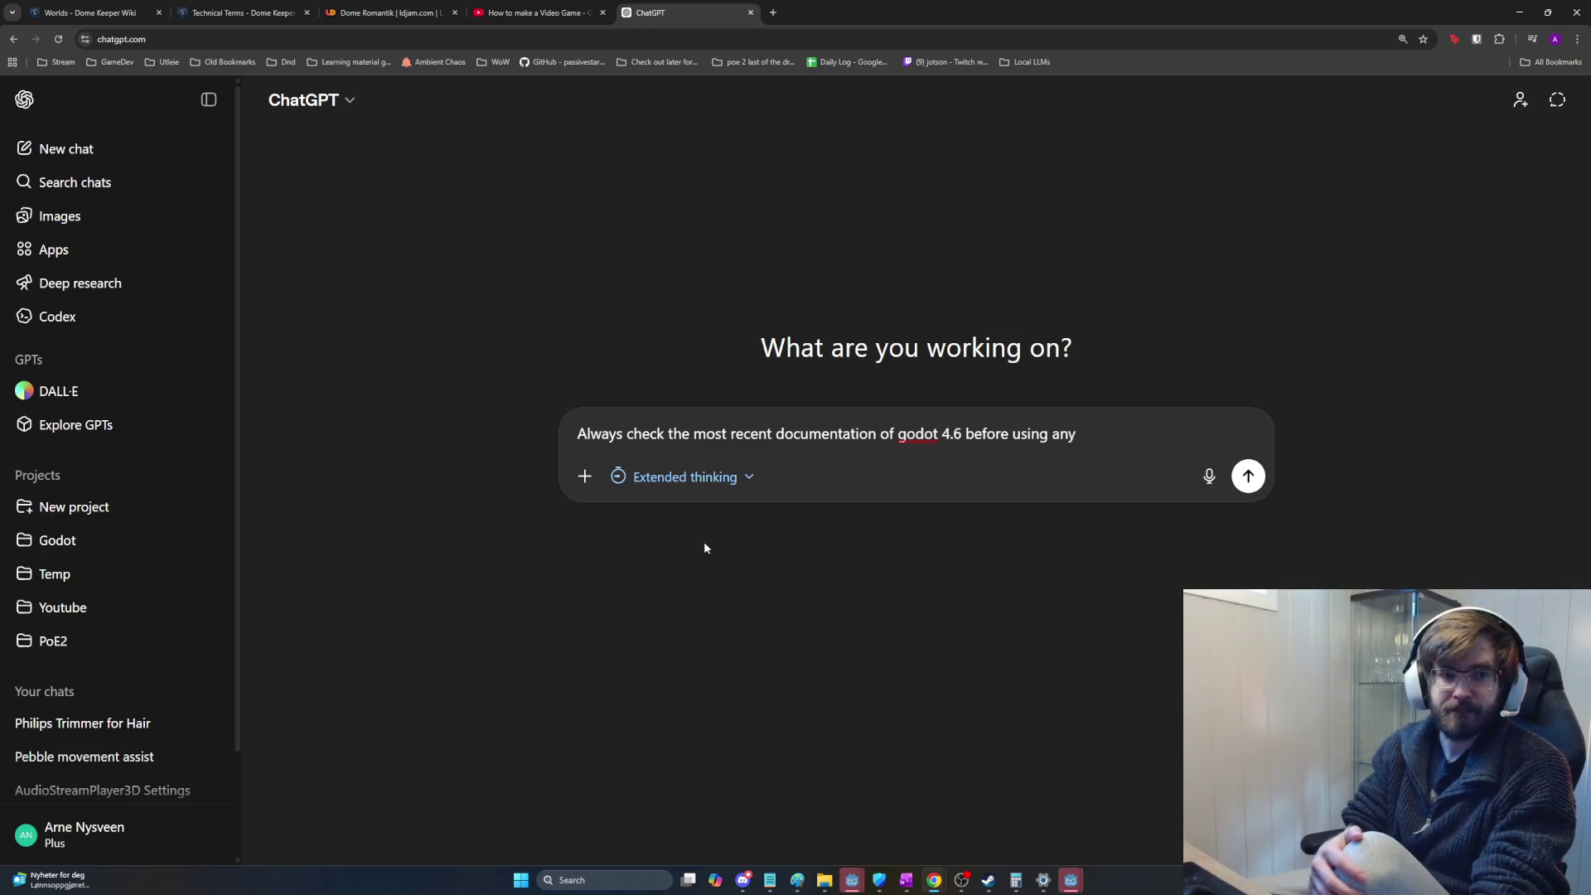
key("ctrl+a")
key("BackSpace")
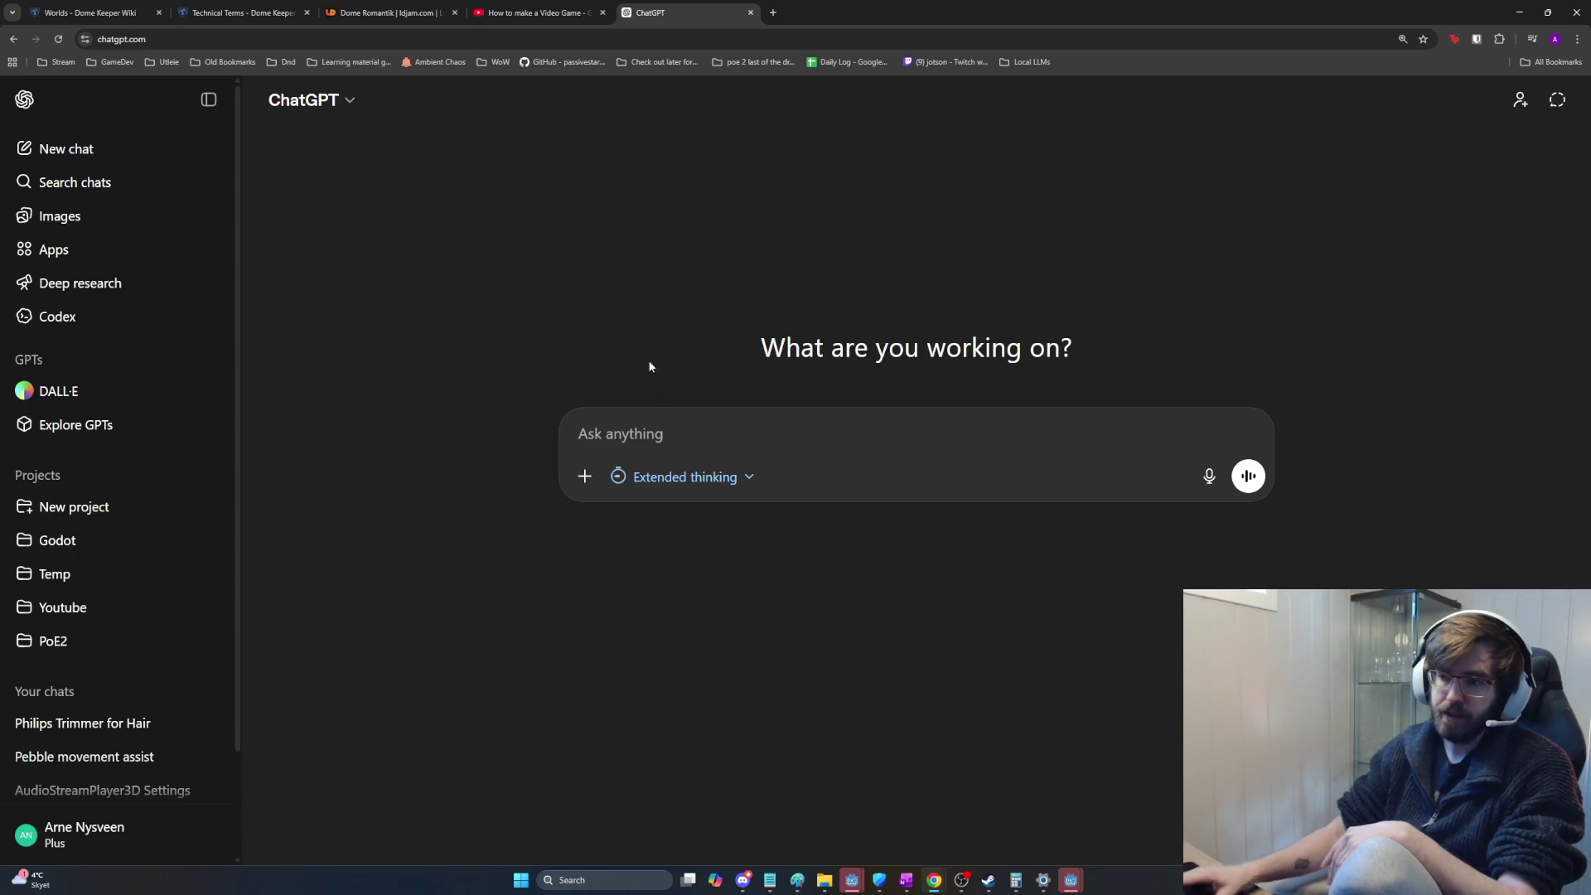
left_click(867, 448)
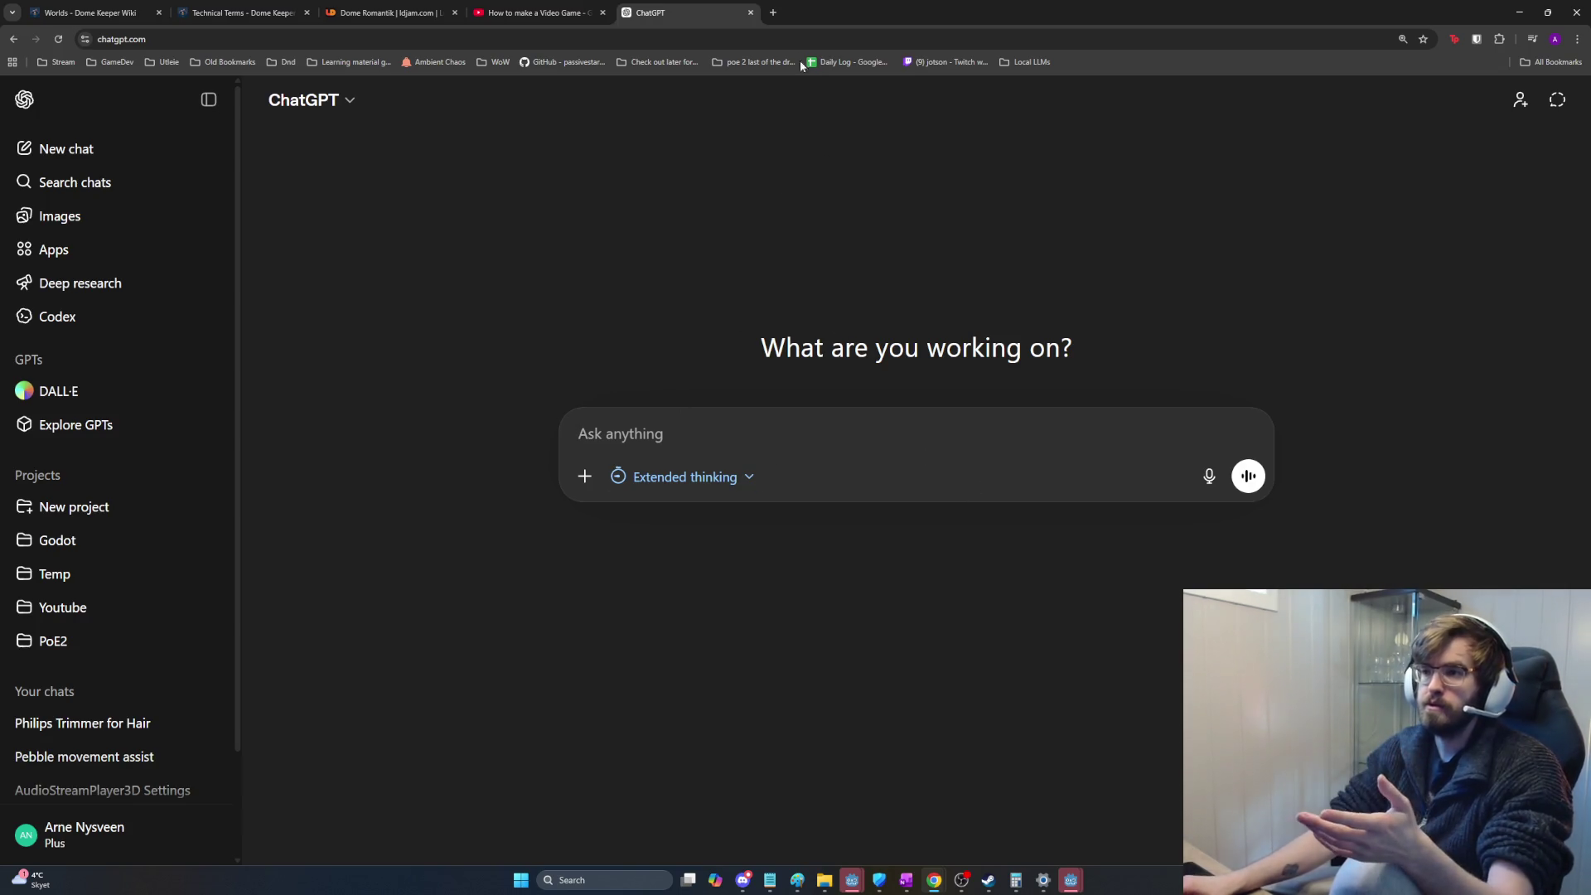
Step: Search 'godot documentation' in a new tab and open the official Godot docs site
left_click(774, 14)
type("godot ")
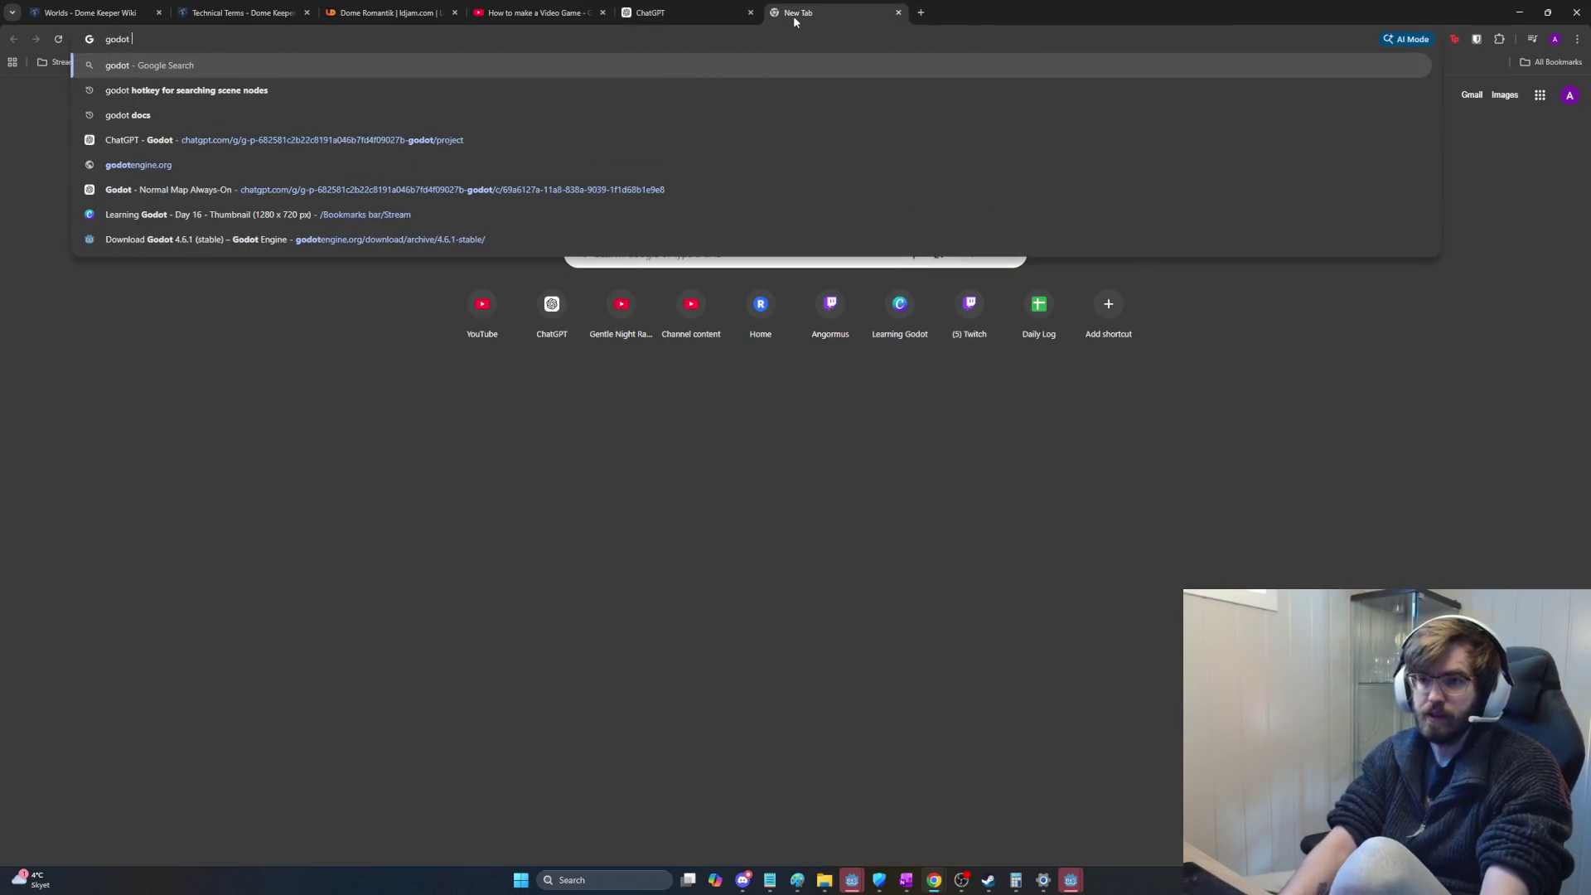
type("documentation")
key("Return")
left_click(531, 228)
scroll(513, 457, "down", 2)
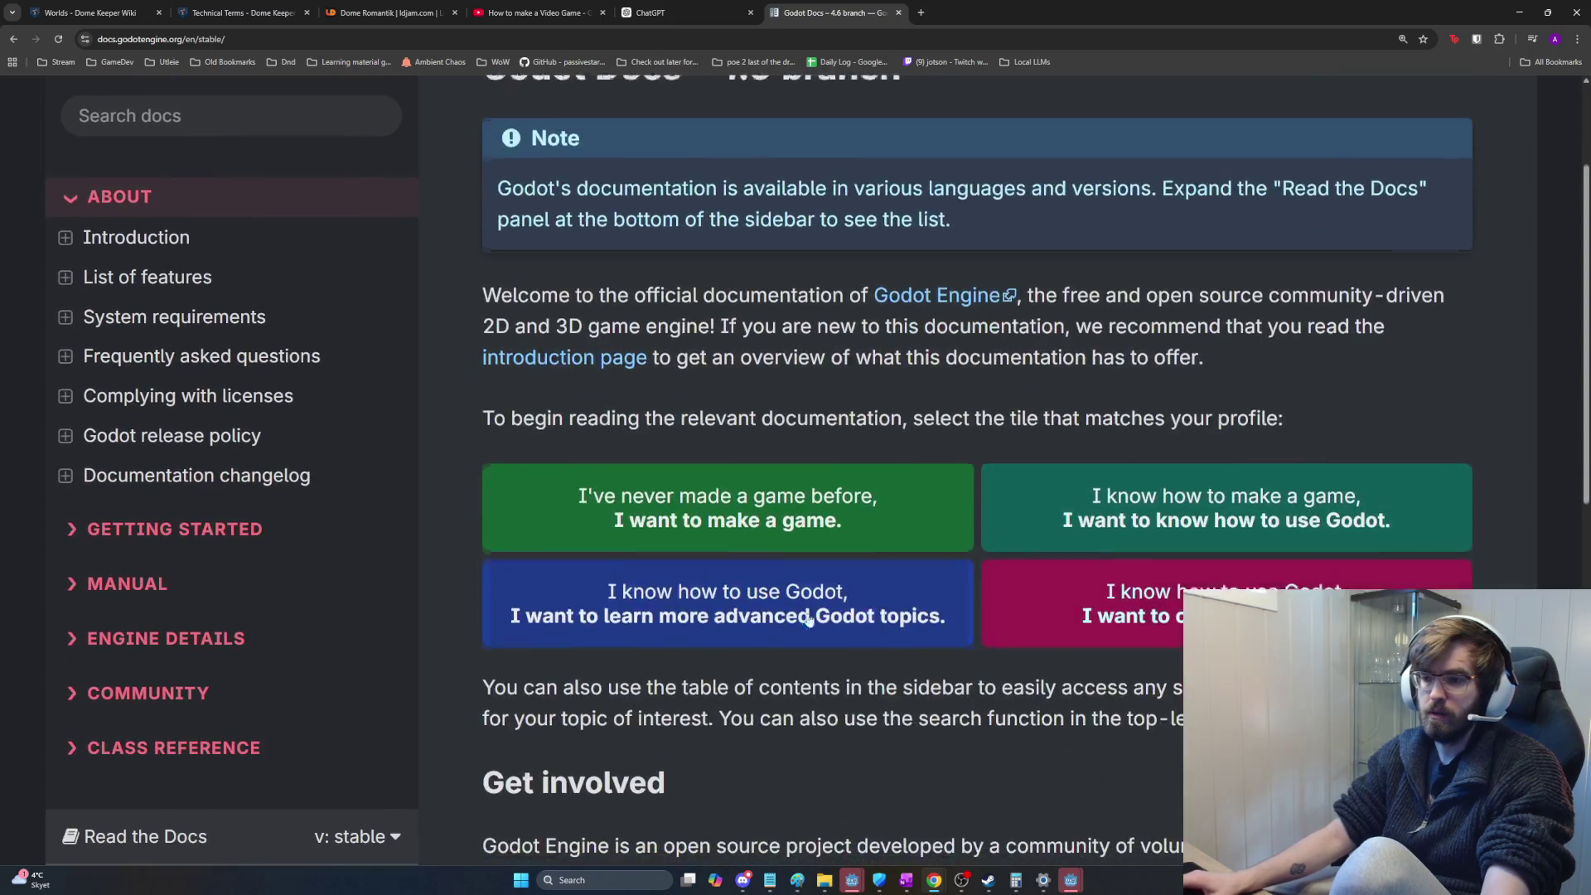
scroll(786, 586, "down", 2)
scroll(786, 586, "down", 1)
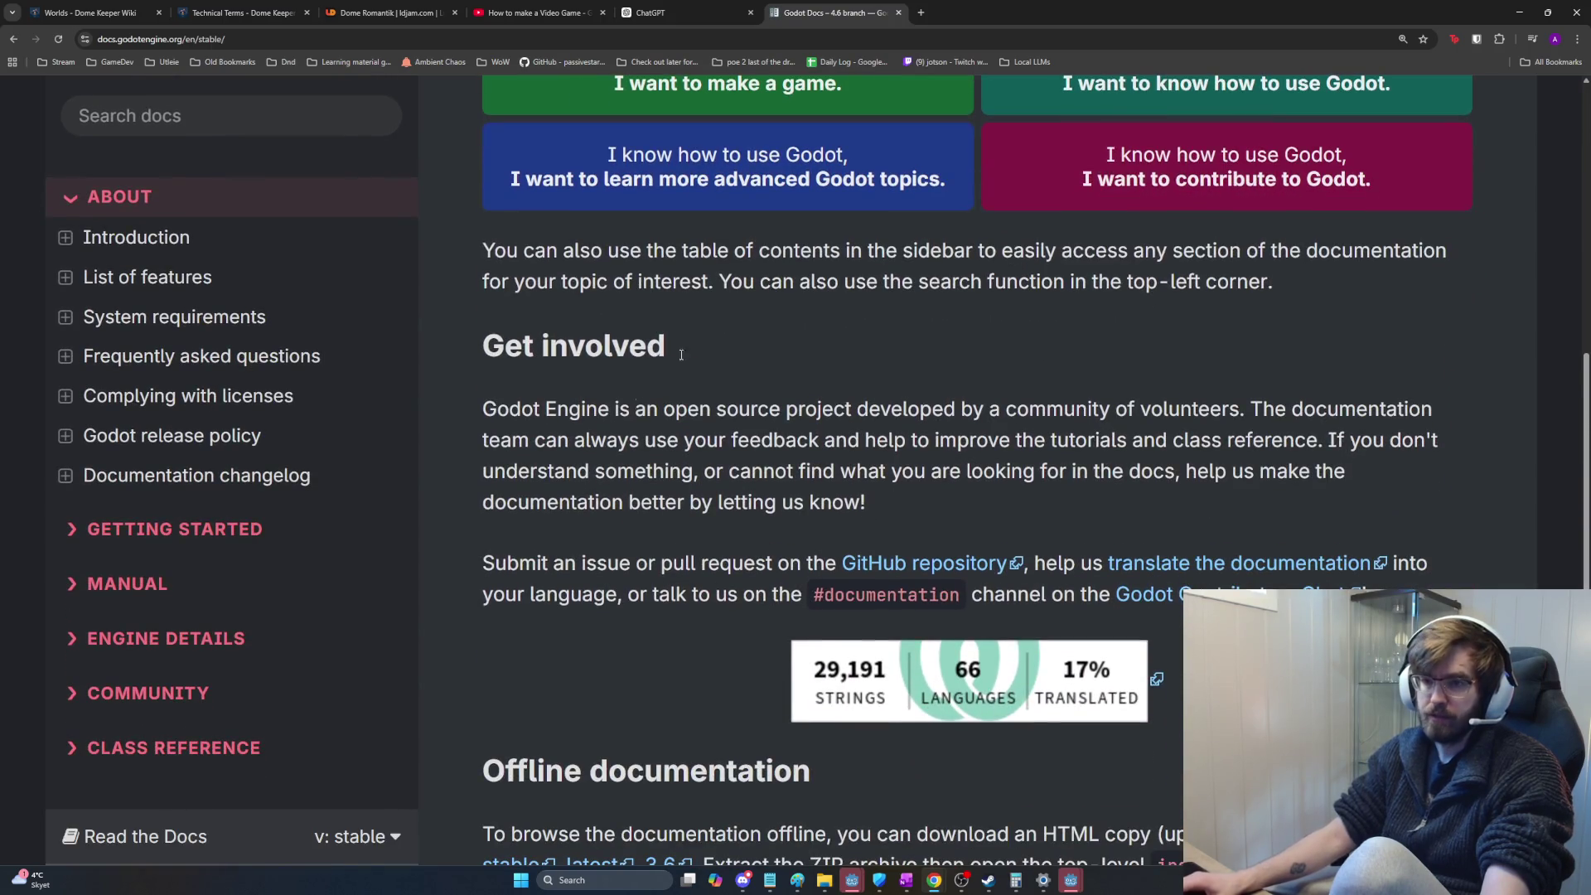
Step: Cycle through the open windows and bring the ChatGPT conversation back to the front
key("alt+Tab")
key("alt+Tab")
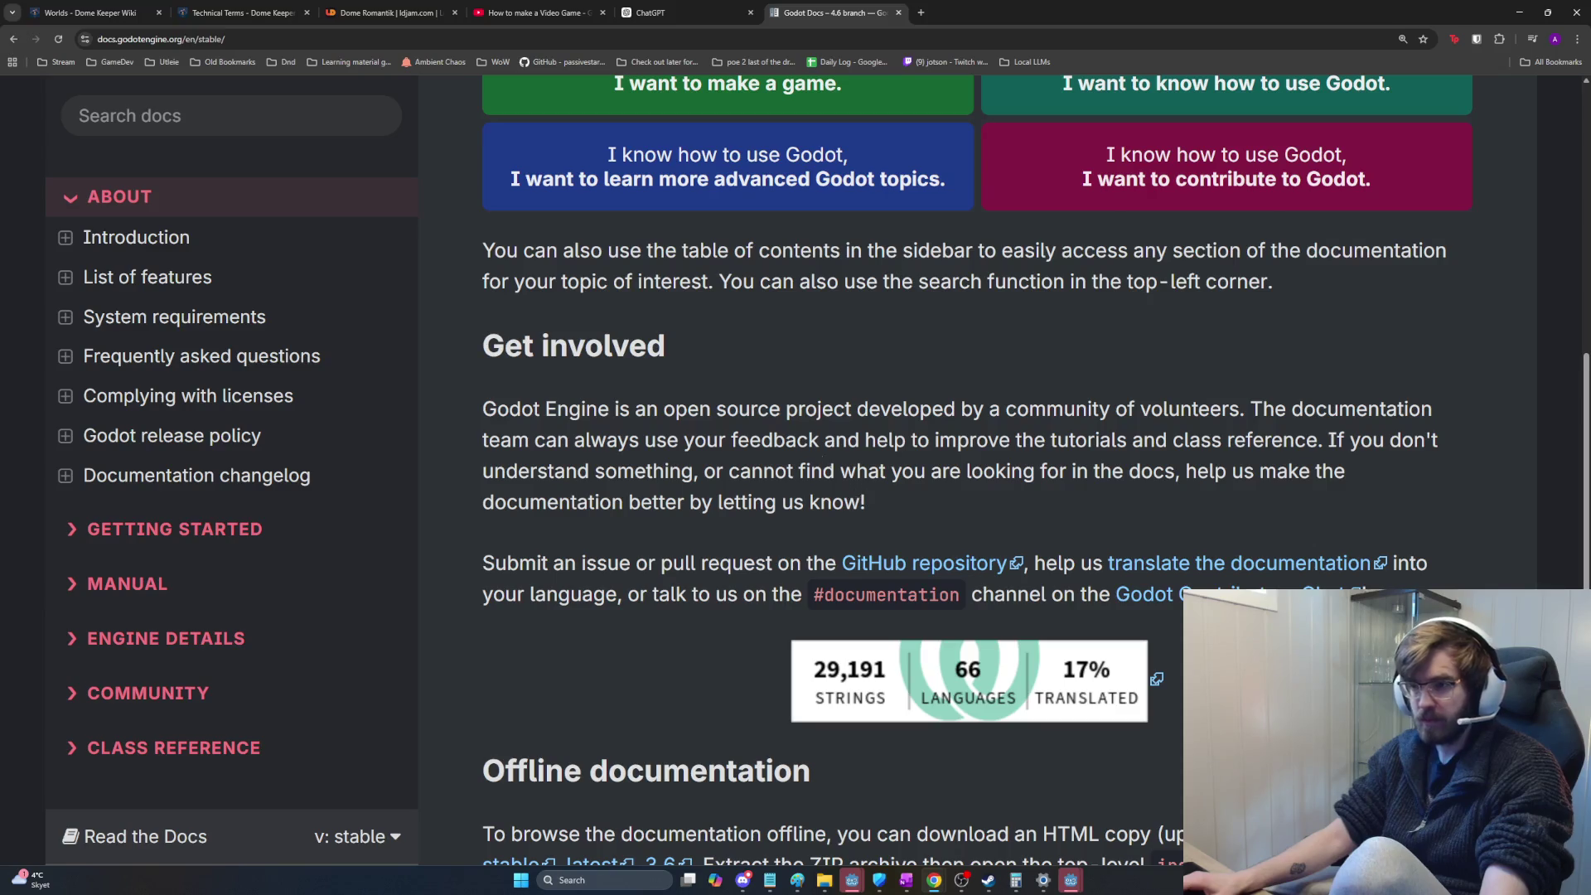
key("alt+Tab")
key("Tab")
key("alt+shift+Tab")
key("alt+shift+Tab")
key("ctrl+shift+Tab")
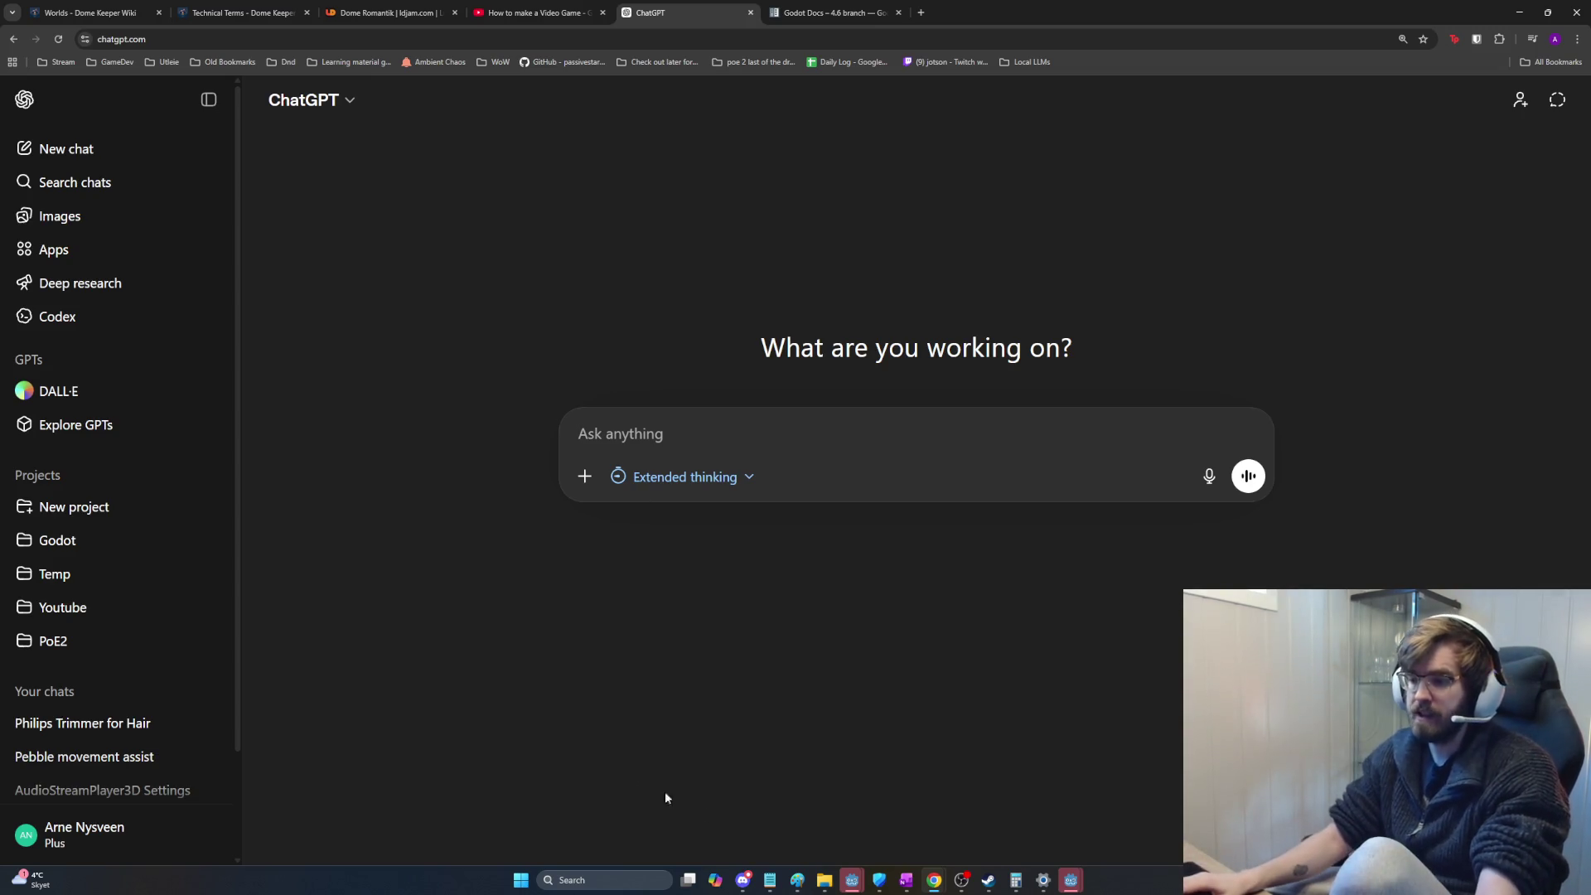
mouse_move(852, 880)
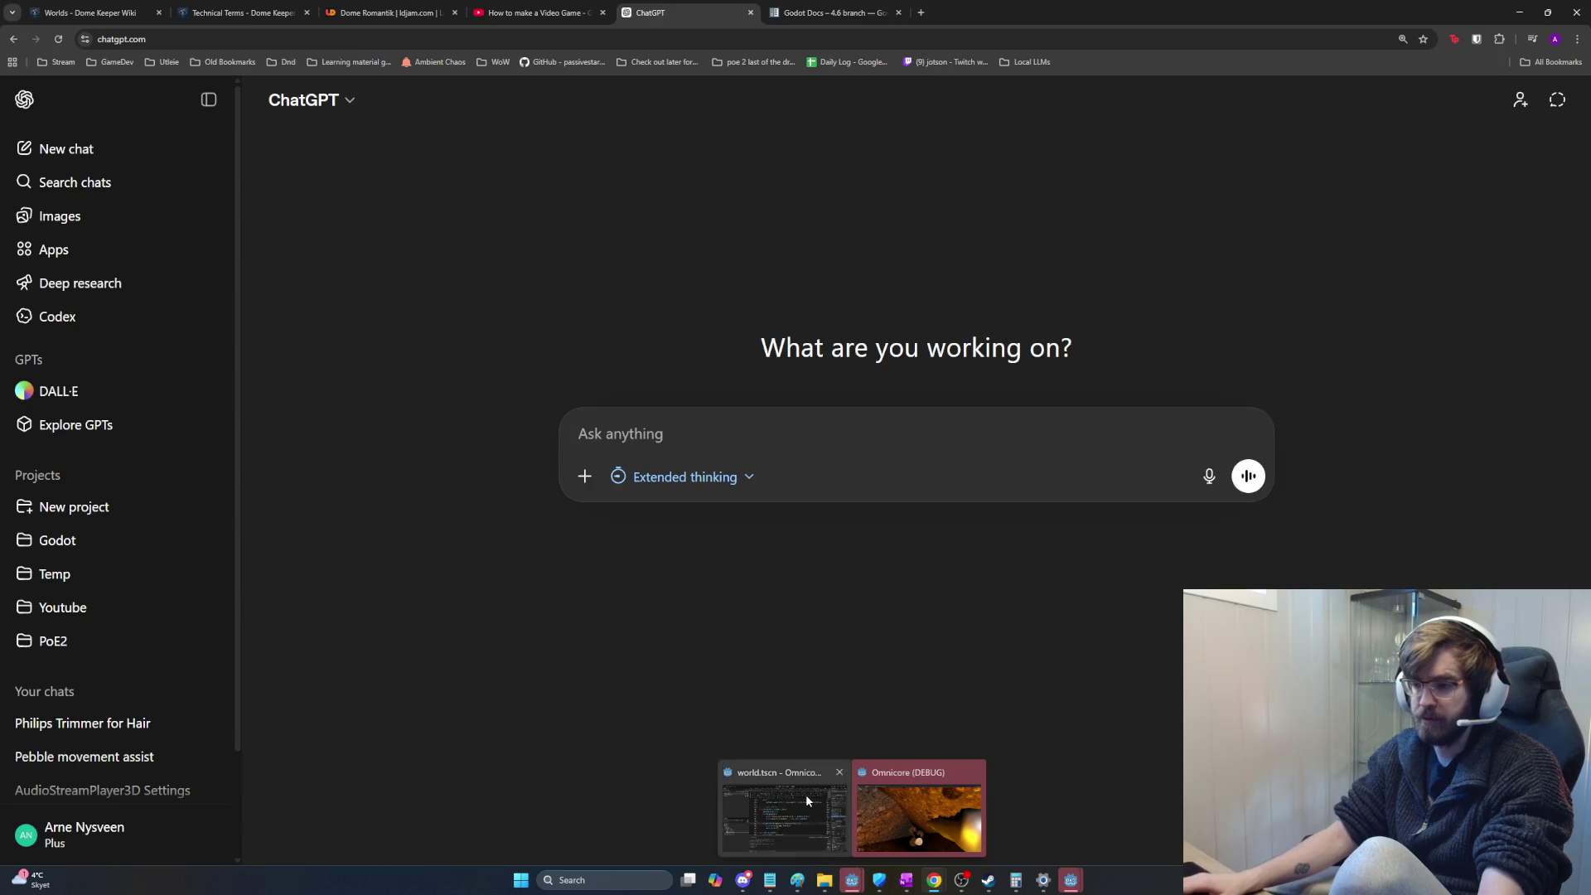
Step: In enemy_spawner.gd, look over the wave-finished check on lines 358–361
left_click(795, 815)
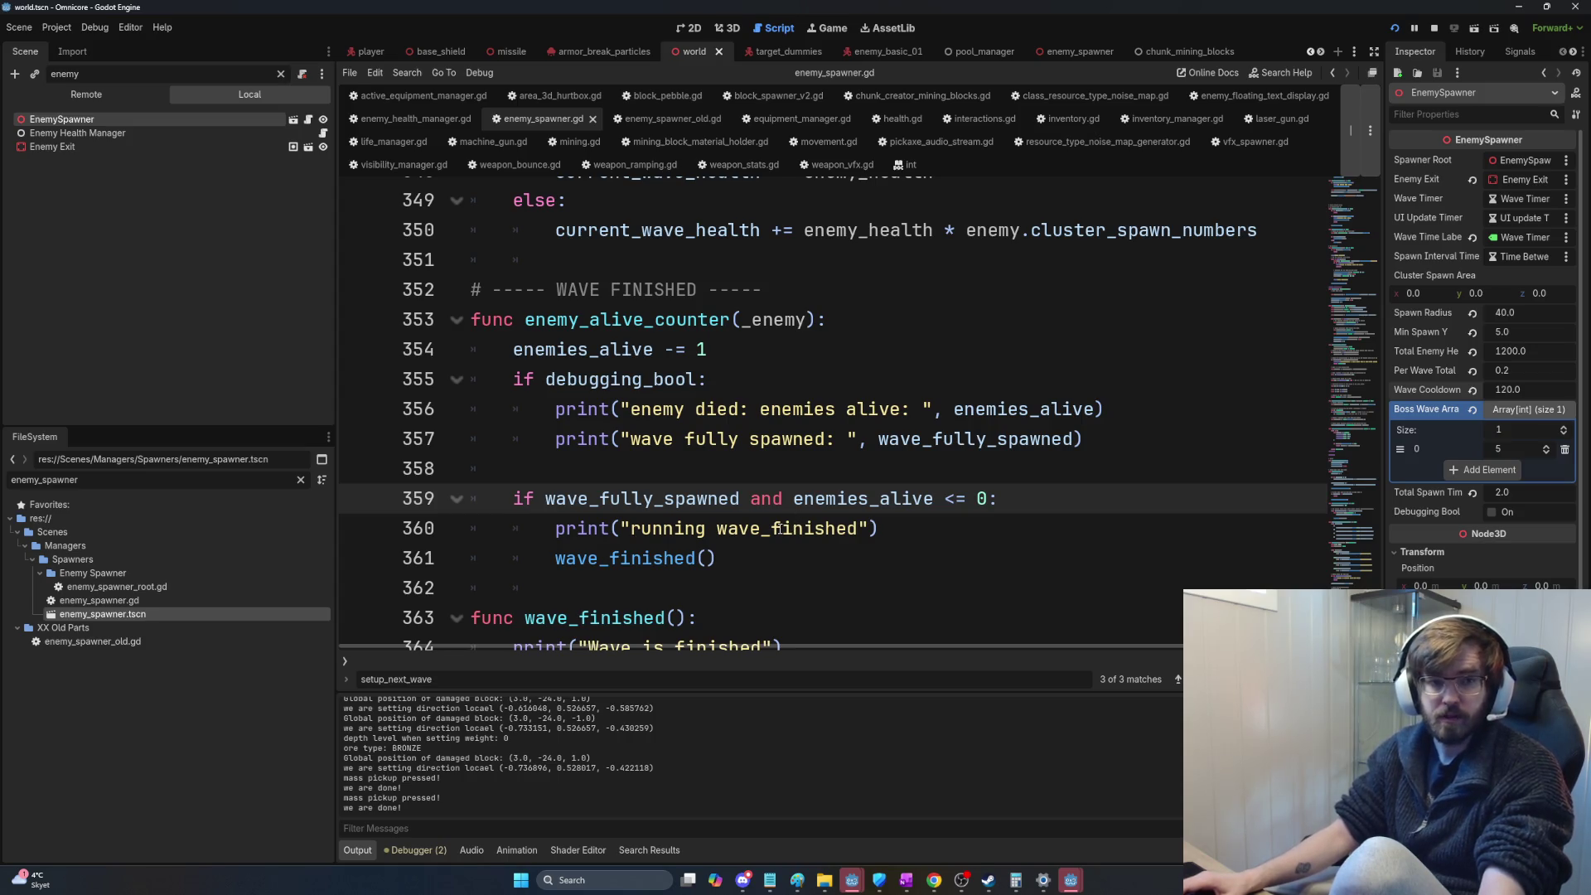
mouse_move(800, 548)
left_mouse_down()
mouse_move(515, 468)
mouse_move(807, 556)
left_mouse_up()
left_click(516, 468)
left_click(510, 497)
left_click(807, 555)
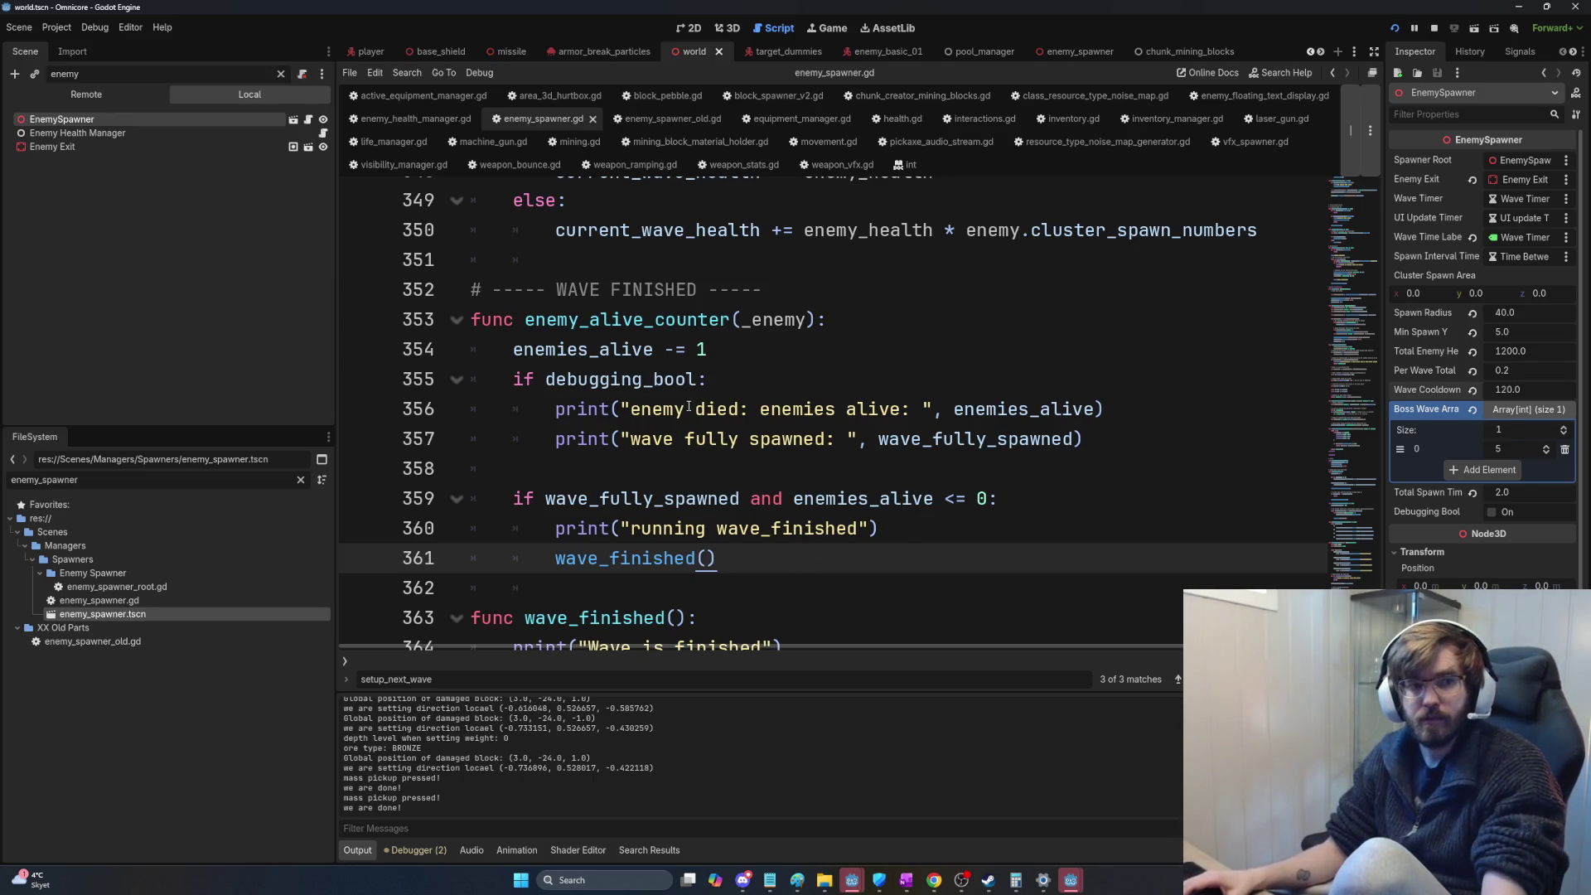
scroll(686, 409, "down", 1)
scroll(673, 421, "down", 1)
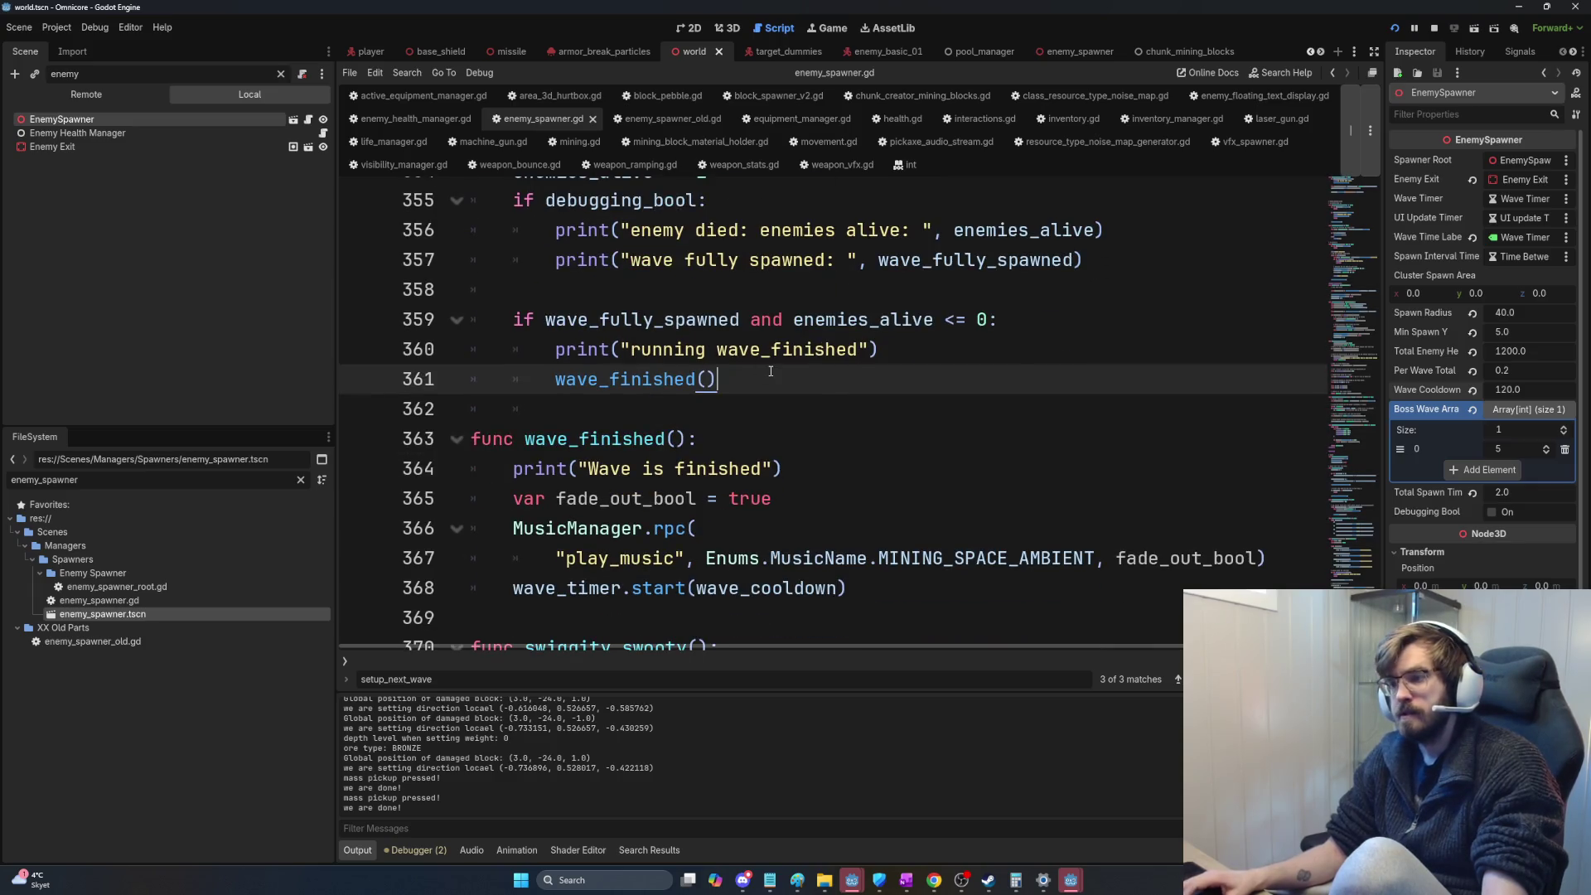
scroll(743, 407, "down", 1)
Step: From the MusicManager rpc line in wave_finished, open the reference documentation for rpc
left_click(547, 439)
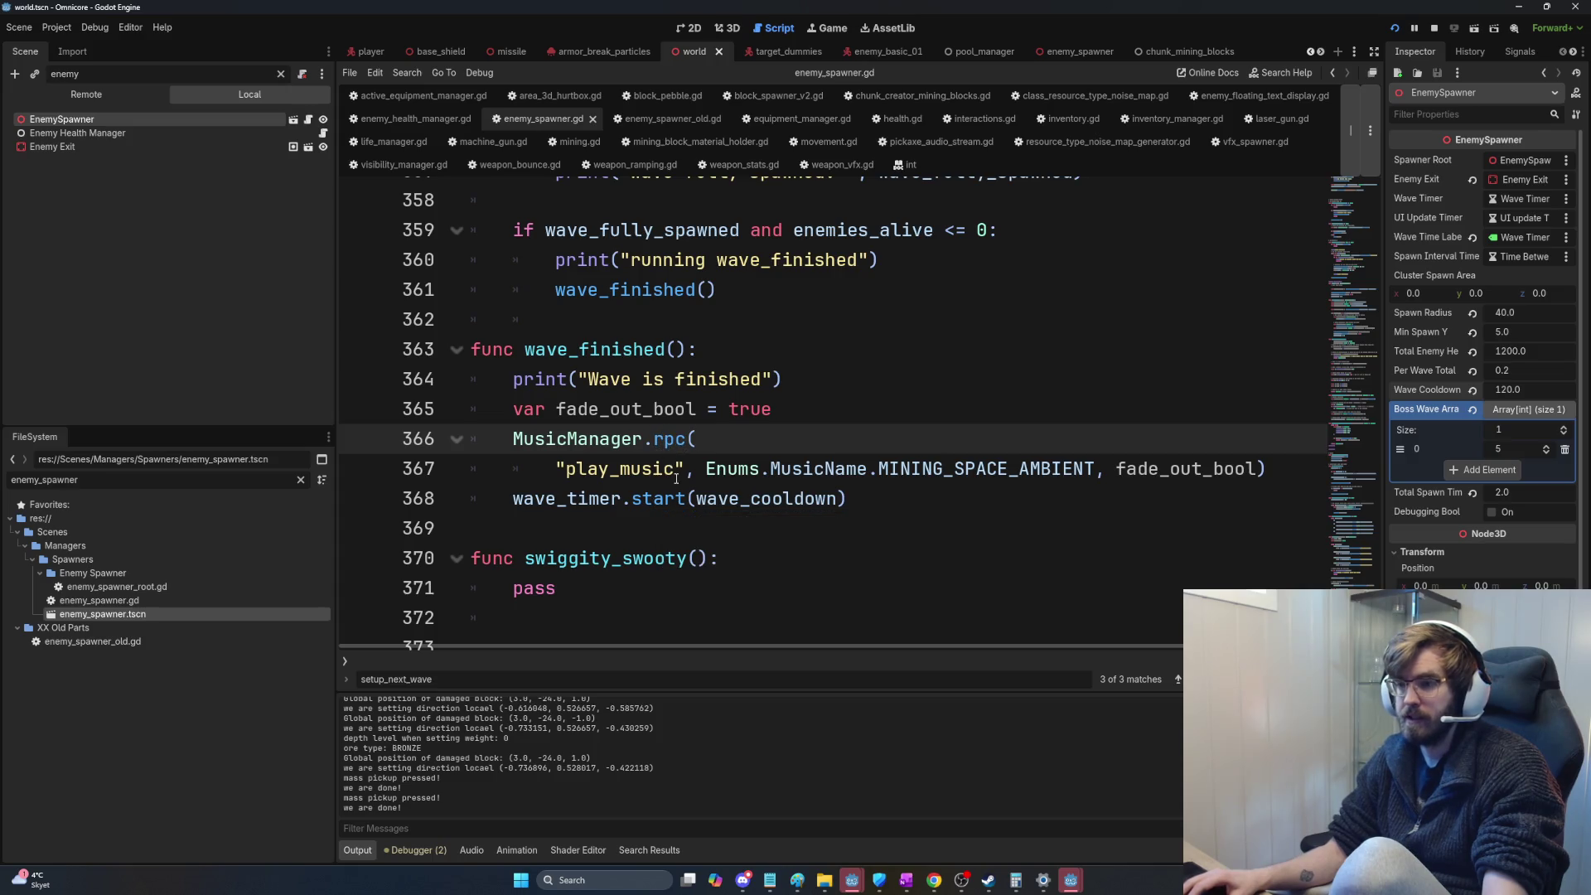
left_click(667, 446, "ctrl")
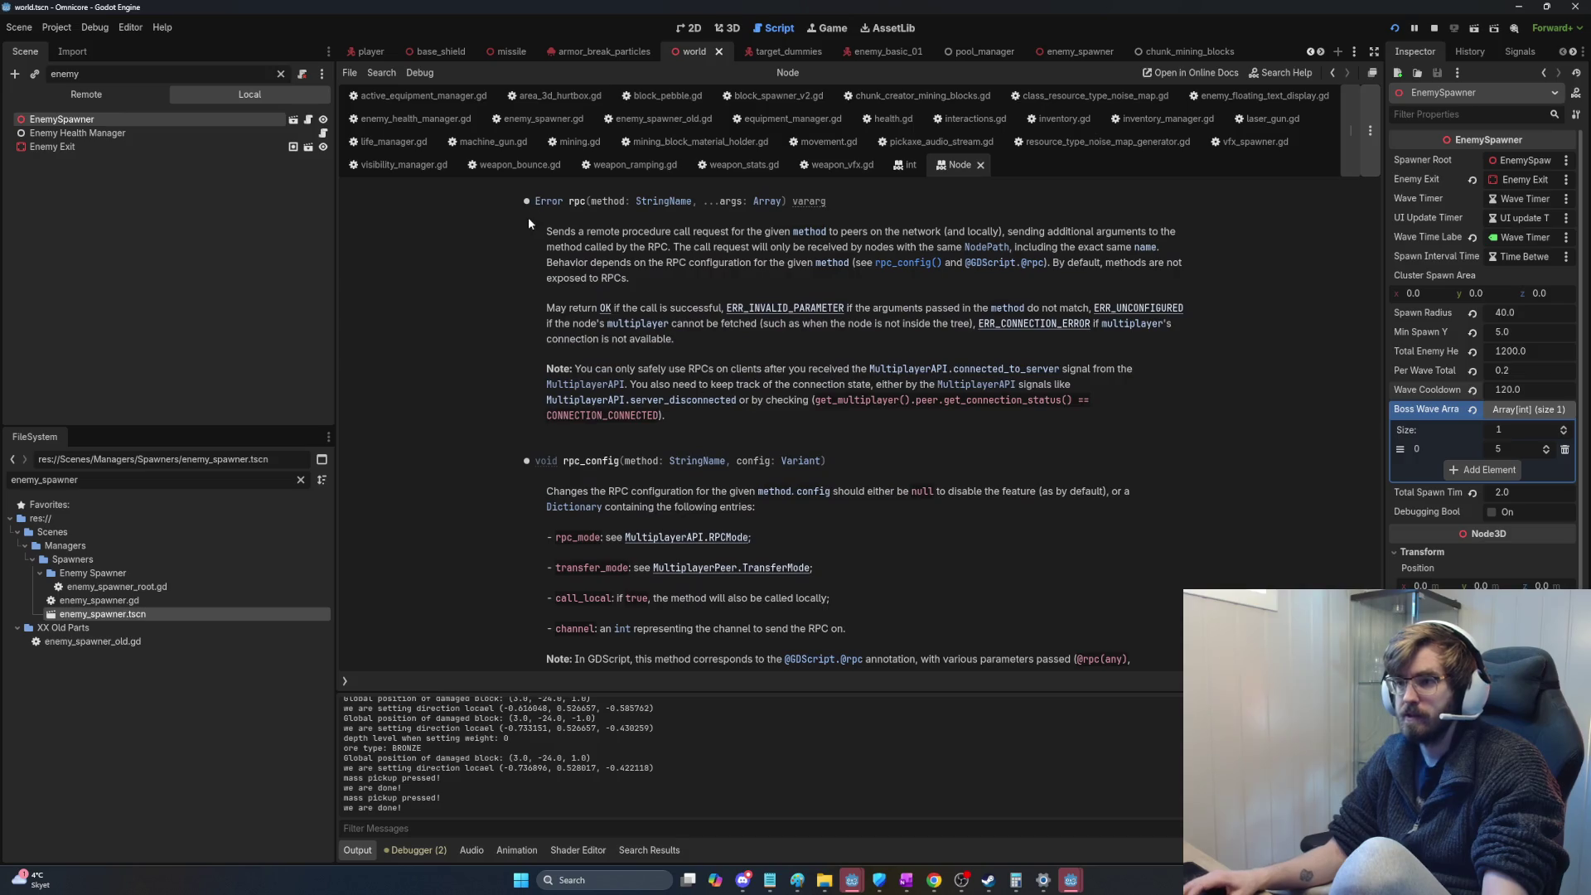
Step: Read the Node rpc description and the rpc_config notes in the built-in help
left_click_drag(536, 230, 786, 290)
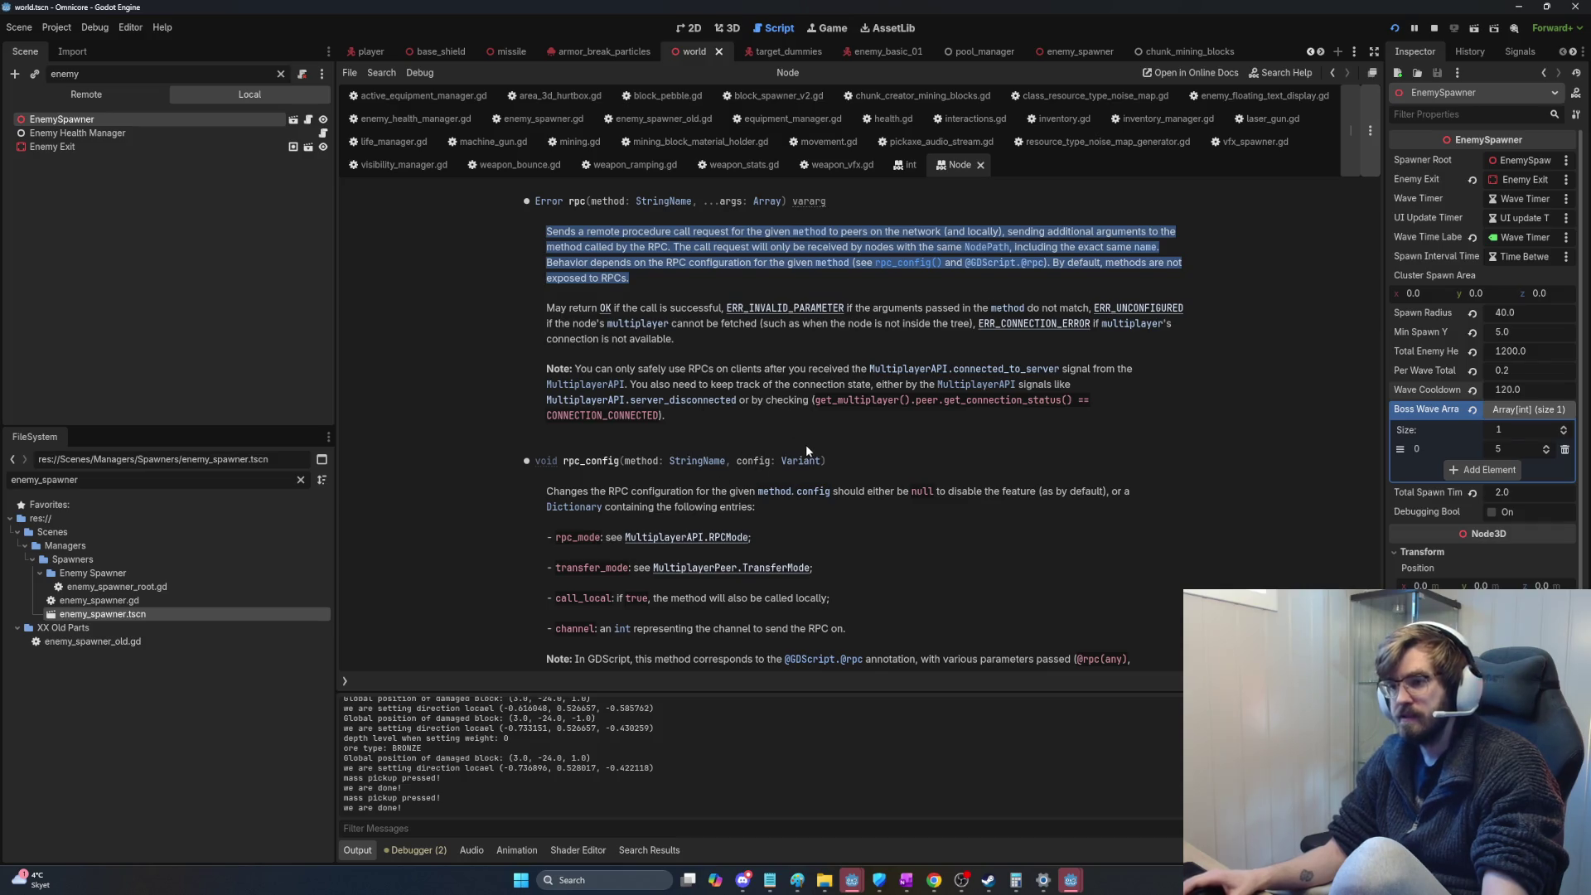
scroll(807, 445, "down", 2)
scroll(821, 477, "down", 1)
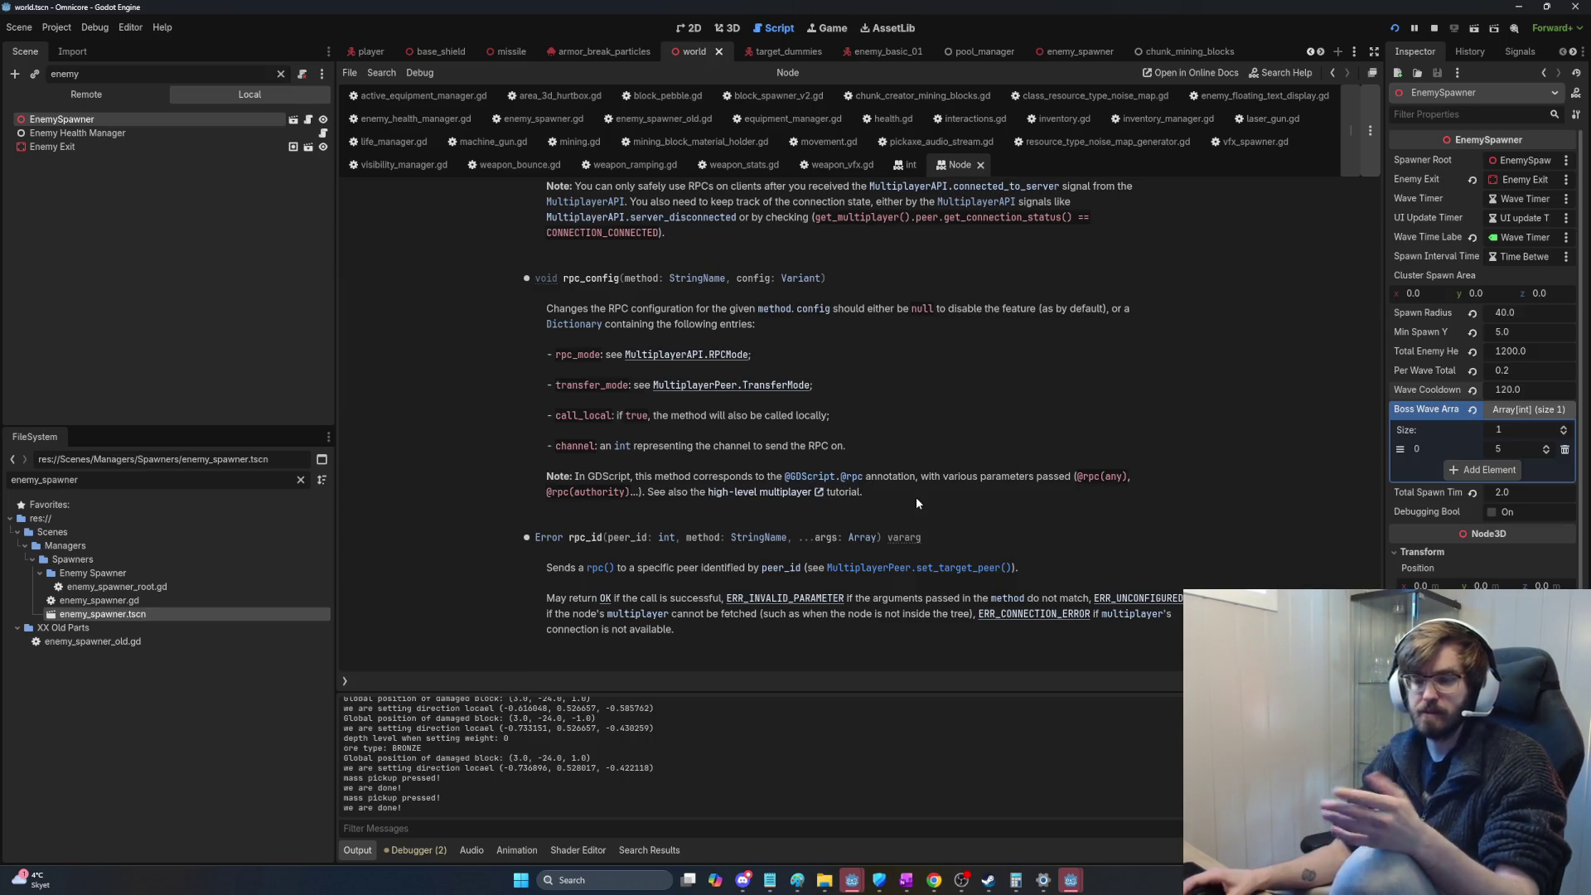
mouse_move(917, 497)
left_mouse_down()
mouse_move(631, 444)
mouse_move(524, 277)
left_mouse_up()
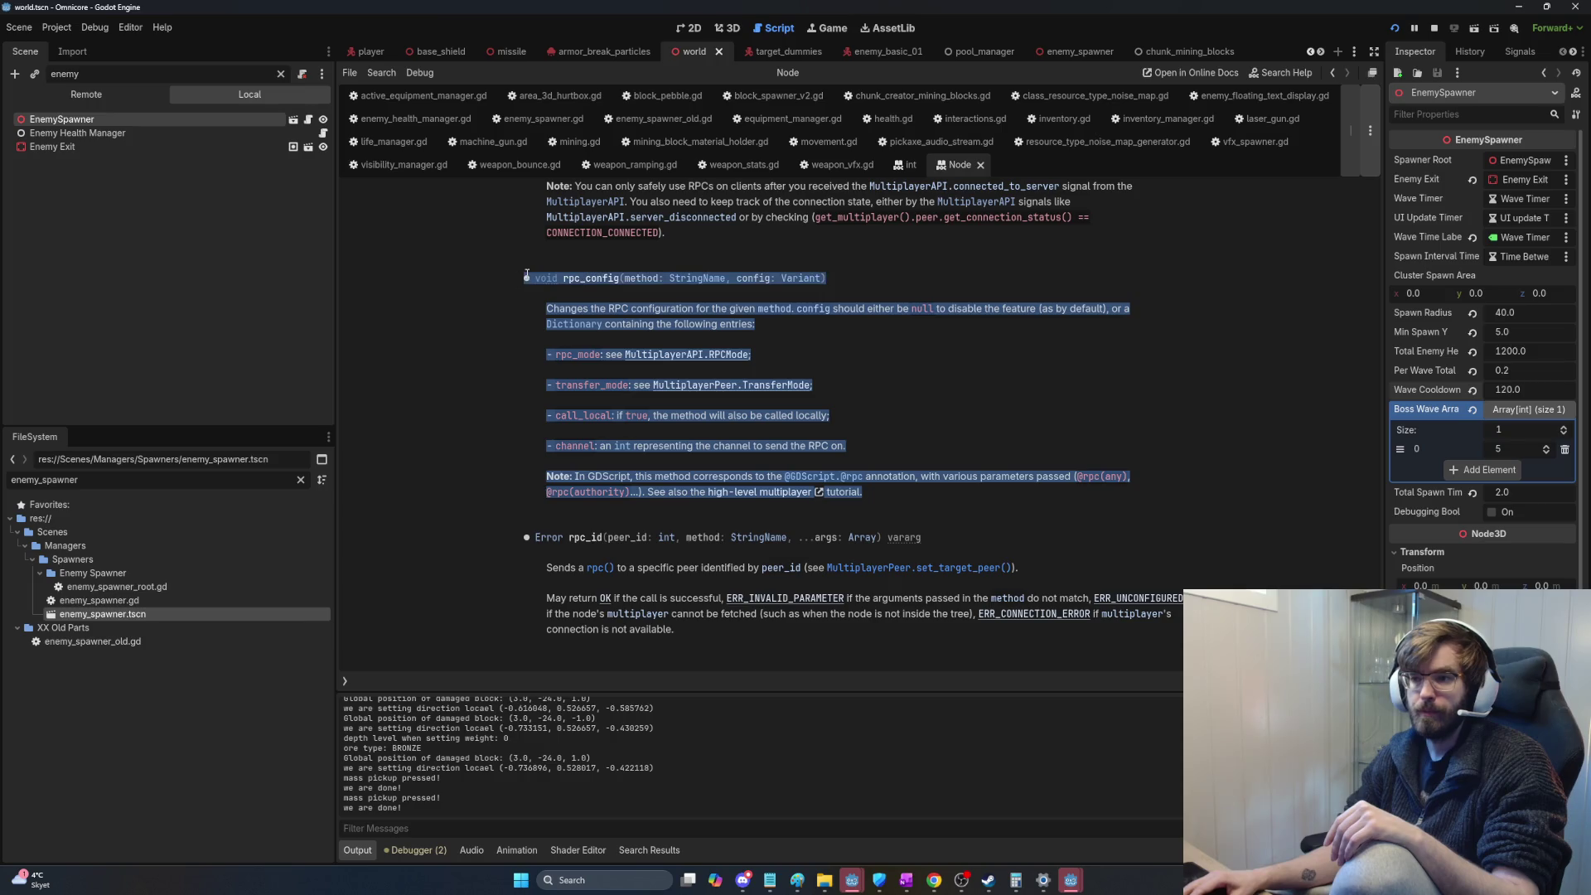
left_click(911, 490)
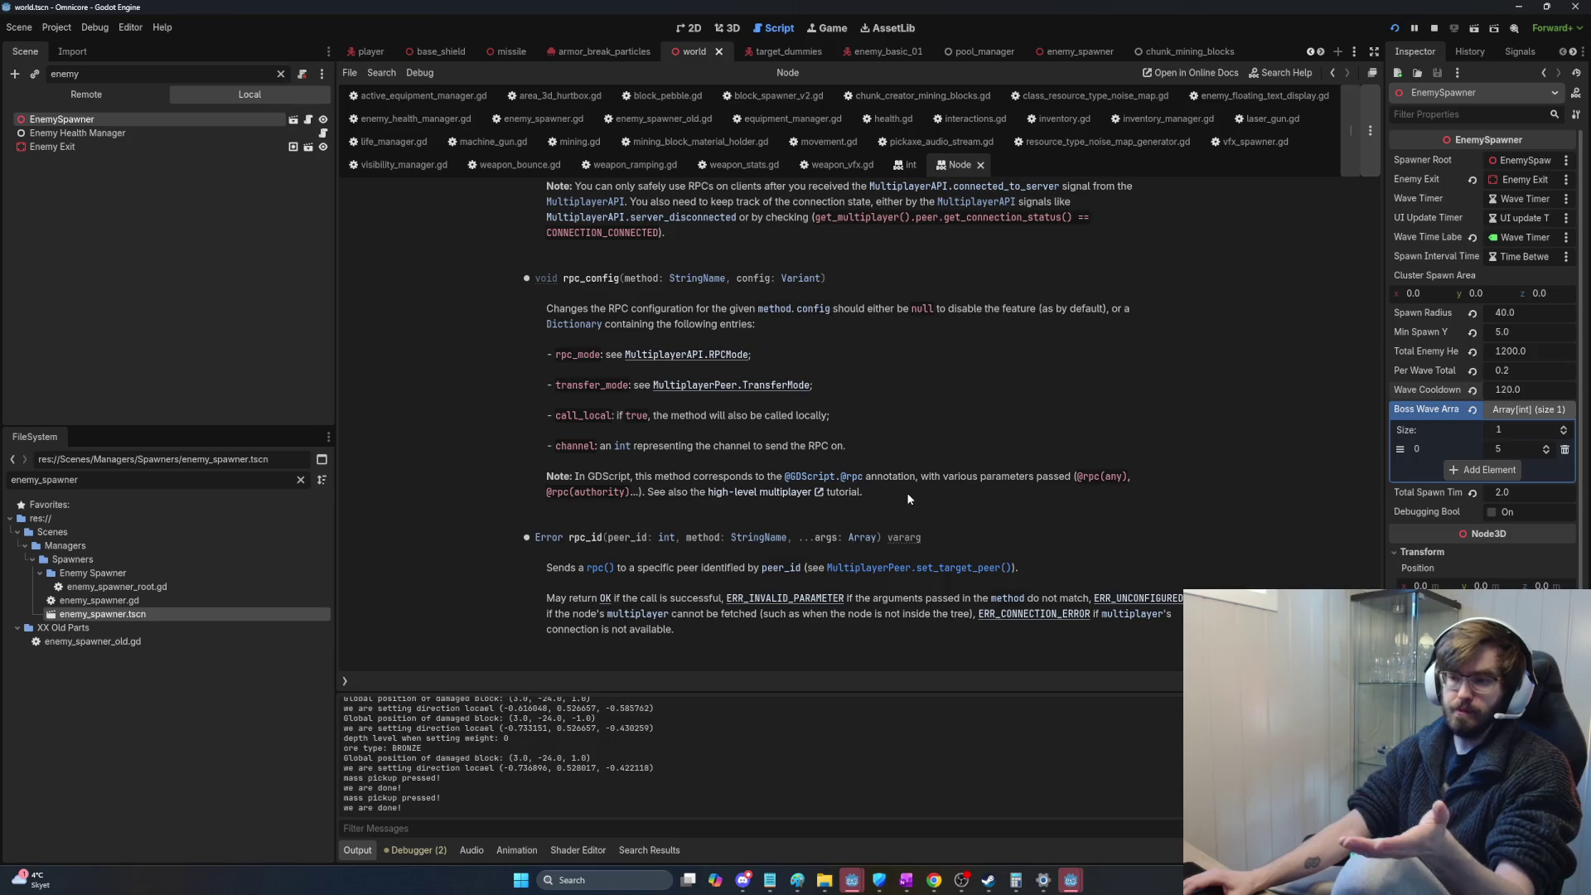
left_click_drag(524, 274, 918, 496)
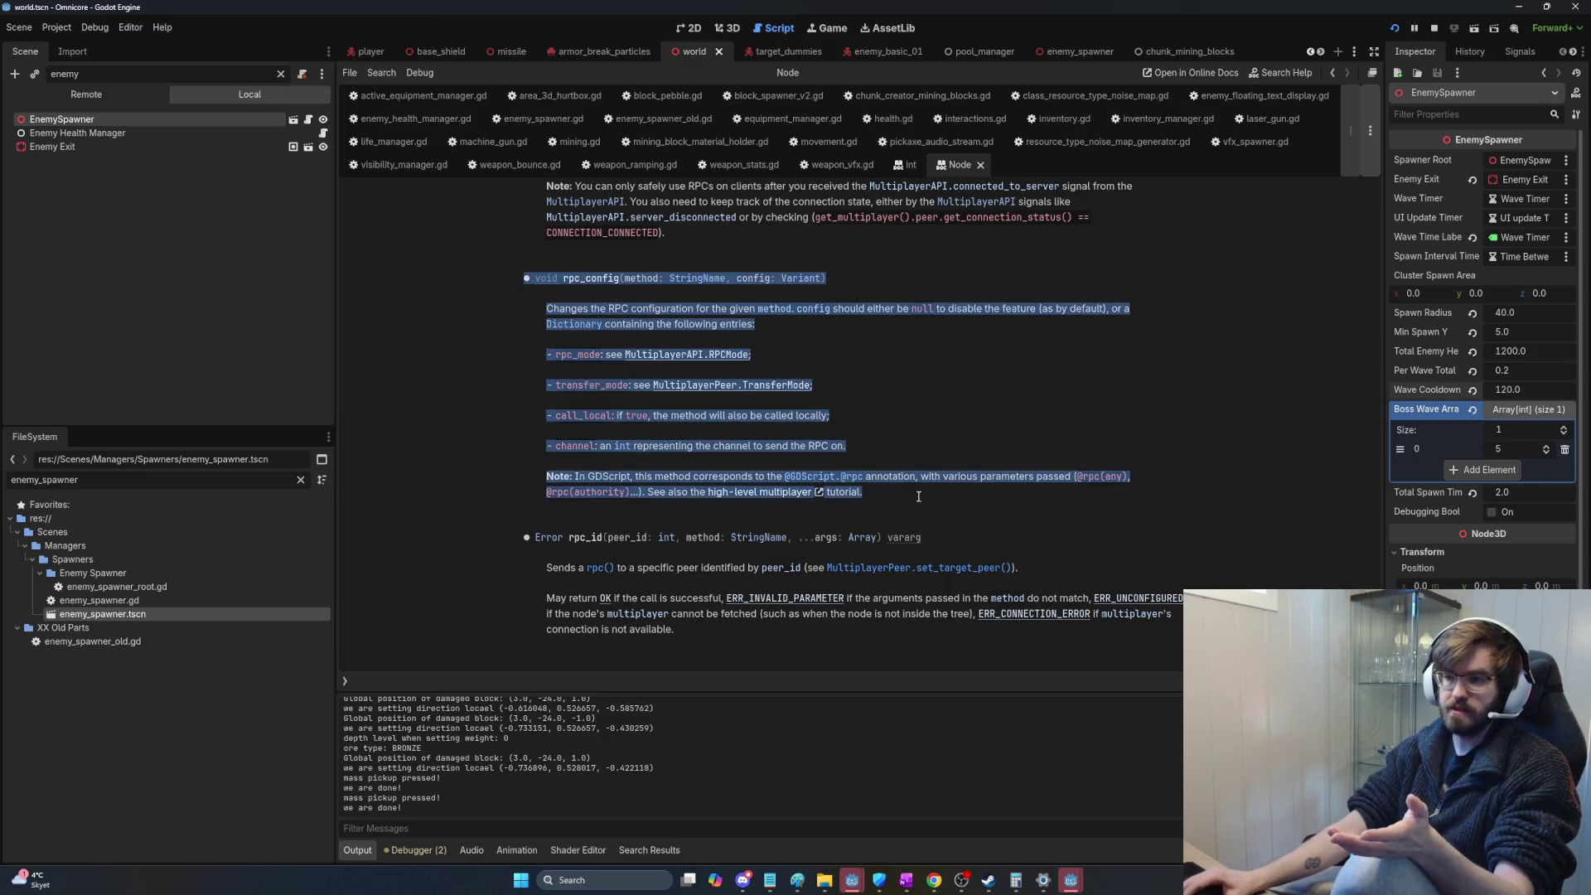
left_click(974, 504)
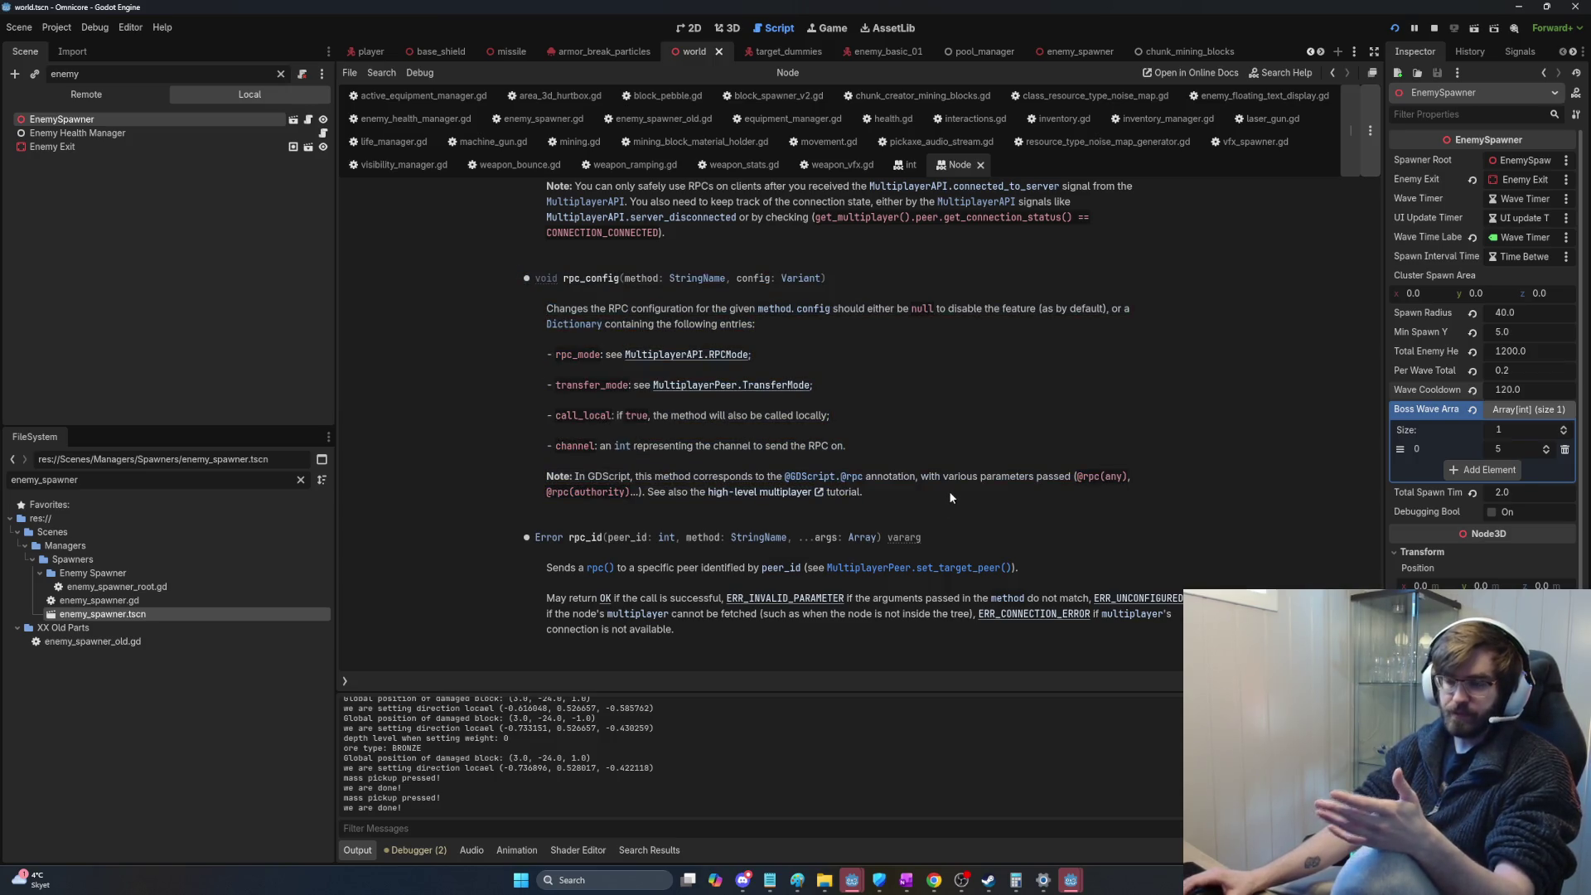
left_click_drag(950, 497, 528, 267)
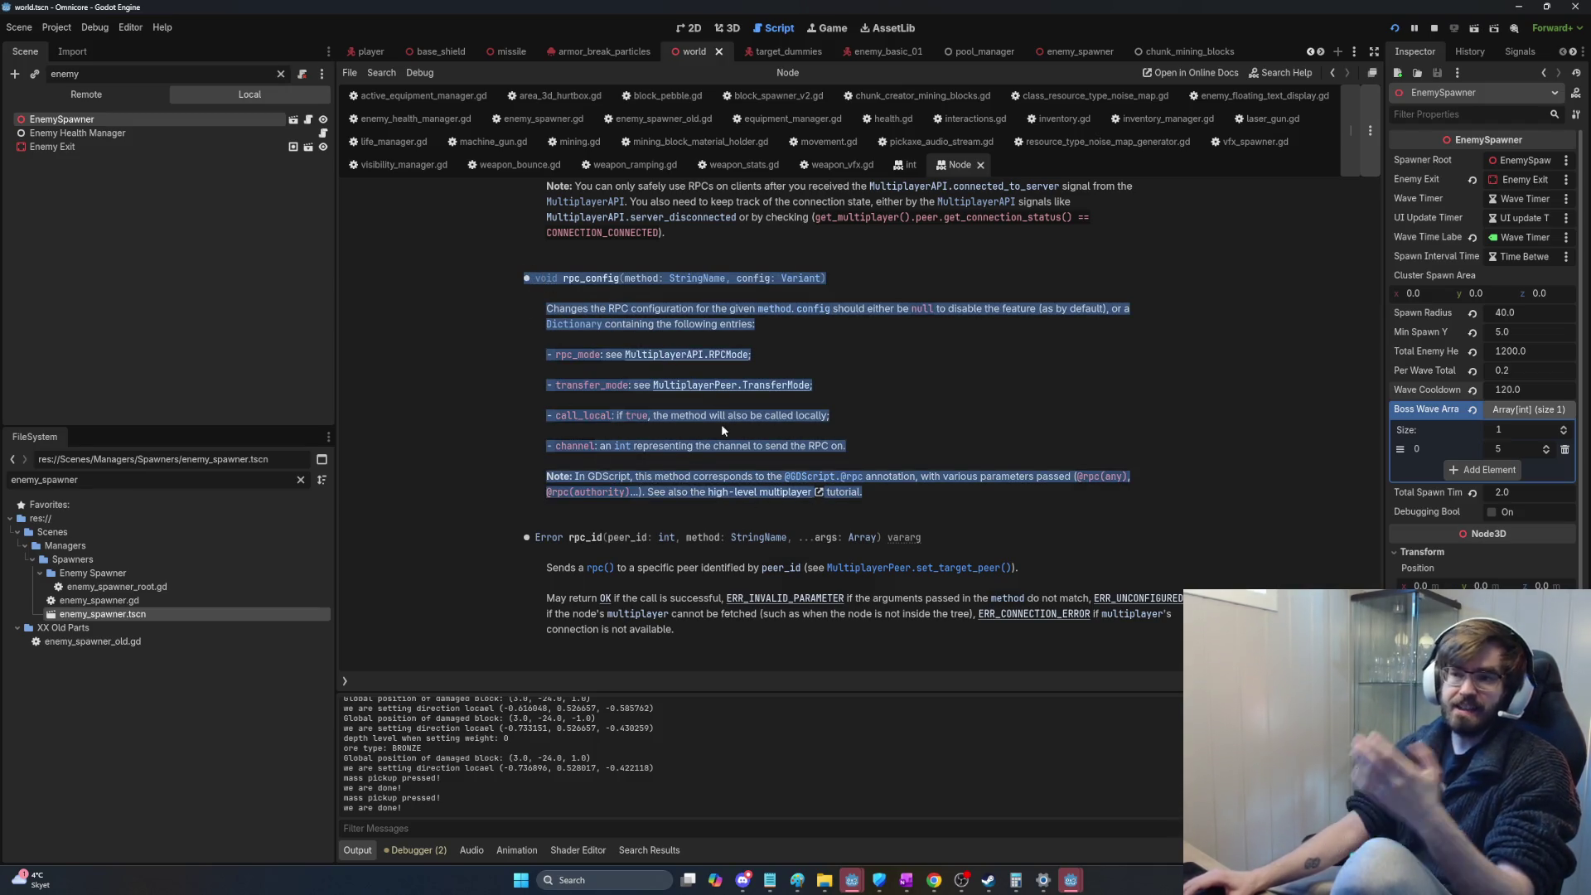
Step: Review the rpc_mode and transfer_mode entries and follow the MultiplayerPeer TransferMode link
left_click(804, 344)
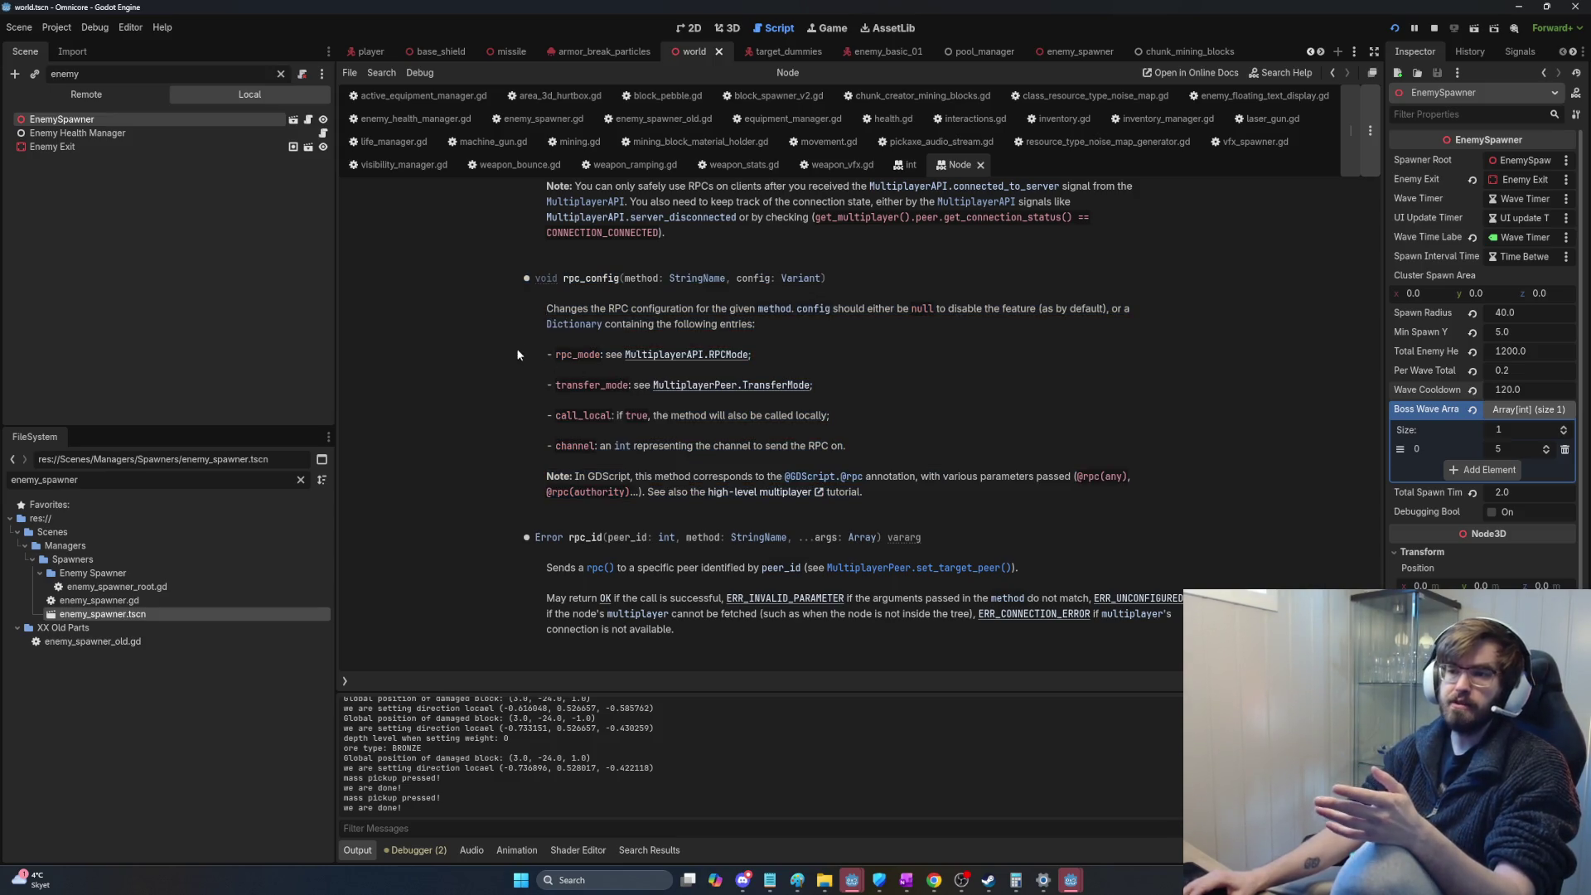
left_click_drag(548, 355, 772, 352)
left_click(773, 355)
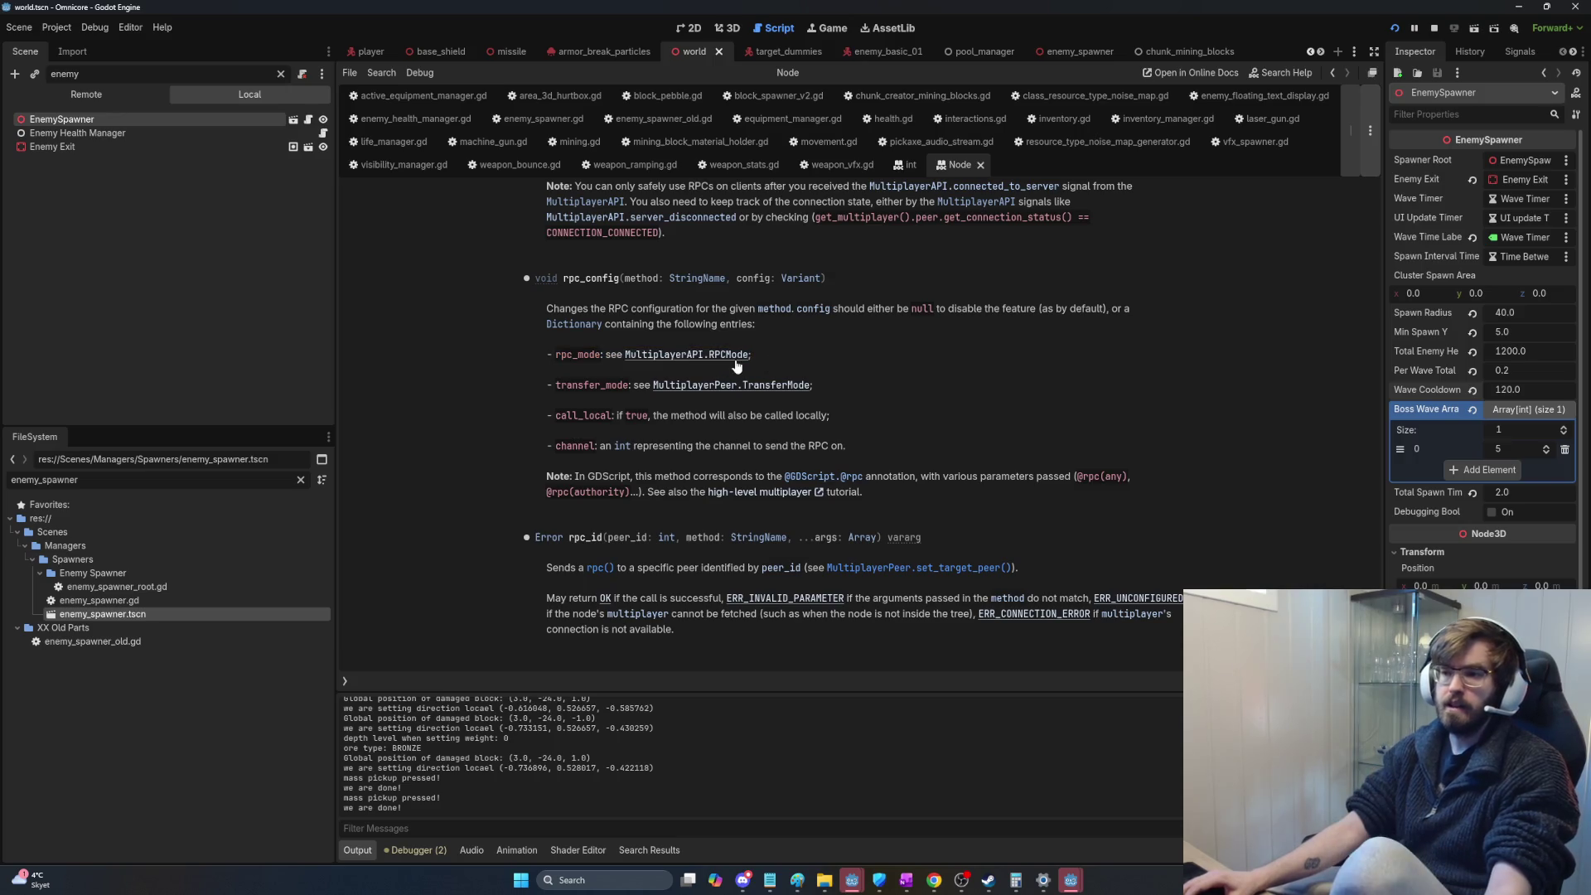
left_click_drag(867, 390, 557, 393)
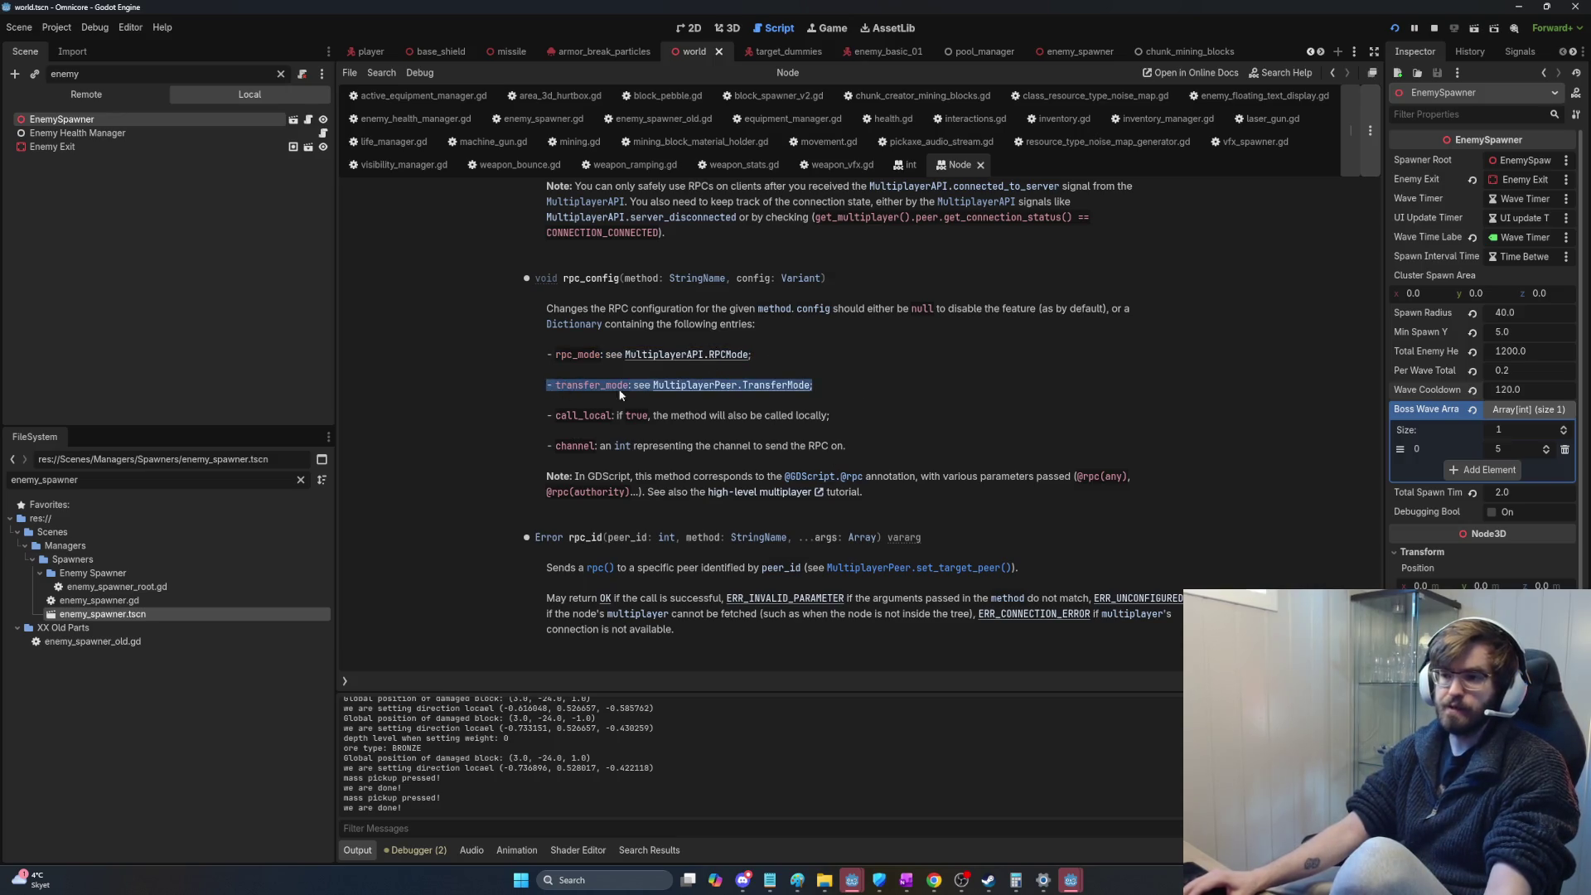
left_click(750, 386)
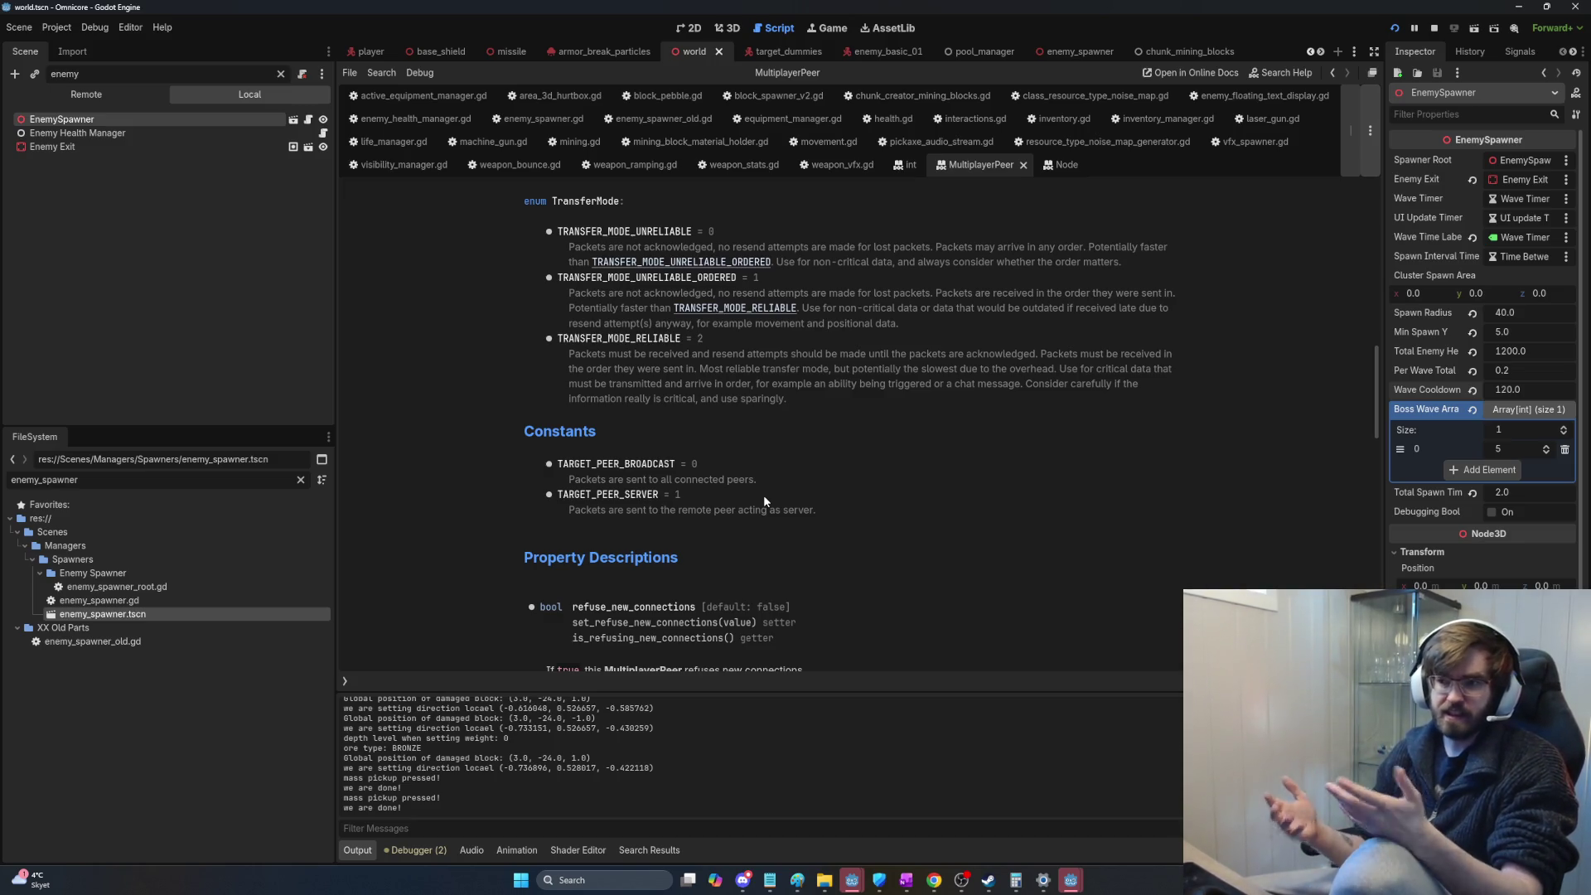
Step: Read TRANSFER_MODE_UNRELIABLE = 0, then go back to the Node rpc_config reference
left_click_drag(547, 231, 728, 229)
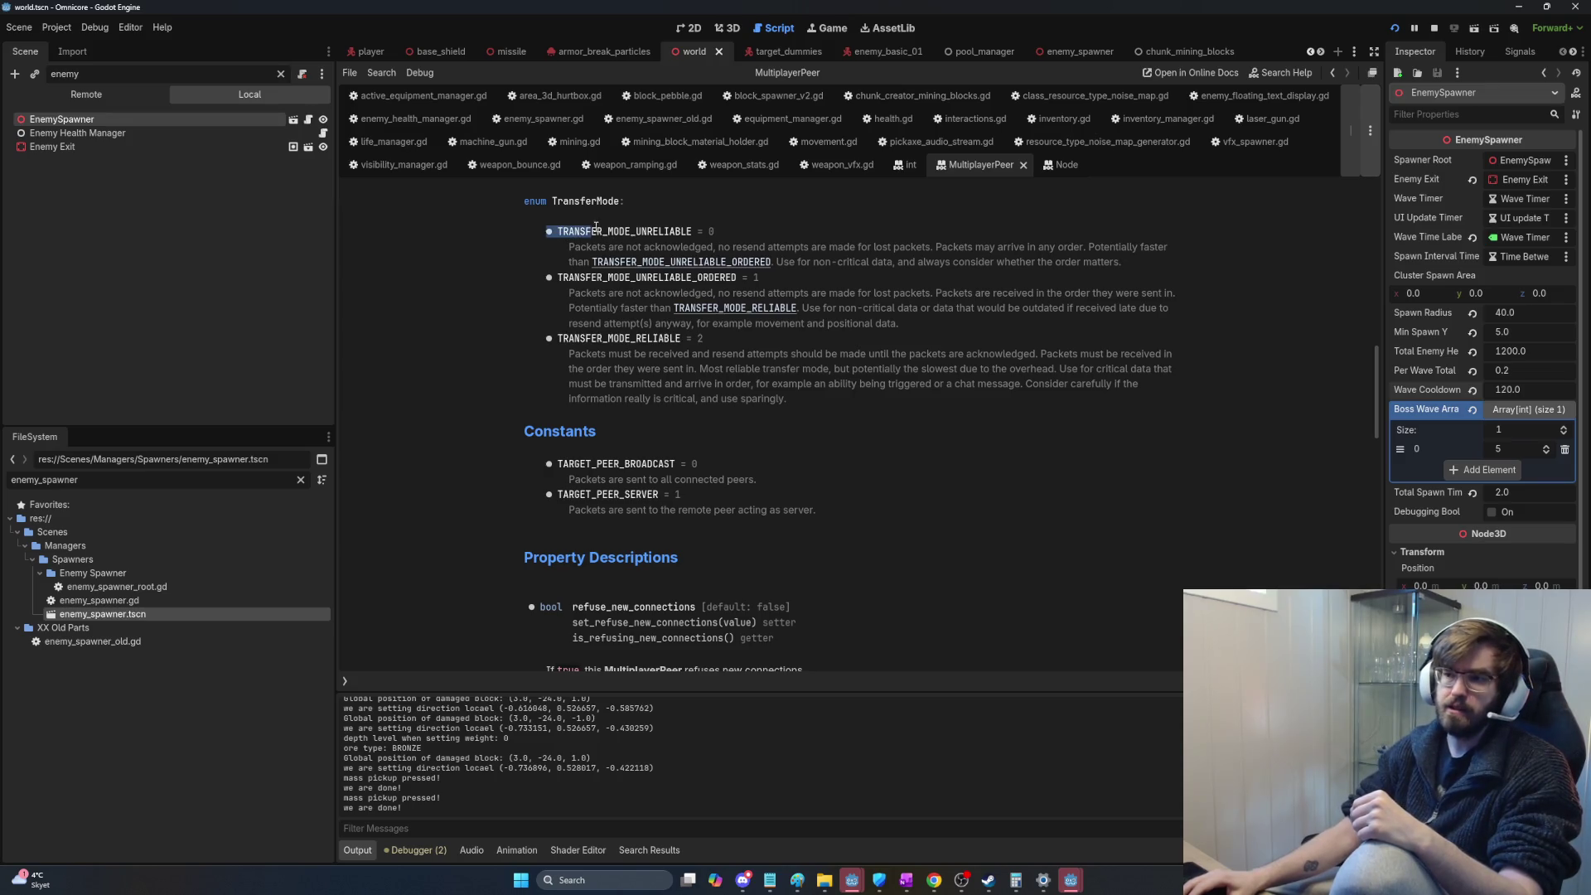
left_click(727, 231)
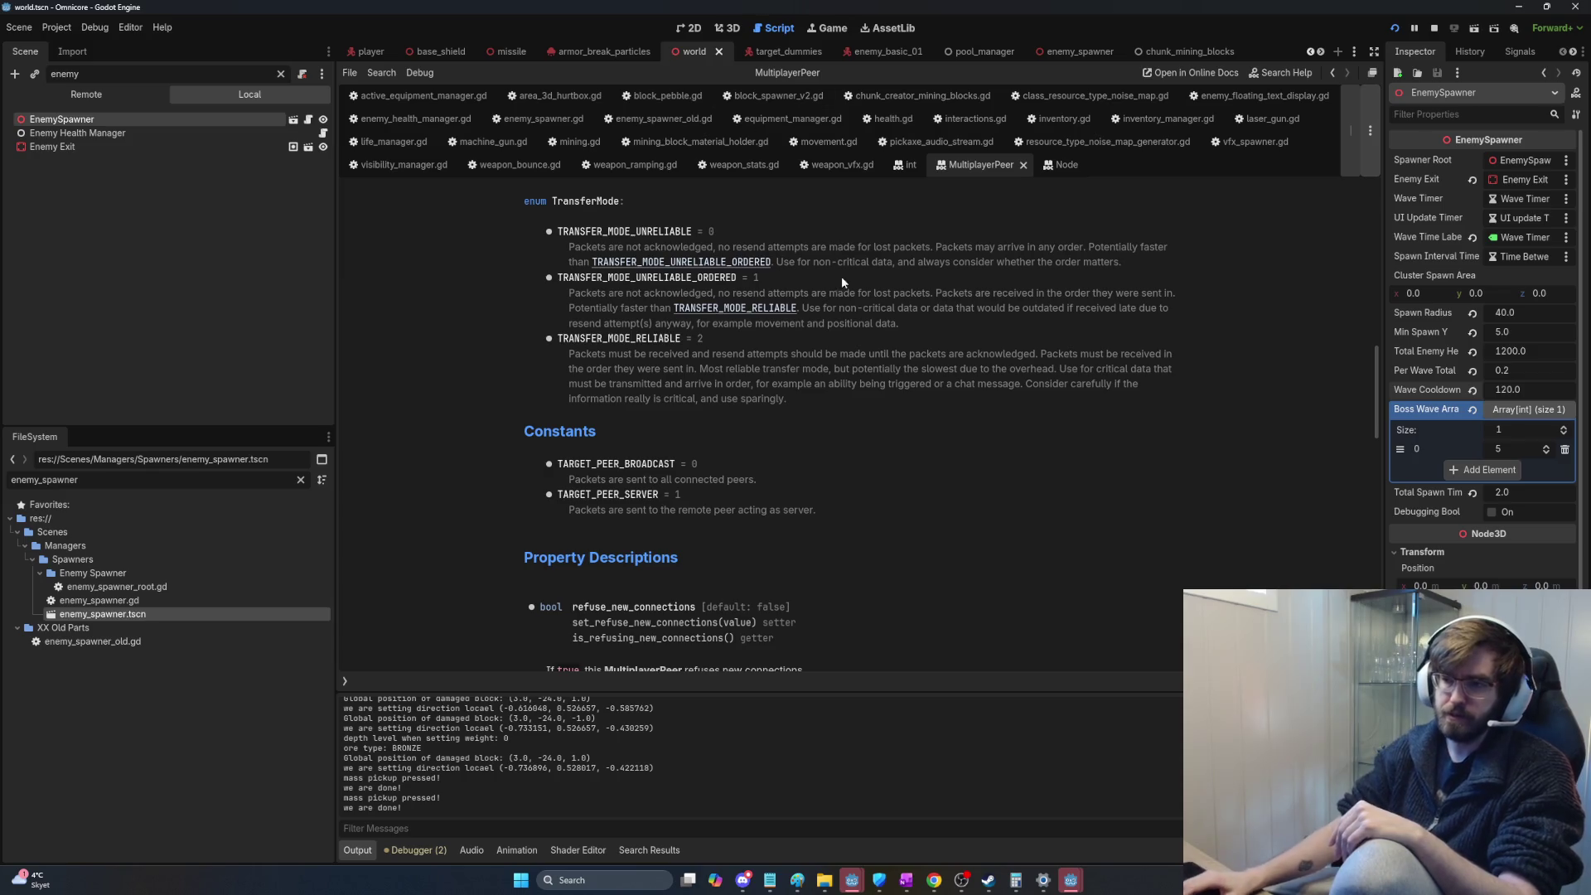
scroll(836, 389, "up", 3)
scroll(844, 397, "up", 5)
scroll(842, 404, "up", 5)
key("alt+Left")
key("alt+Left")
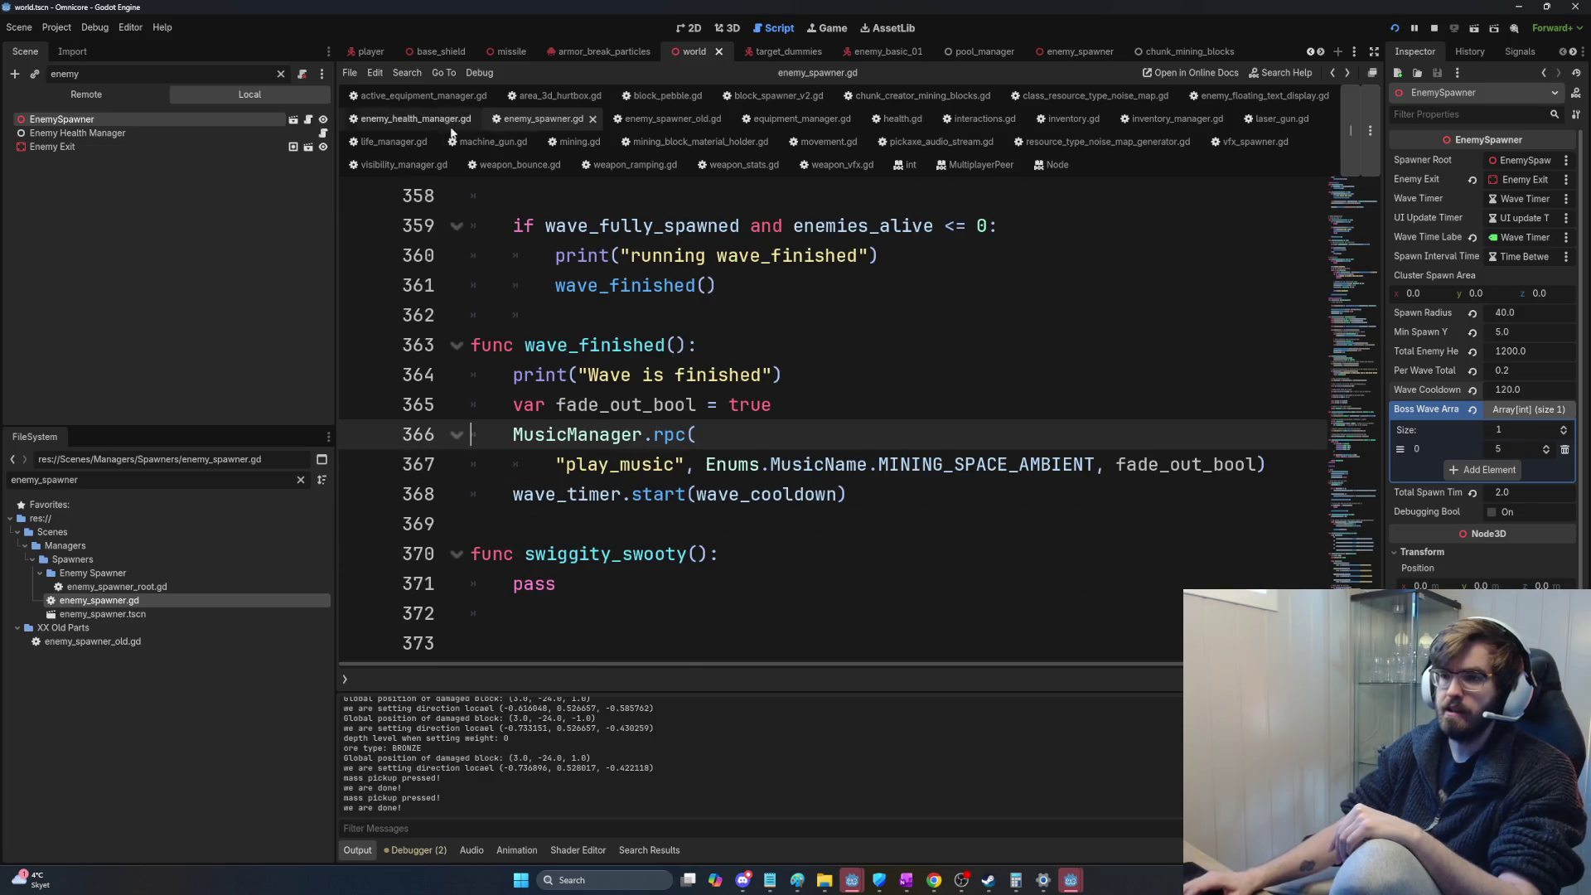
mouse_move(672, 226)
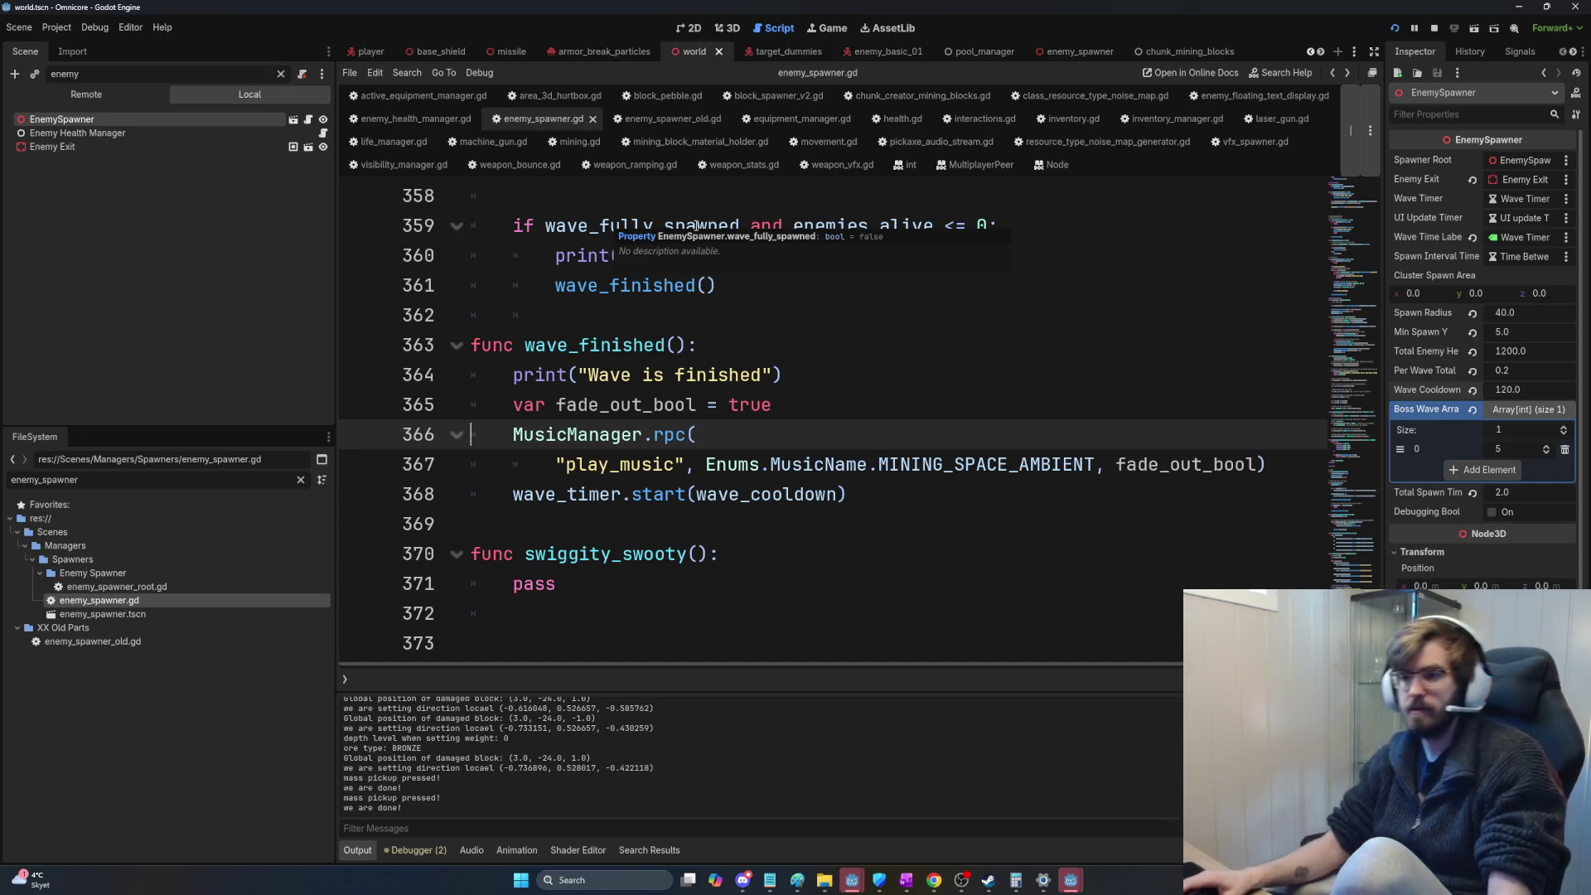
left_click(867, 493)
left_click_drag(869, 494, 512, 433)
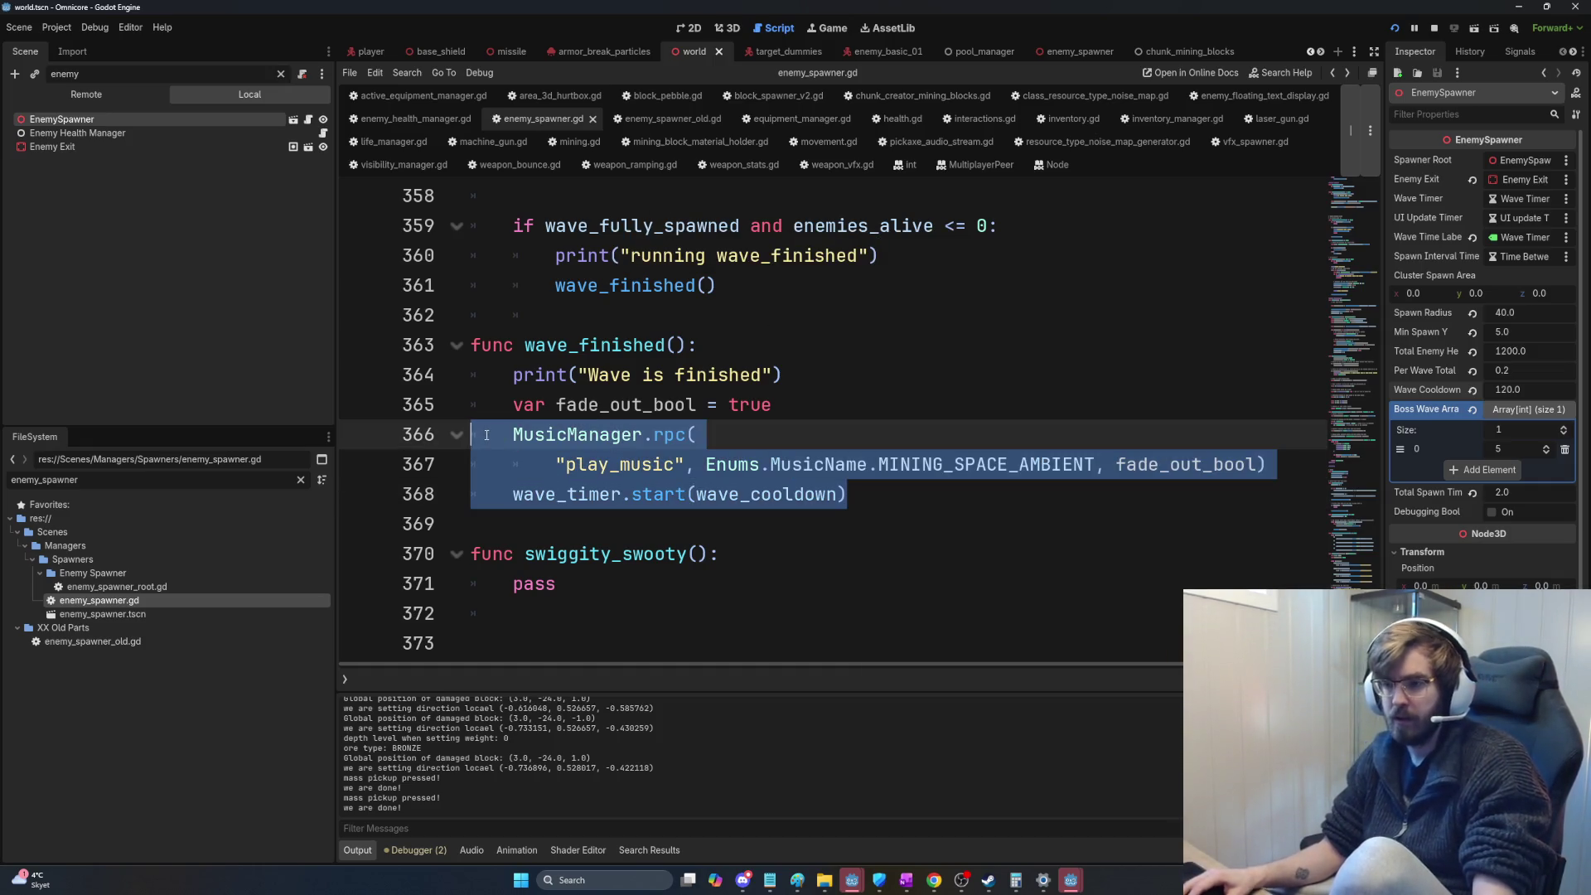
left_click(512, 434)
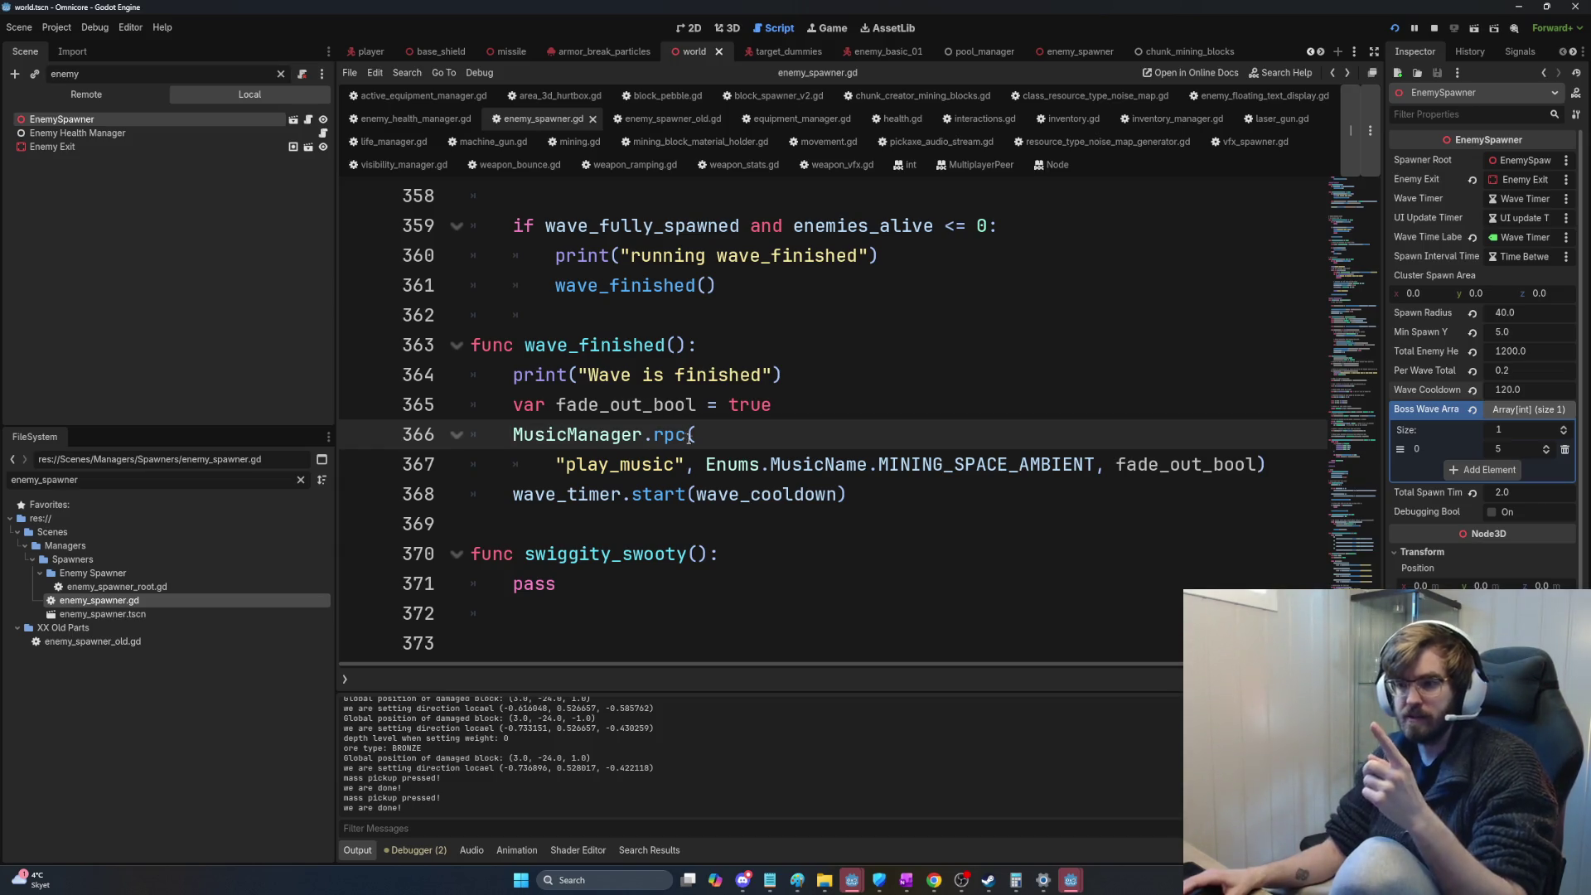
left_click_drag(513, 374, 906, 502)
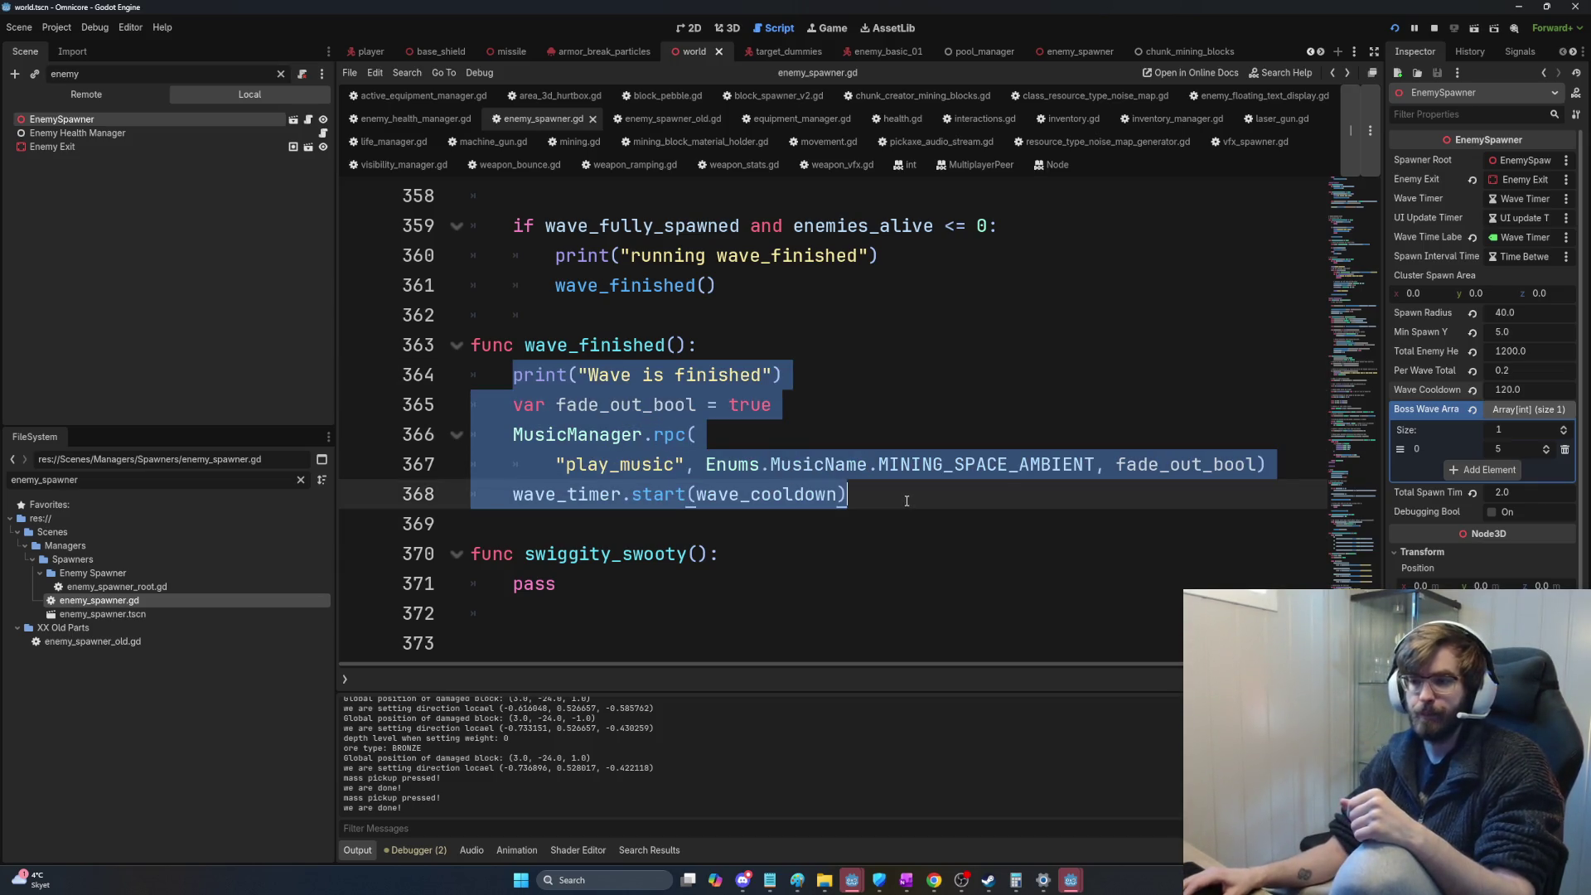
left_click(907, 501)
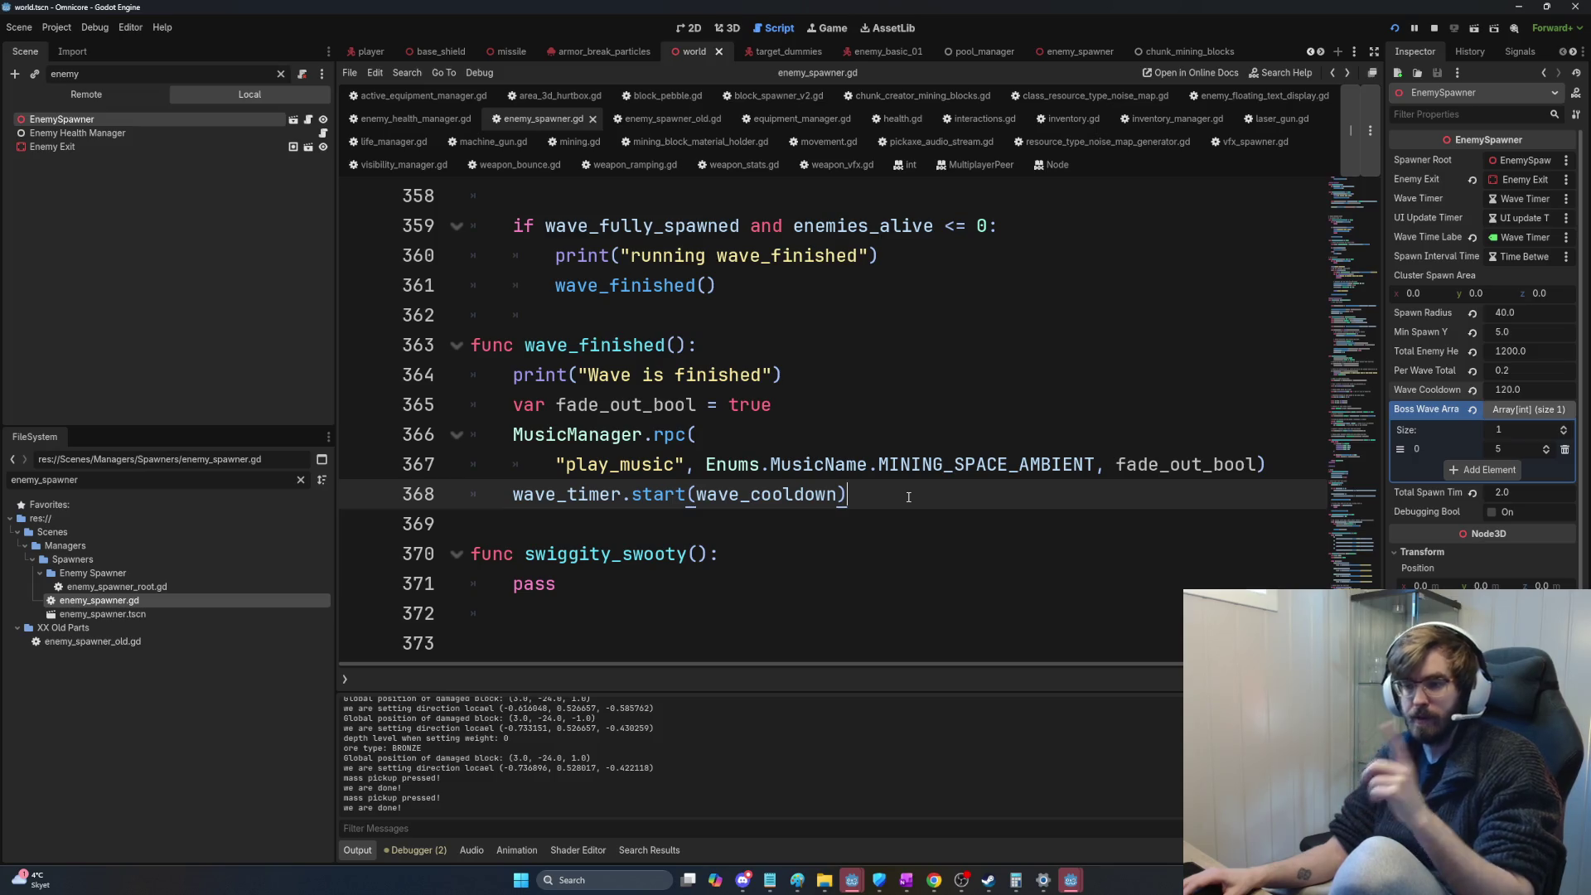
left_click_drag(908, 497, 460, 346)
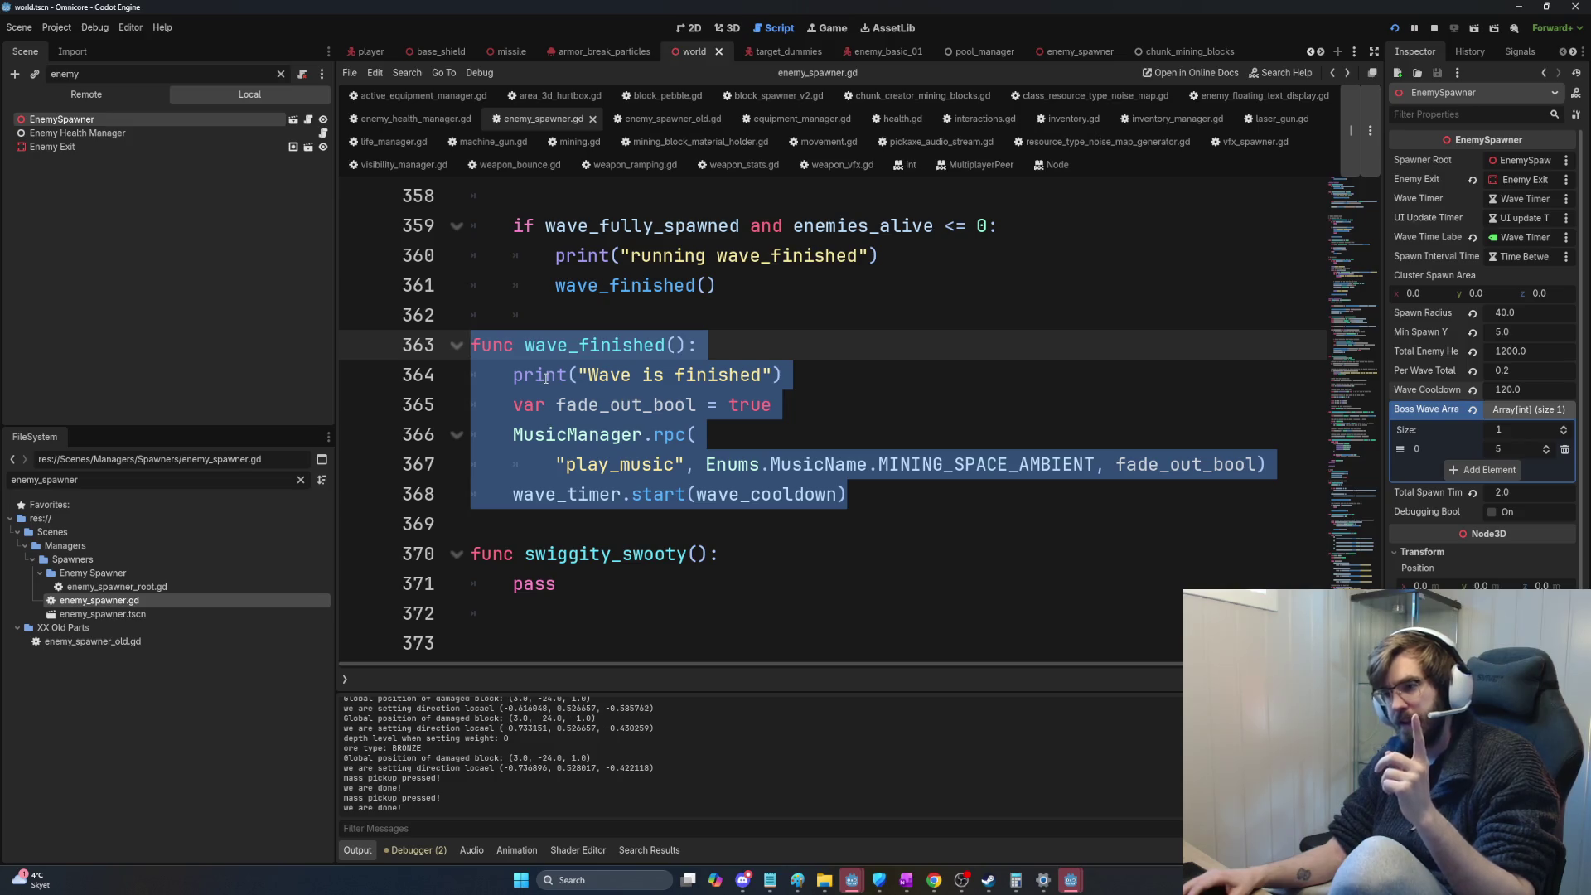
left_click(948, 375)
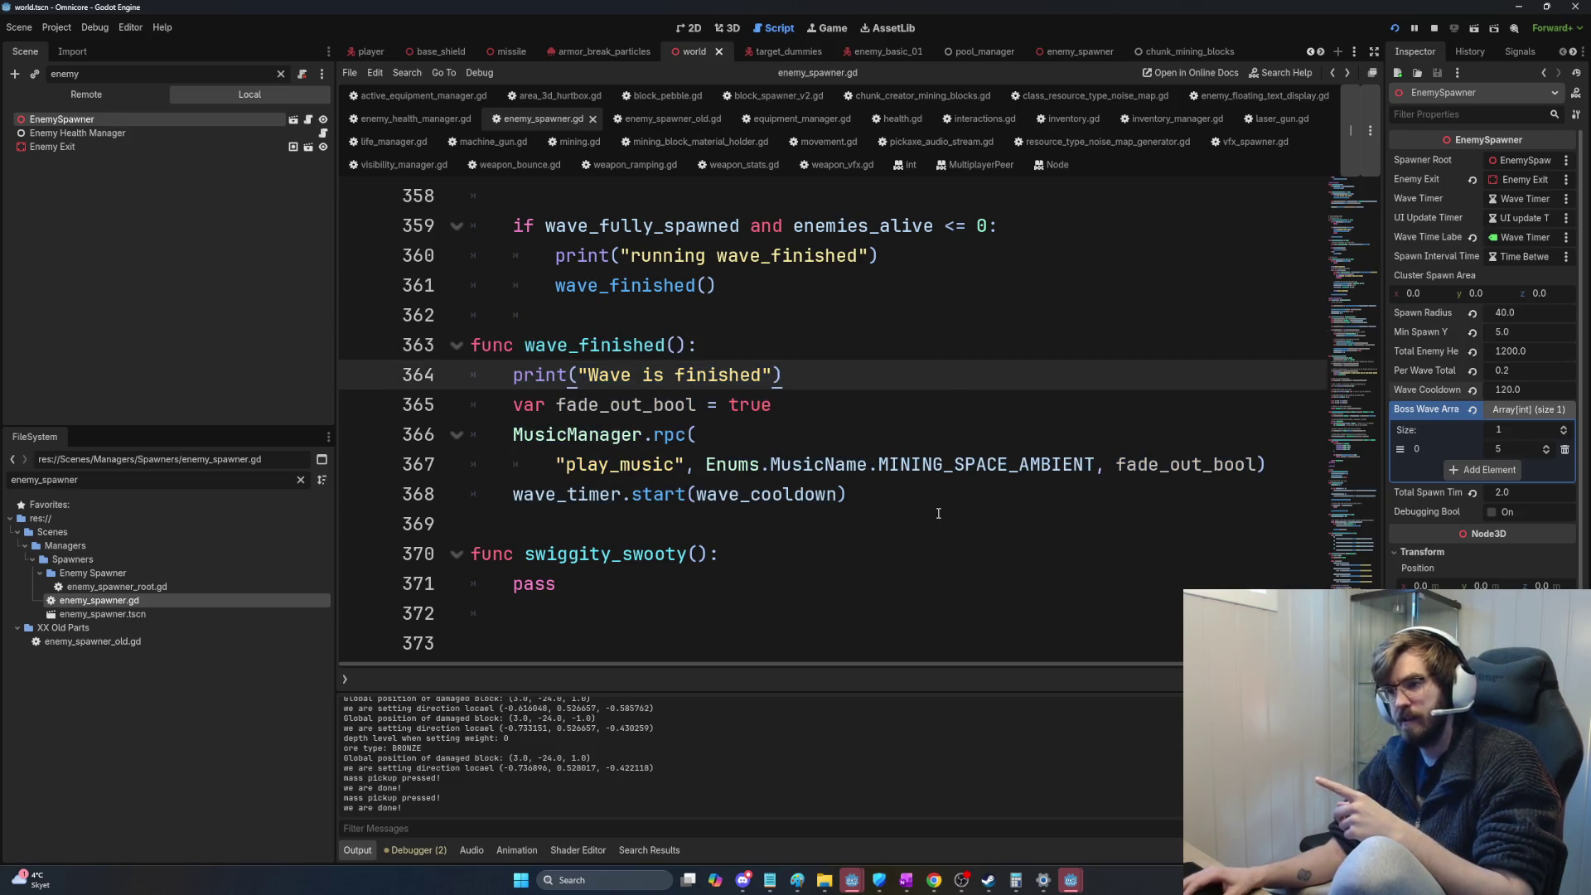
left_click_drag(938, 513, 466, 346)
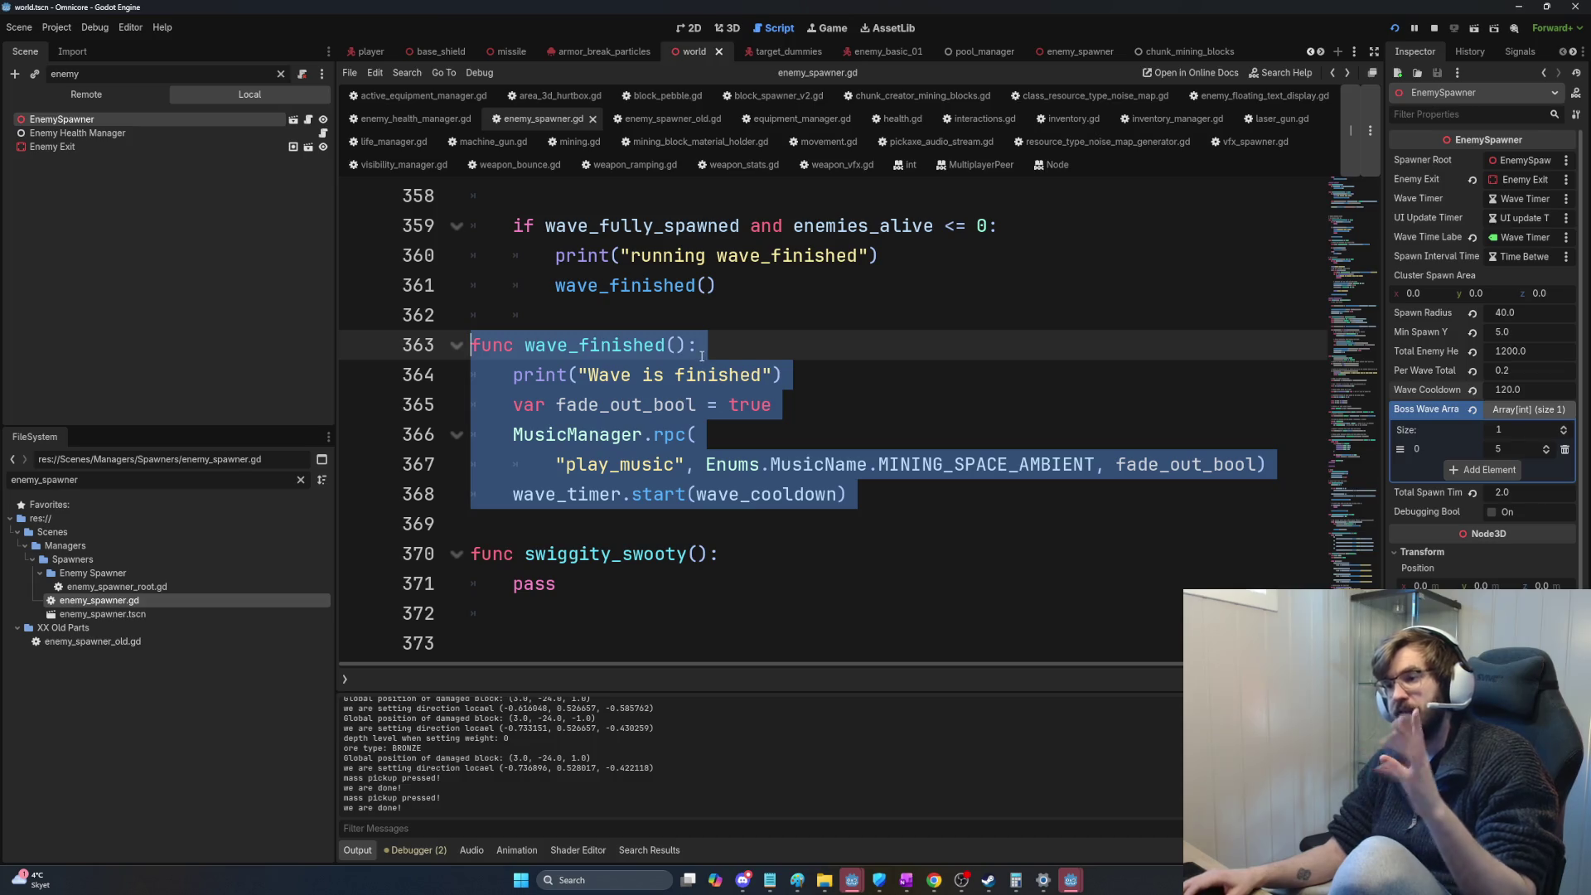
left_click(860, 498)
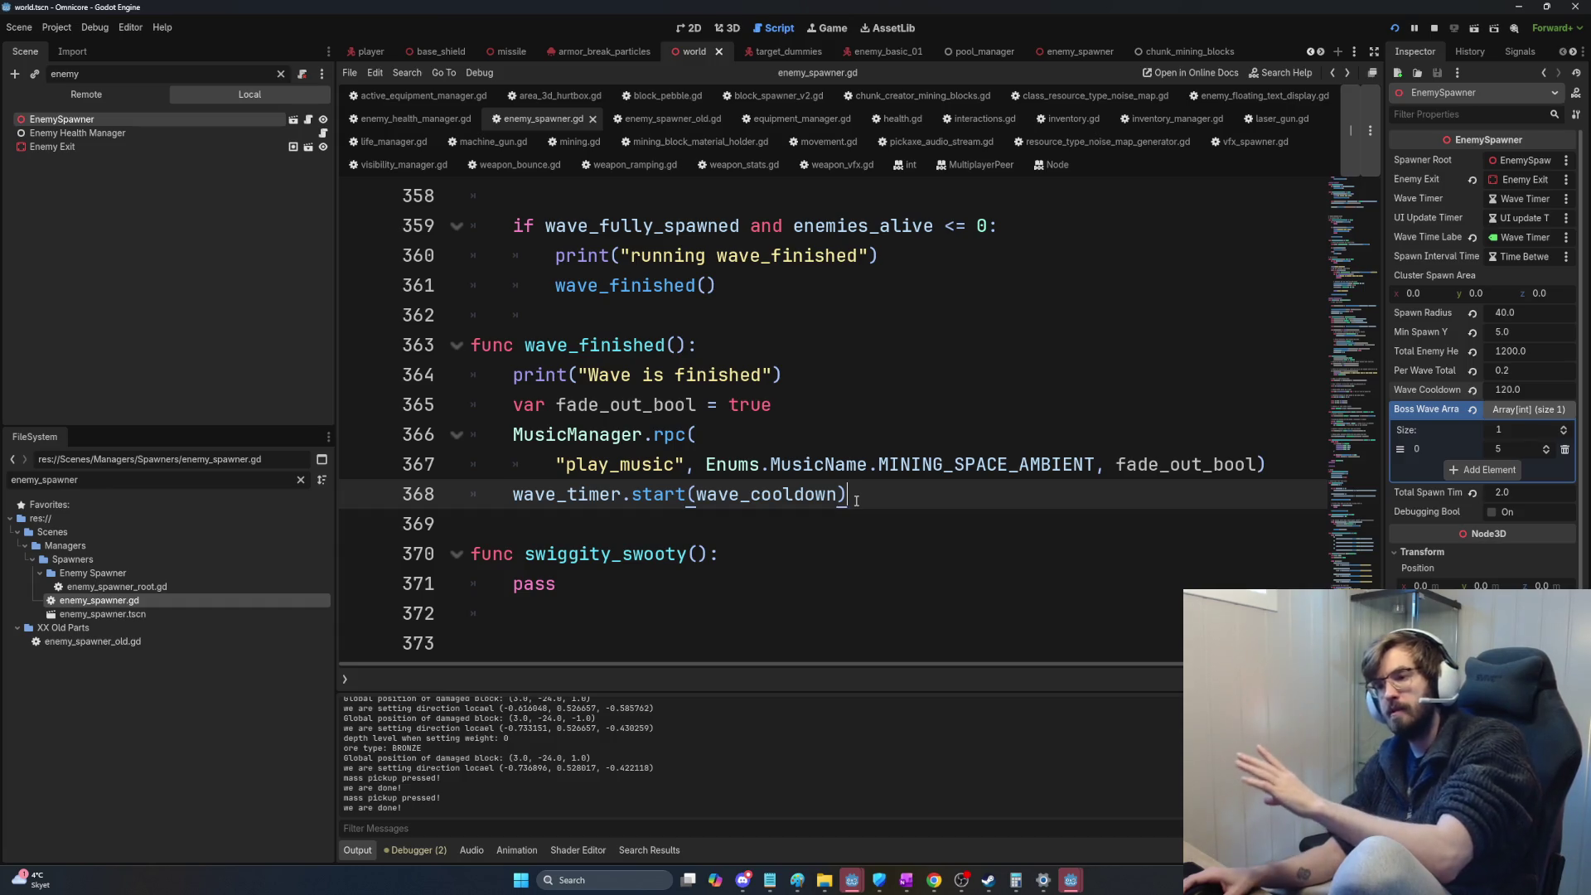
left_click_drag(861, 494, 485, 344)
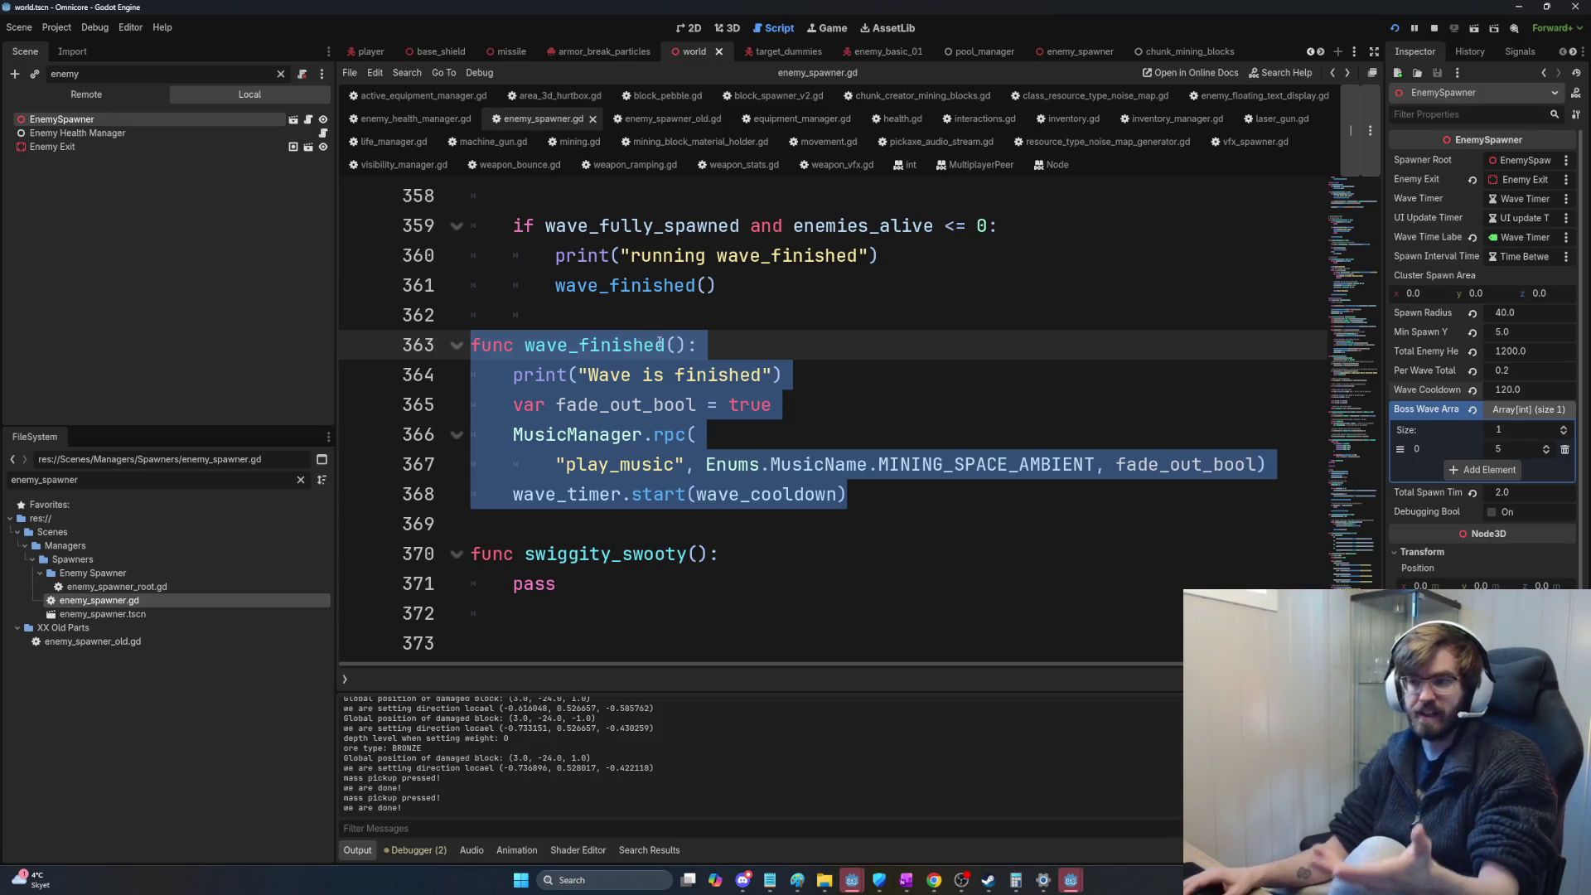
left_click_drag(868, 494, 472, 345)
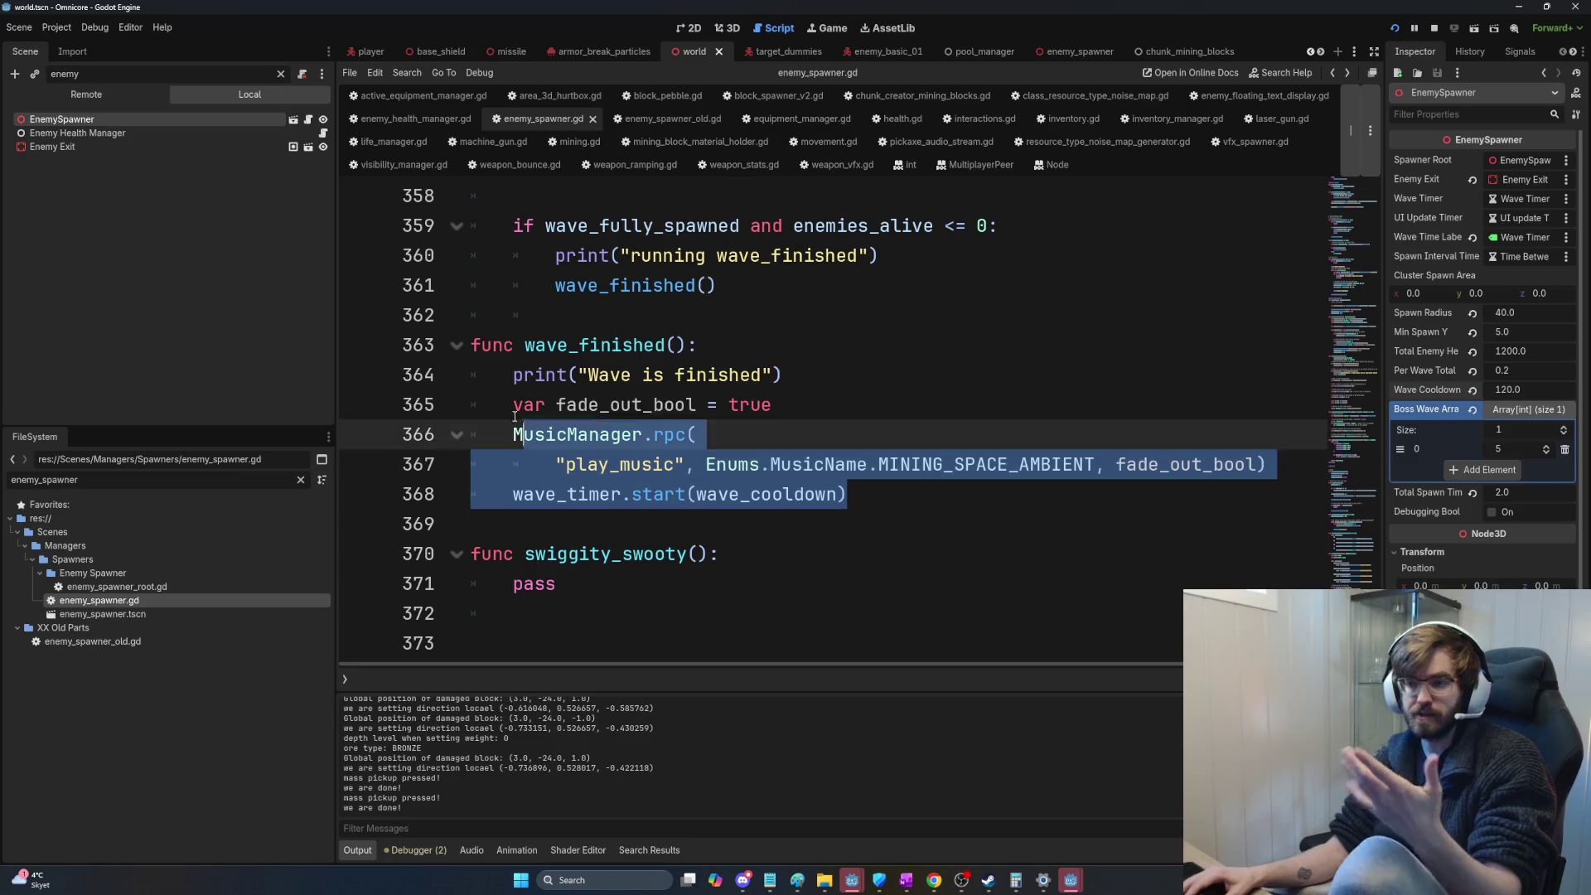
left_click_drag(847, 494, 751, 494)
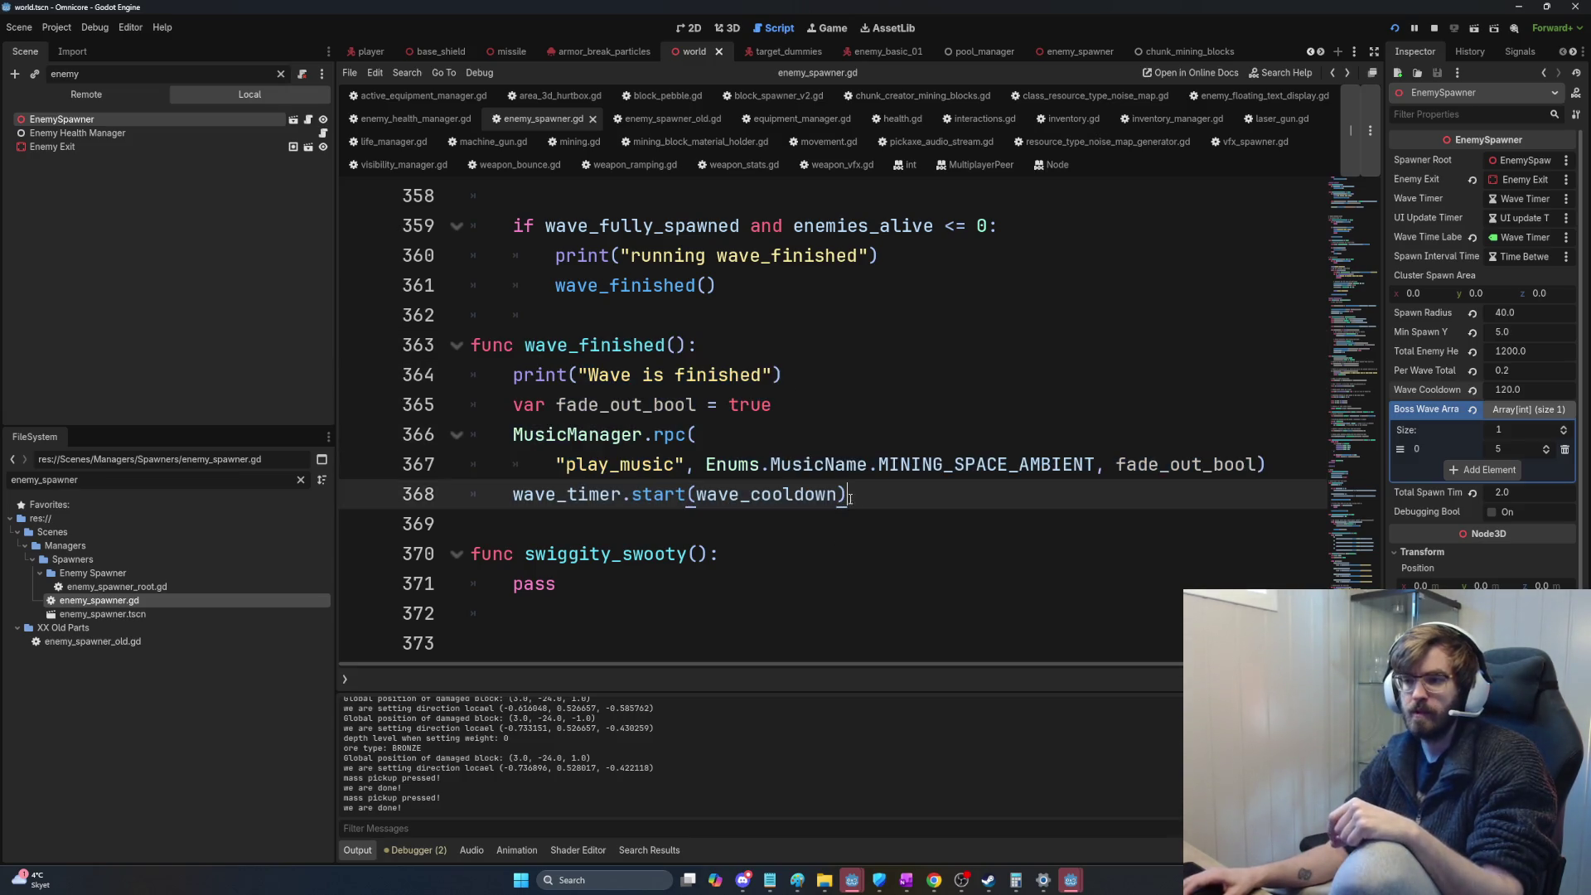
mouse_move(796, 494)
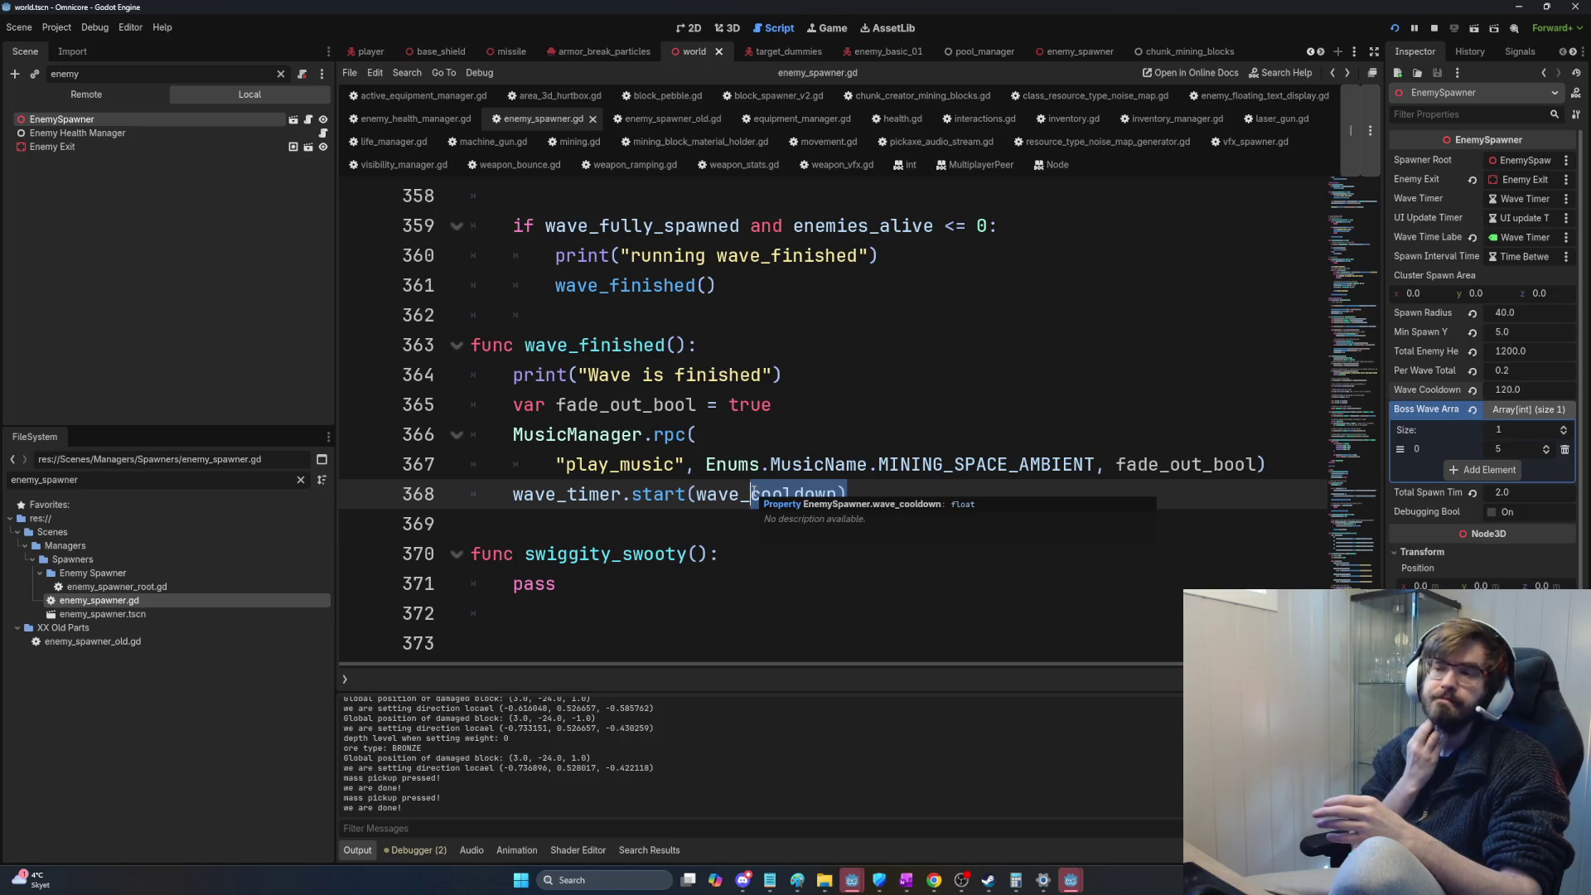
left_click(898, 534)
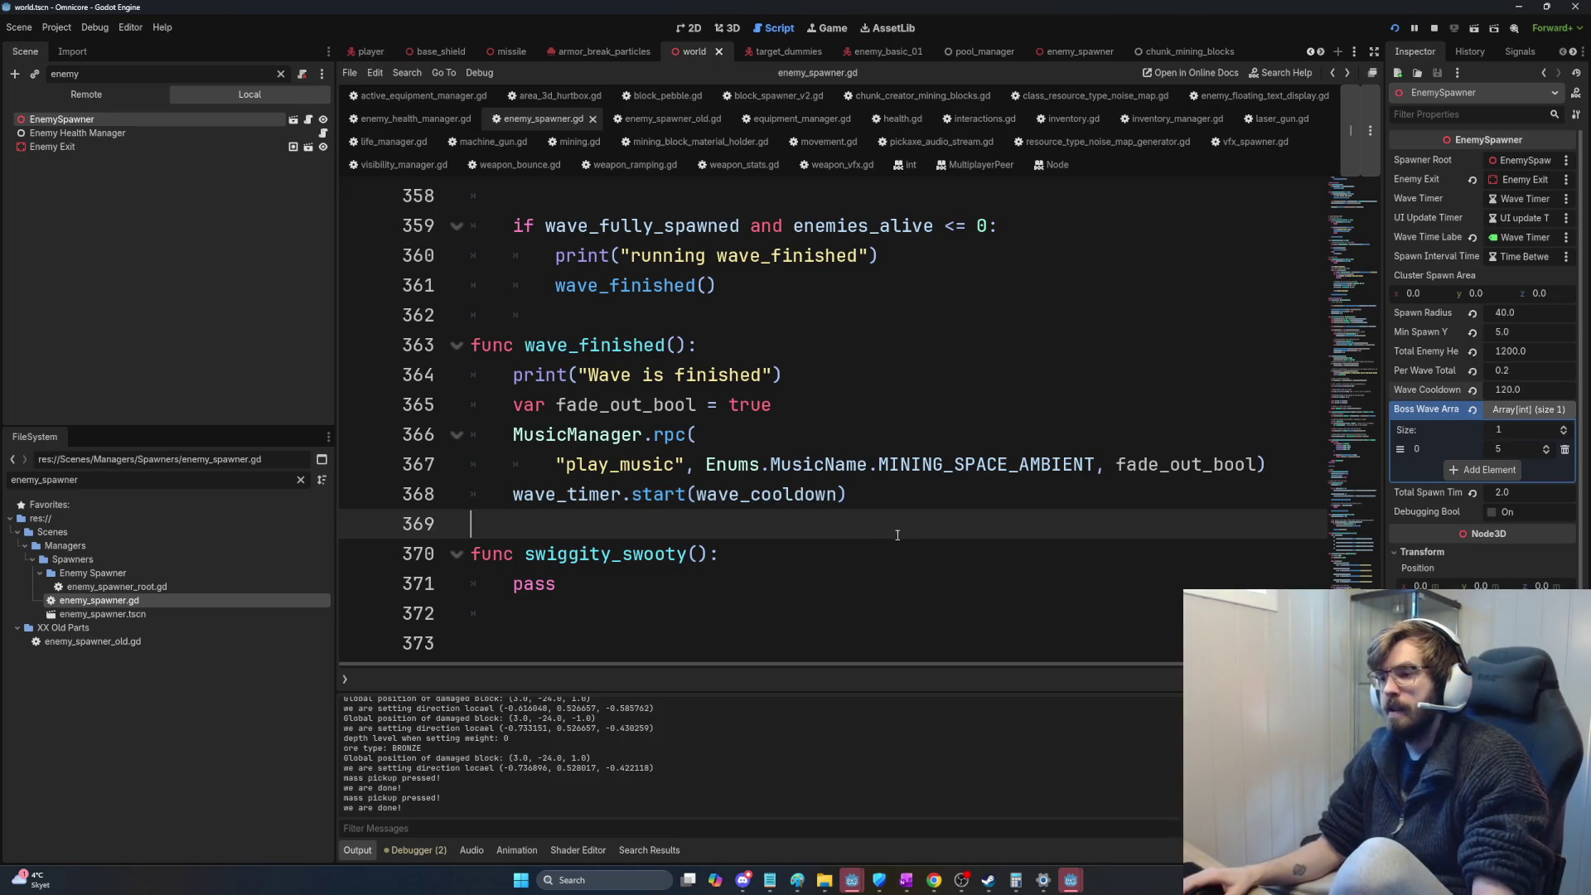
scroll(897, 536, "up", 1)
scroll(884, 533, "up", 4)
scroll(871, 532, "up", 1)
scroll(851, 531, "up", 4)
scroll(851, 531, "up", 4)
scroll(851, 530, "up", 4)
scroll(851, 528, "up", 4)
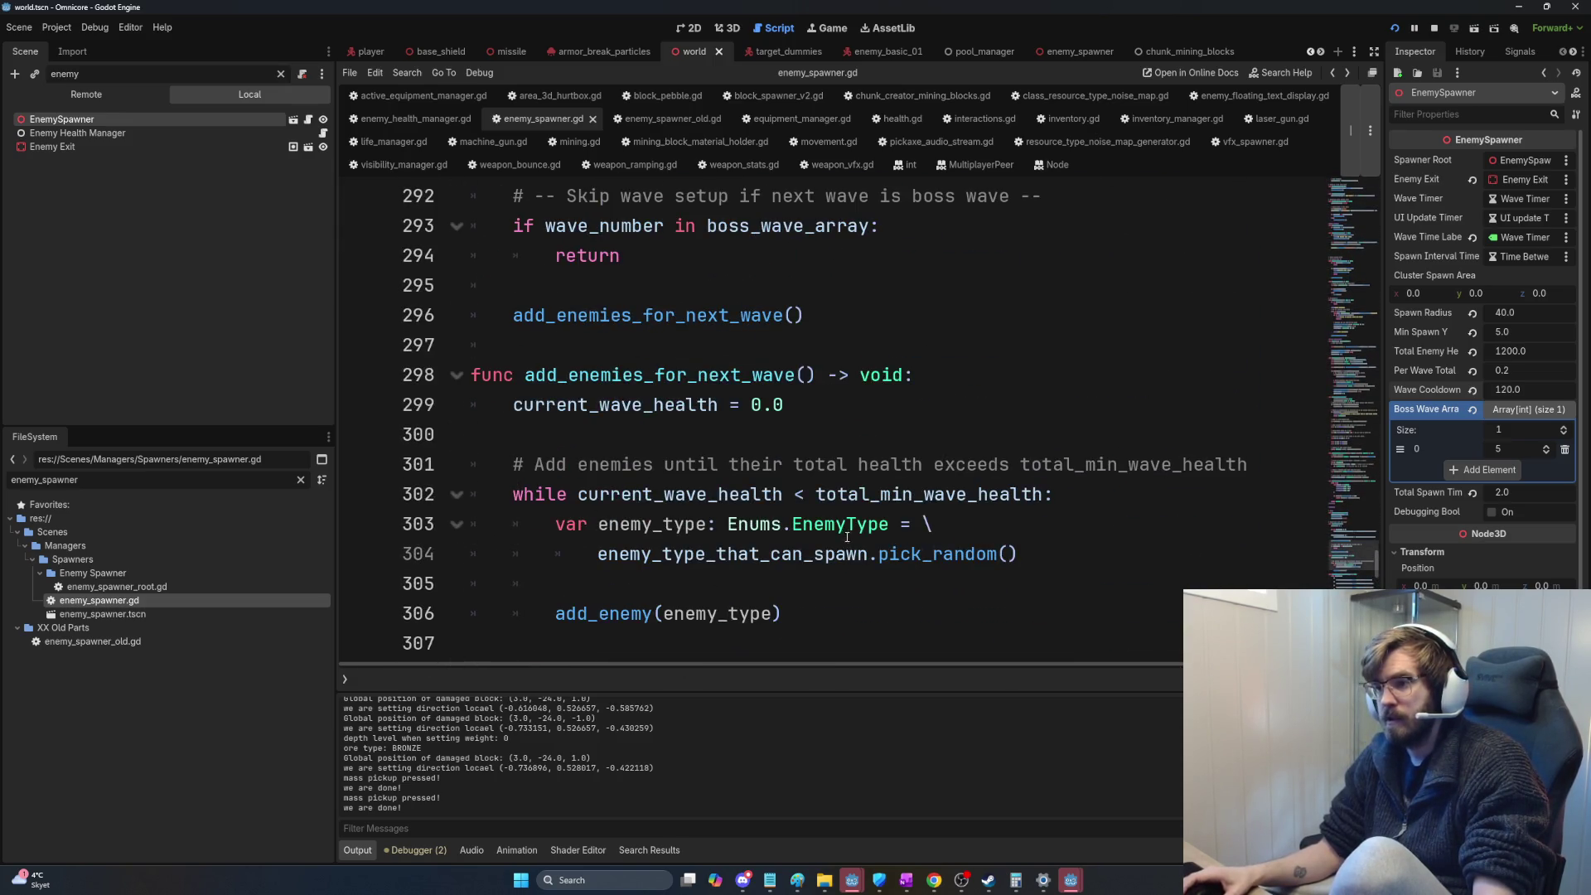
scroll(846, 532, "up", 2)
scroll(864, 533, "up", 3)
scroll(888, 534, "up", 1)
scroll(913, 535, "up", 1)
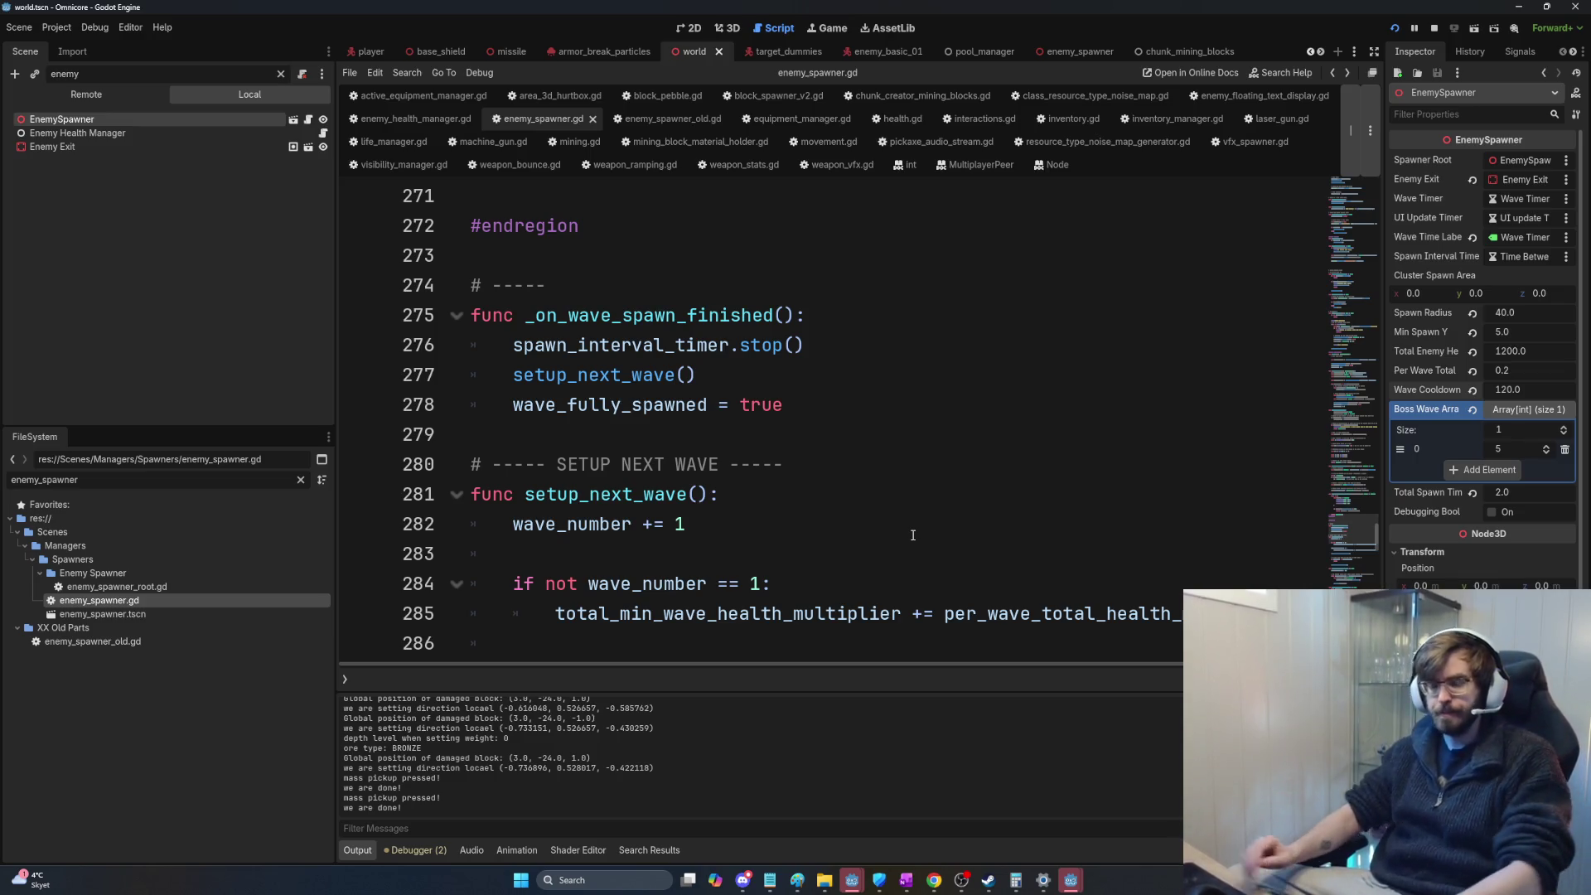
scroll(860, 441, "down", 2)
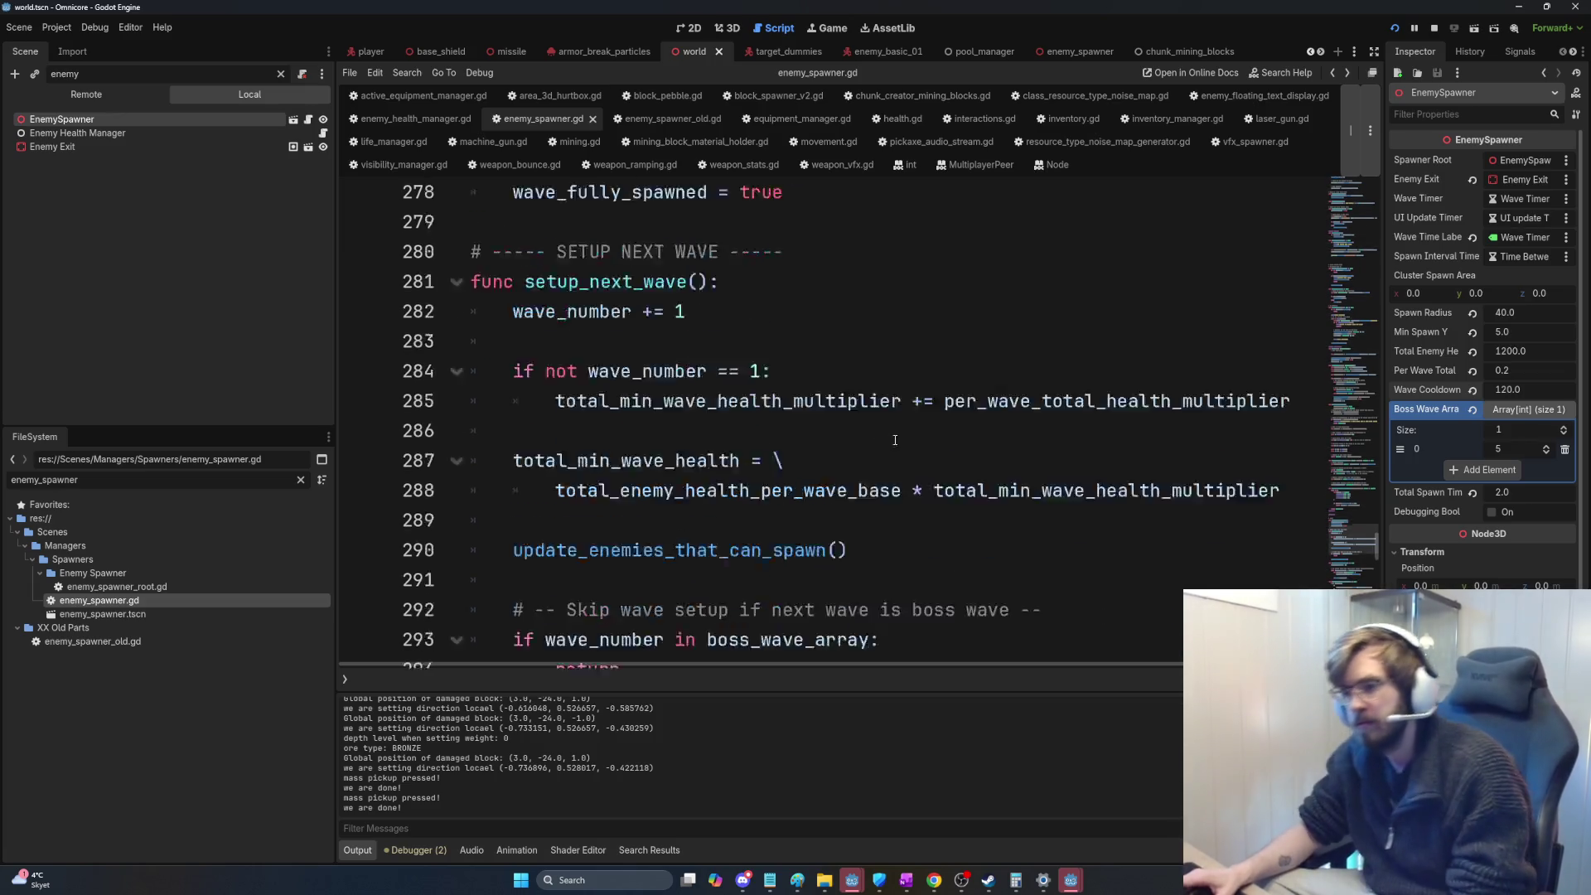
scroll(870, 448, "down", 2)
scroll(925, 467, "down", 3)
scroll(925, 467, "down", 3)
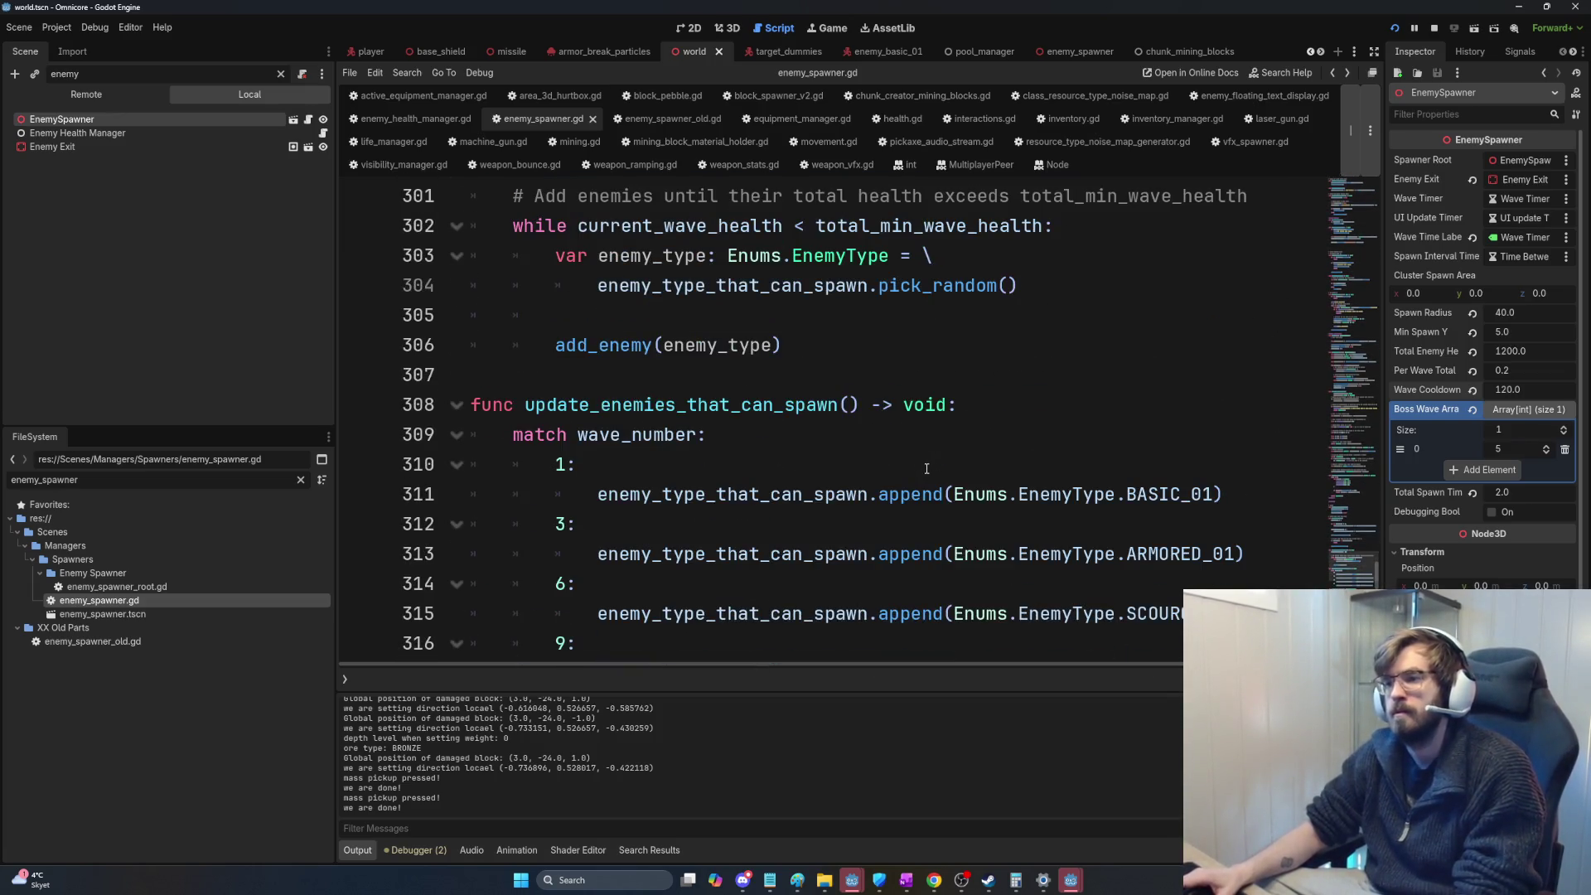
scroll(925, 468, "down", 1)
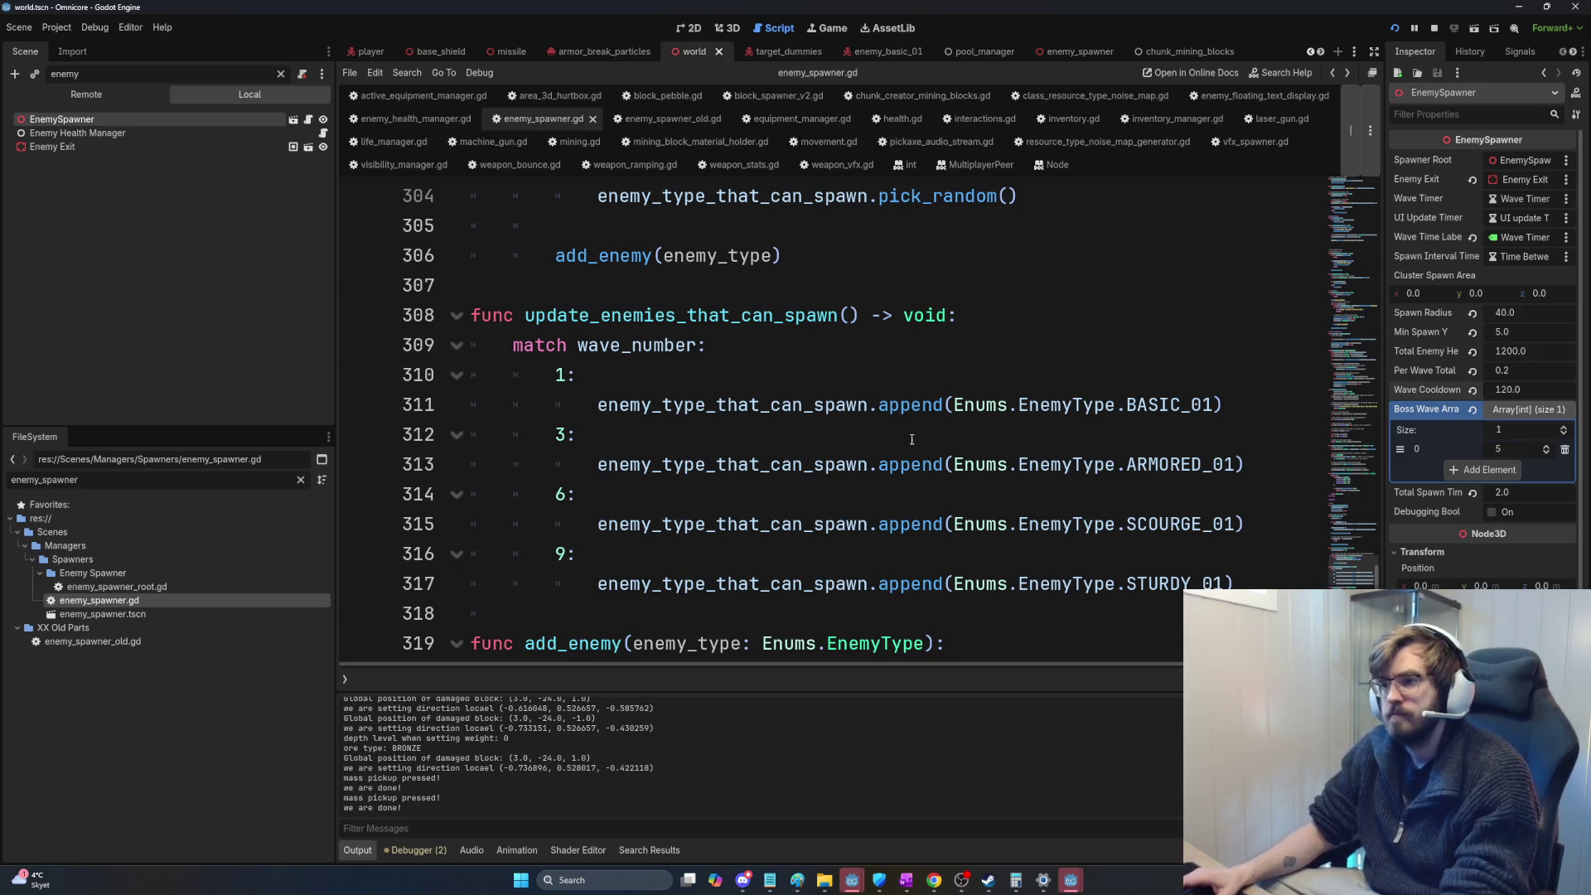
scroll(914, 444, "up", 2)
scroll(982, 328, "up", 1)
Step: Bring up the Windows Task View overview of open windows
key("super+Tab")
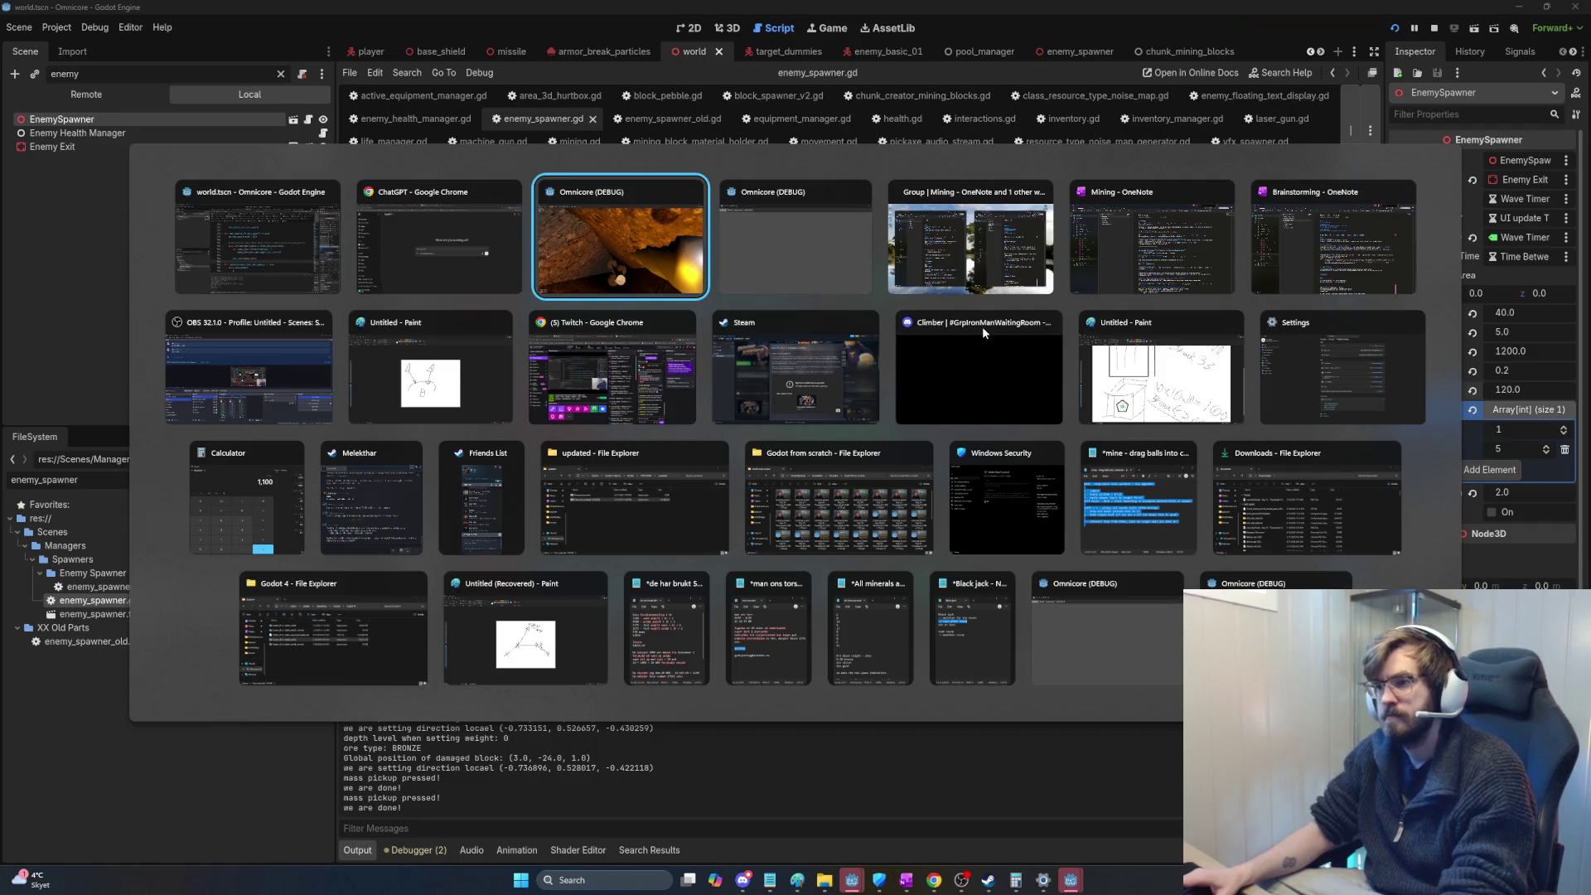
Step: Switch to the running Omnicore game and walk out of the cave to the lava bowl and rock platform
key("Return")
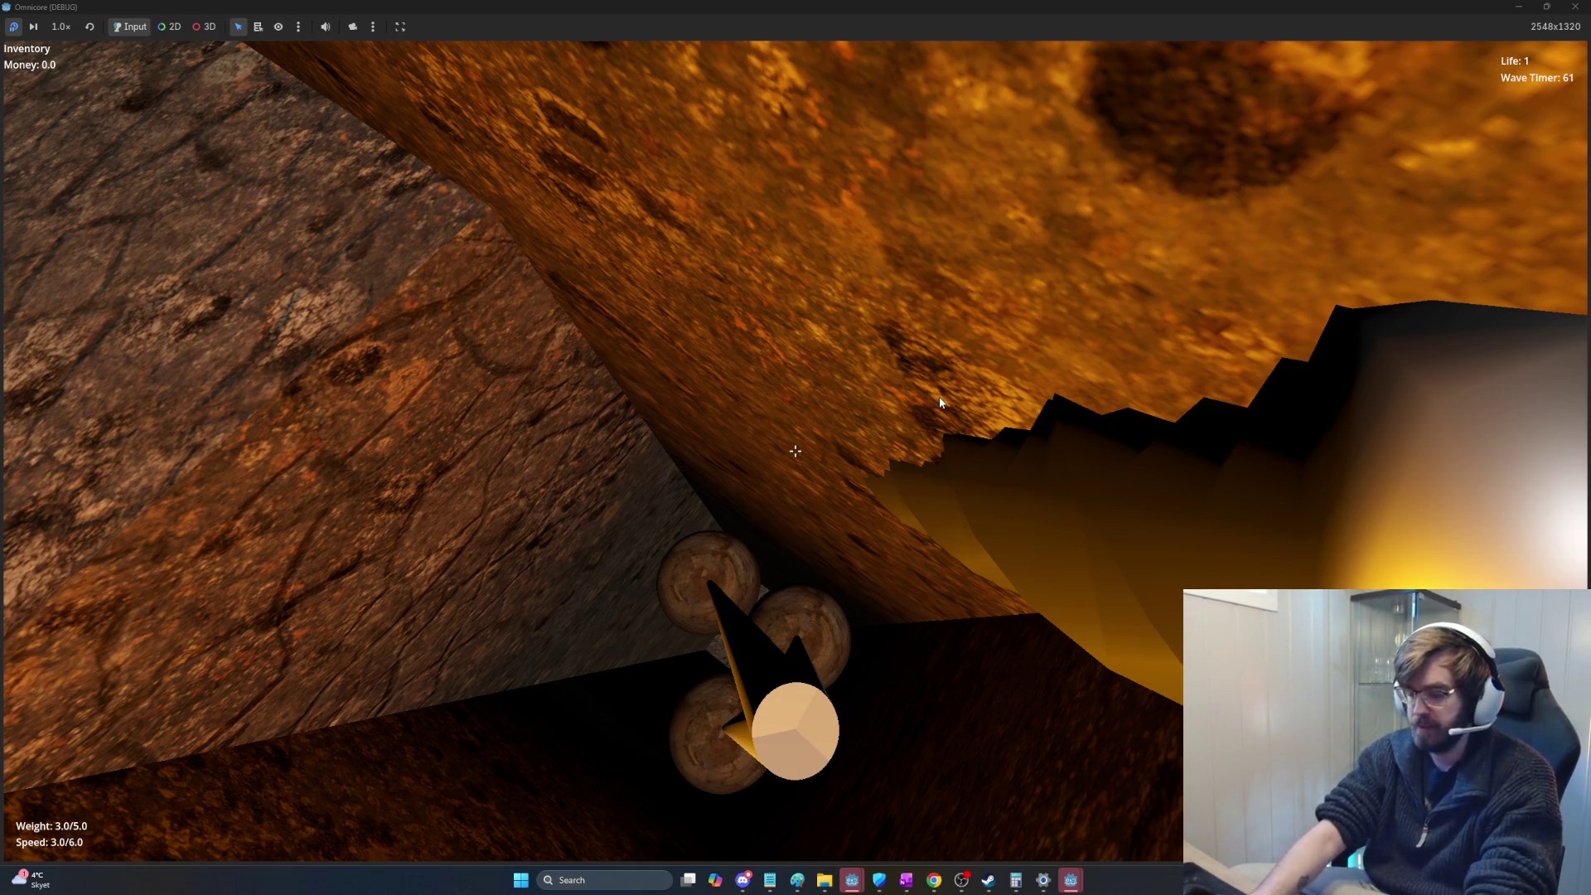
key("w")
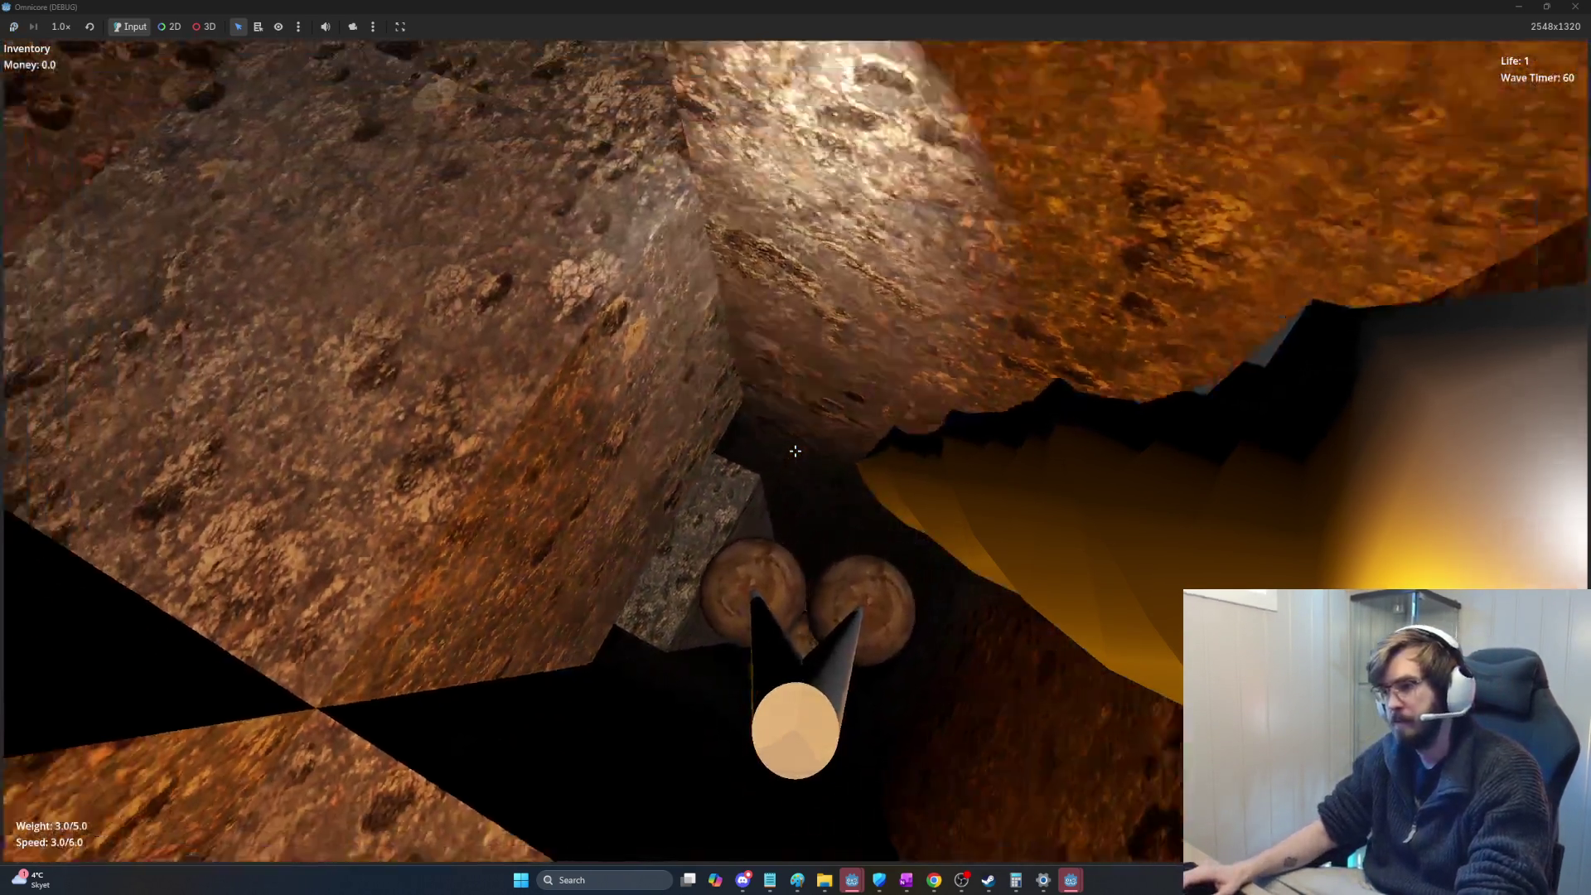
key("w")
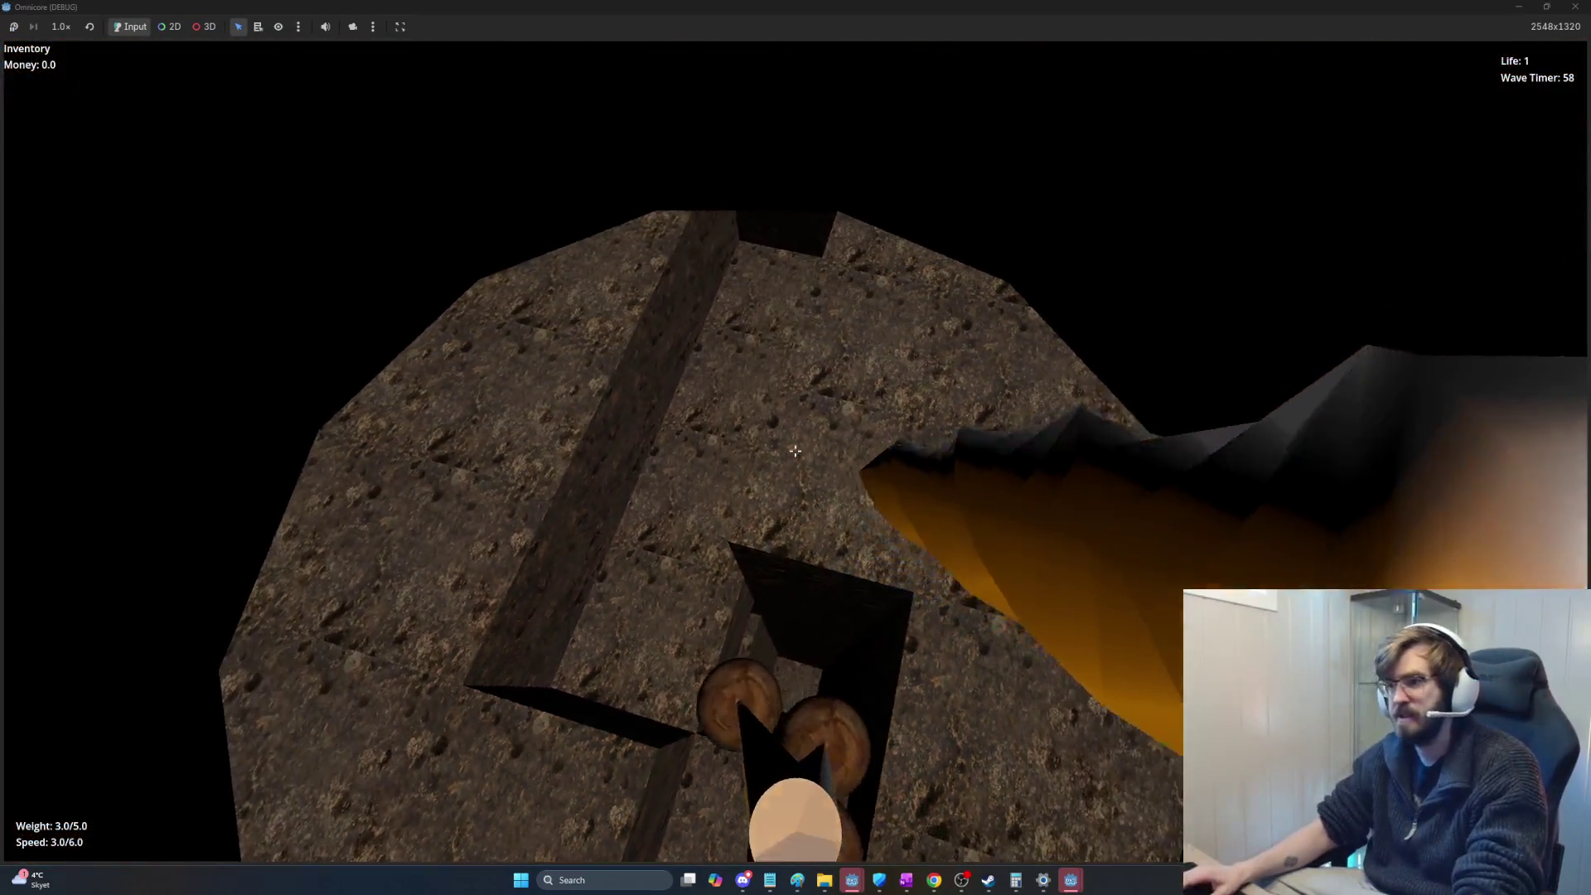
key("w")
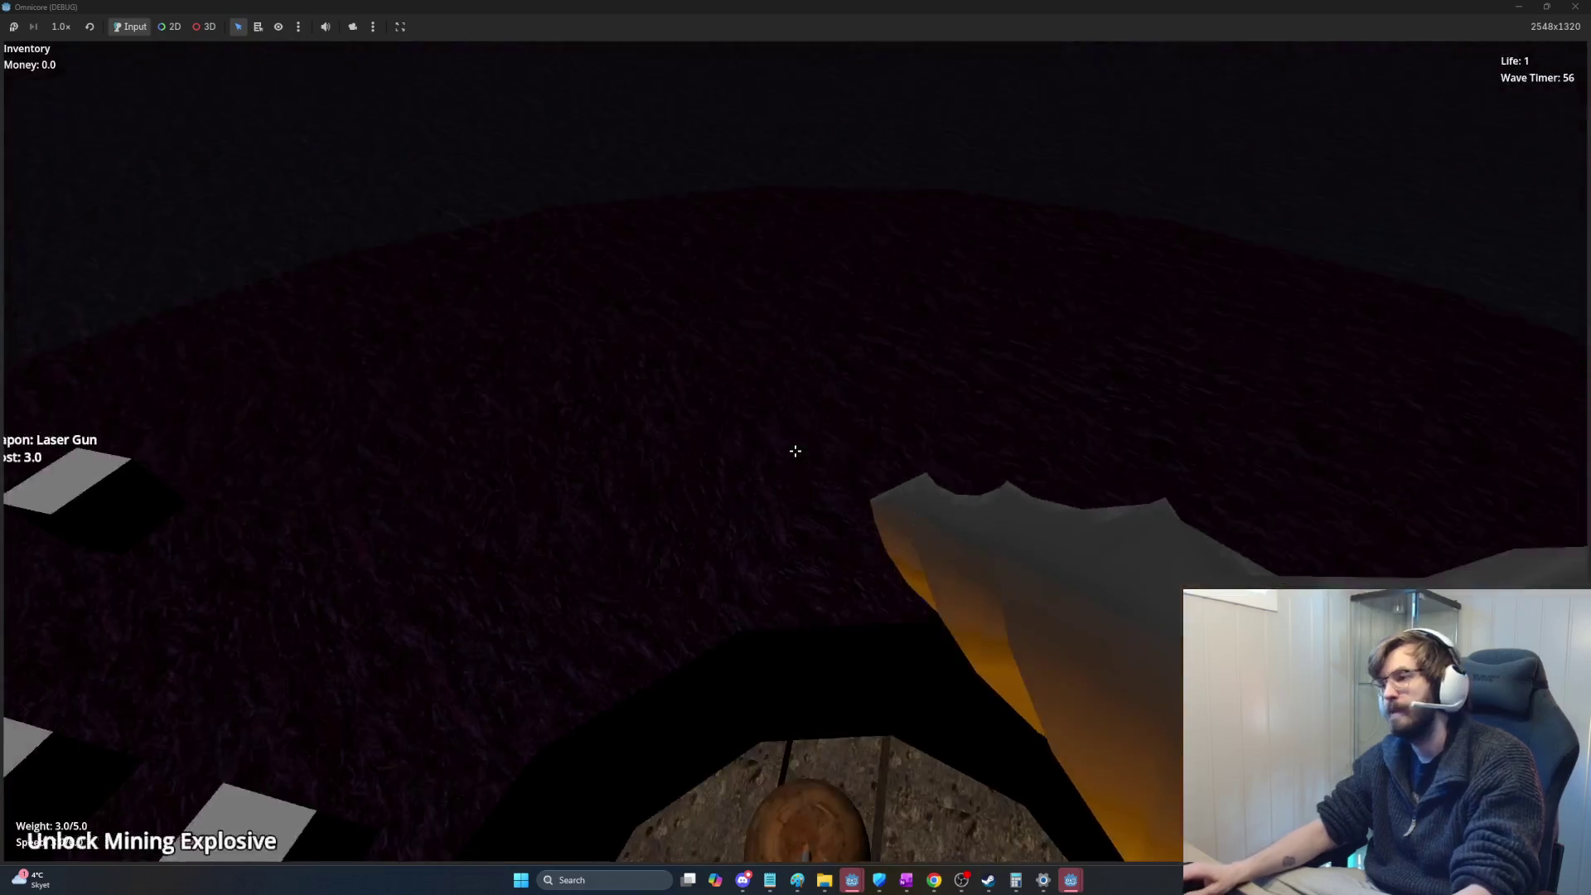
key("w")
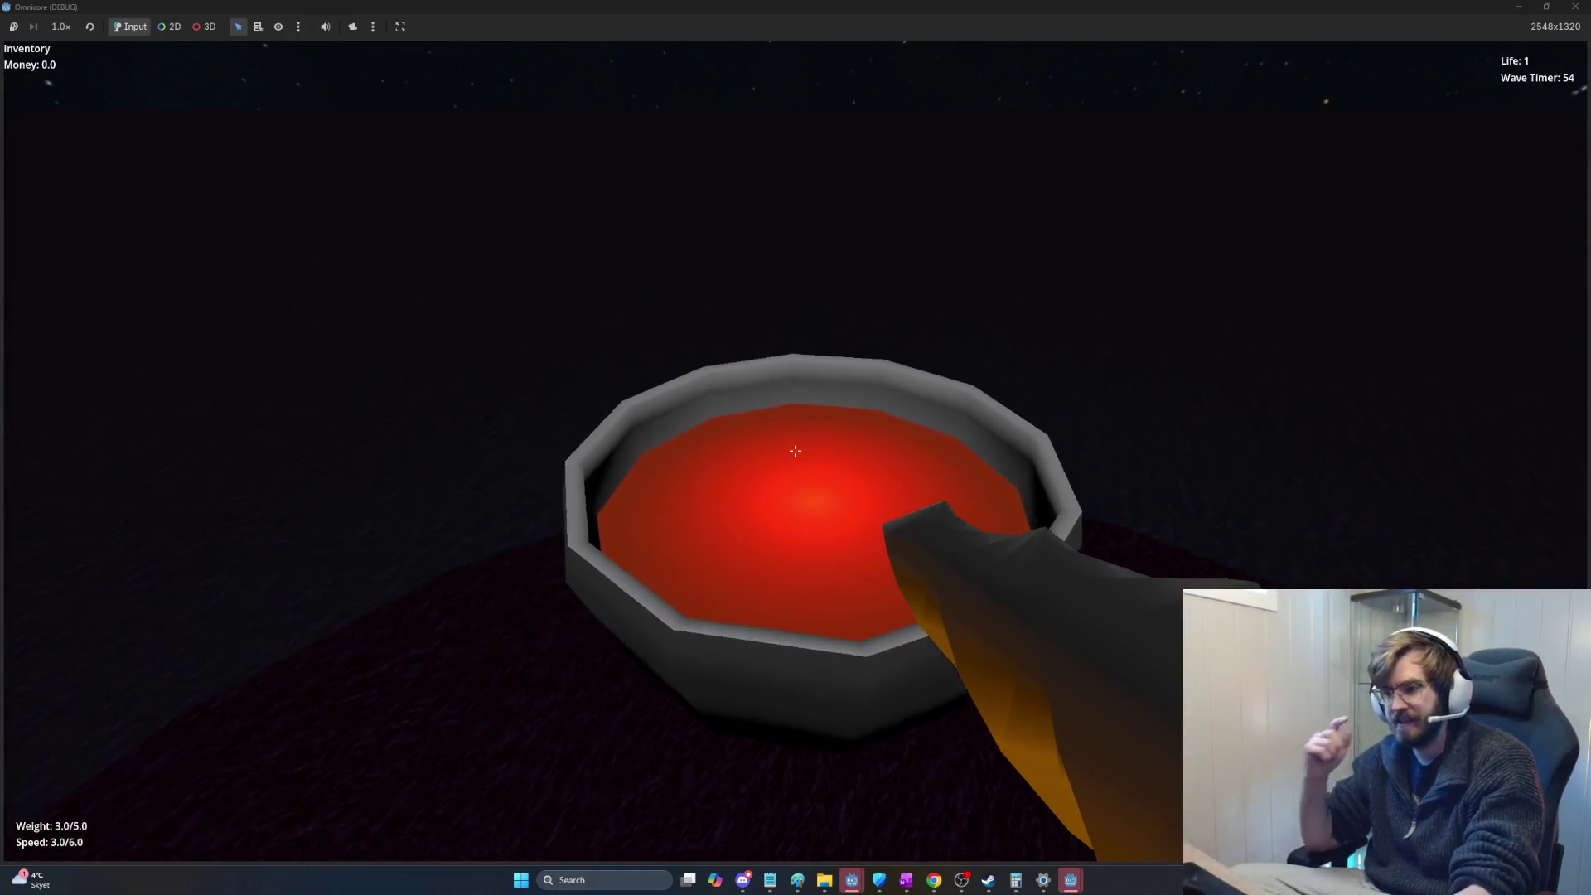
key("w")
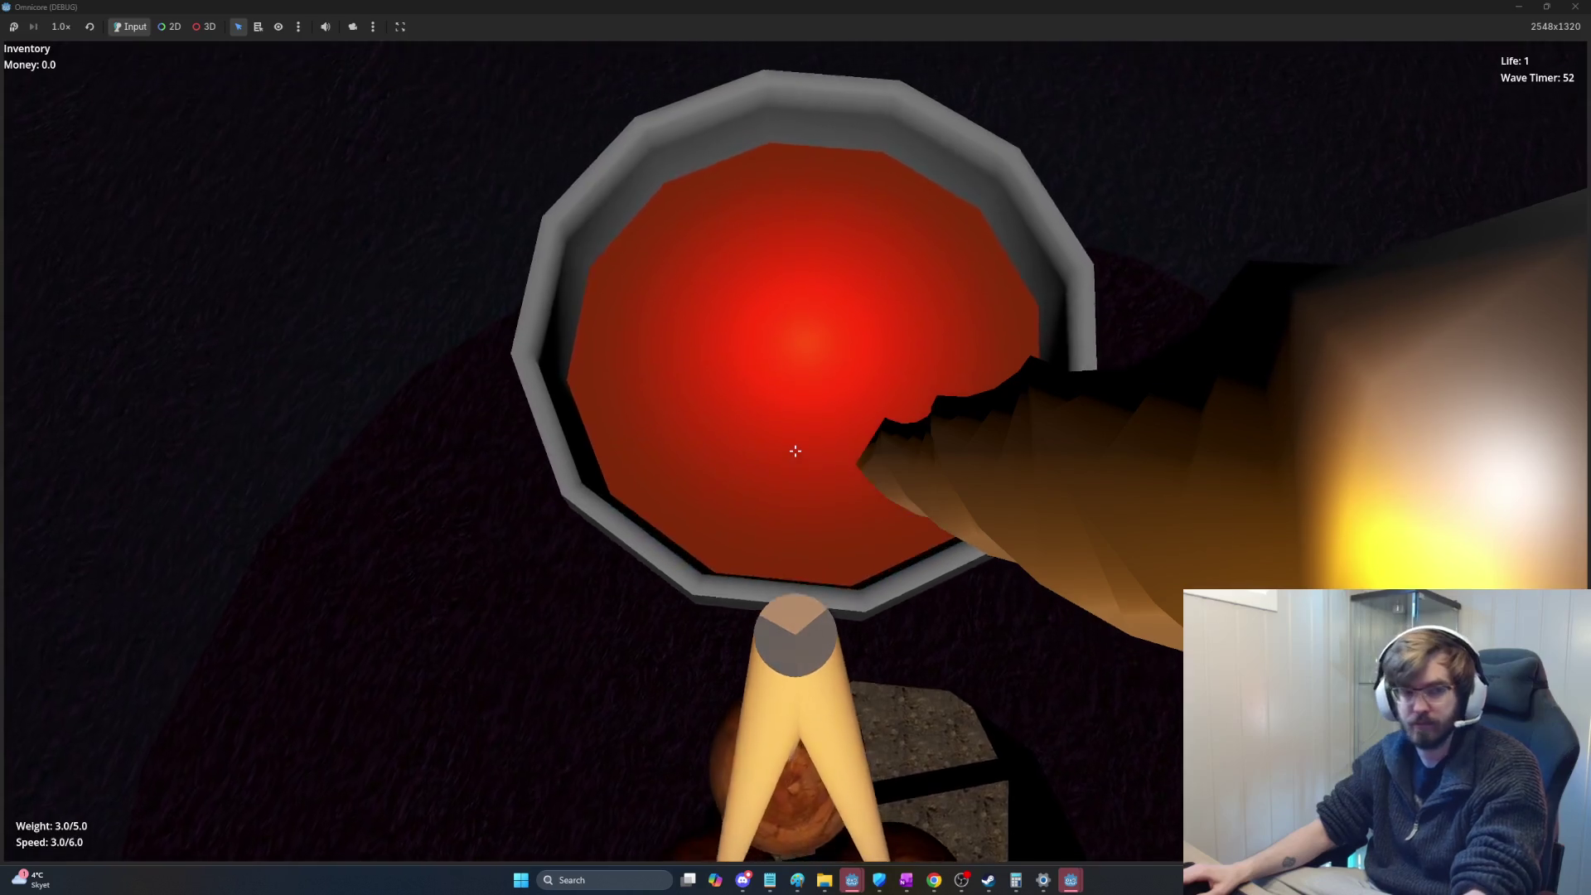
key("w")
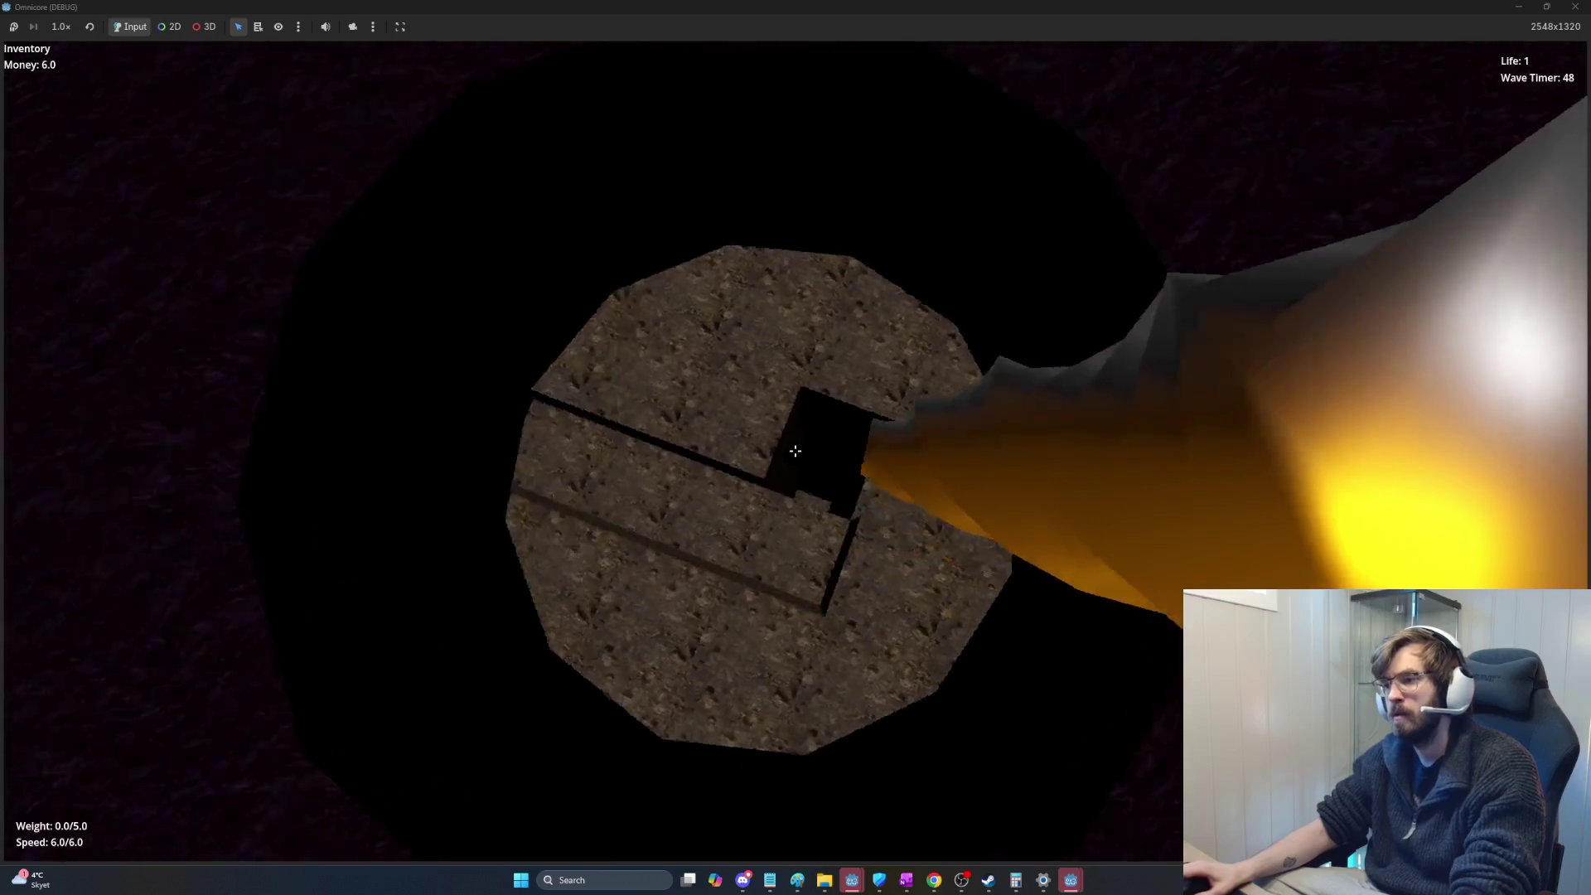
key("w")
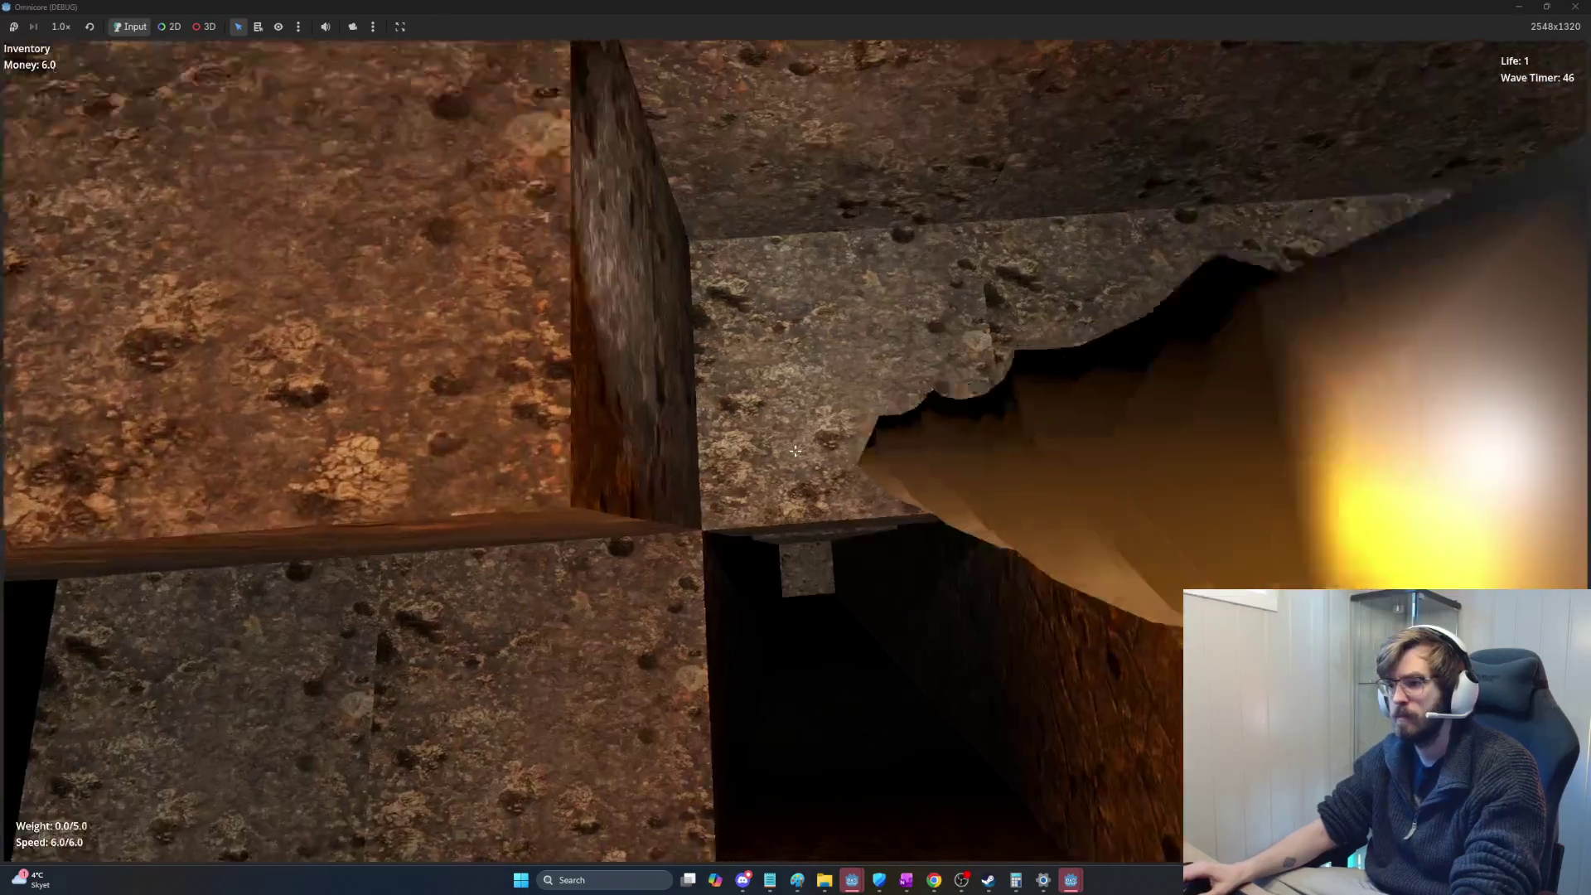
Step: Mine the rock walls, shaft and large boulder for ore until carrying 3.0 weight
left_click(796, 450)
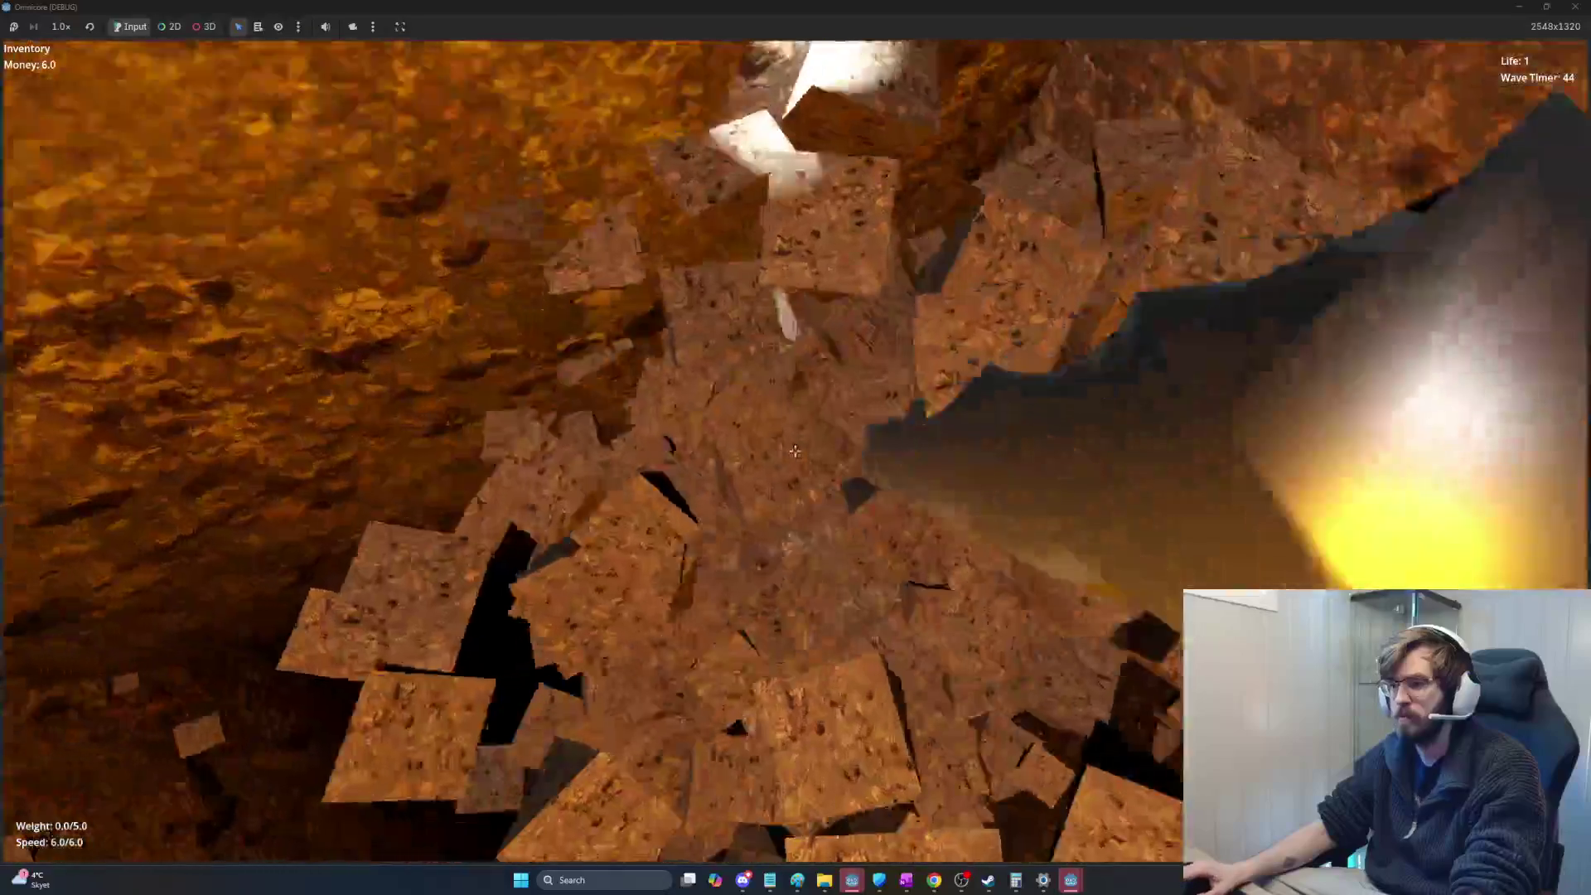
left_click(796, 450)
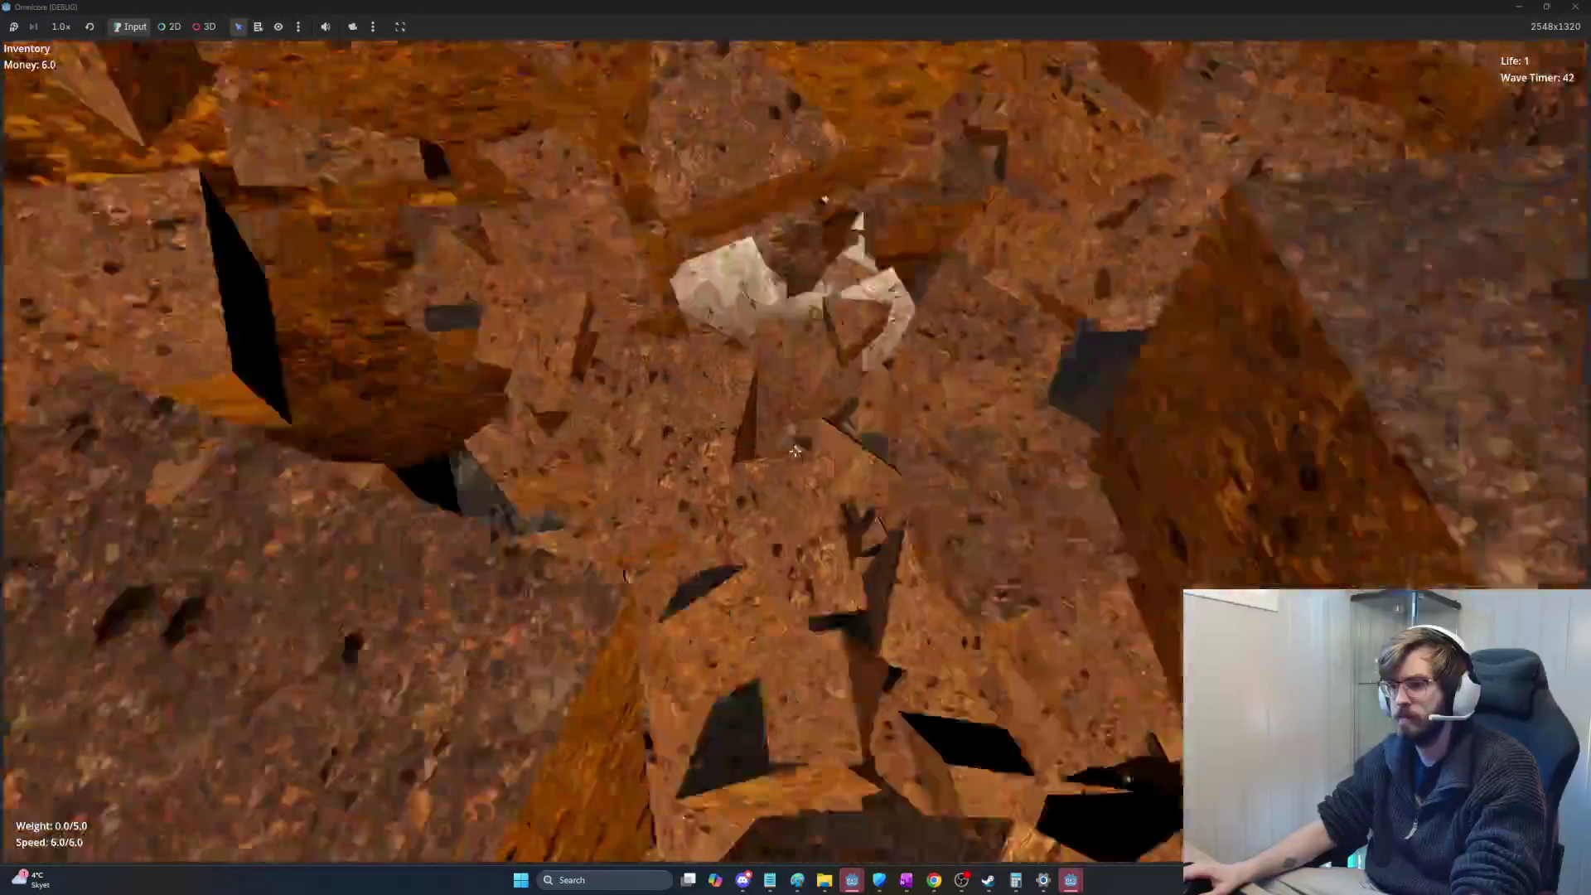
left_click(796, 450)
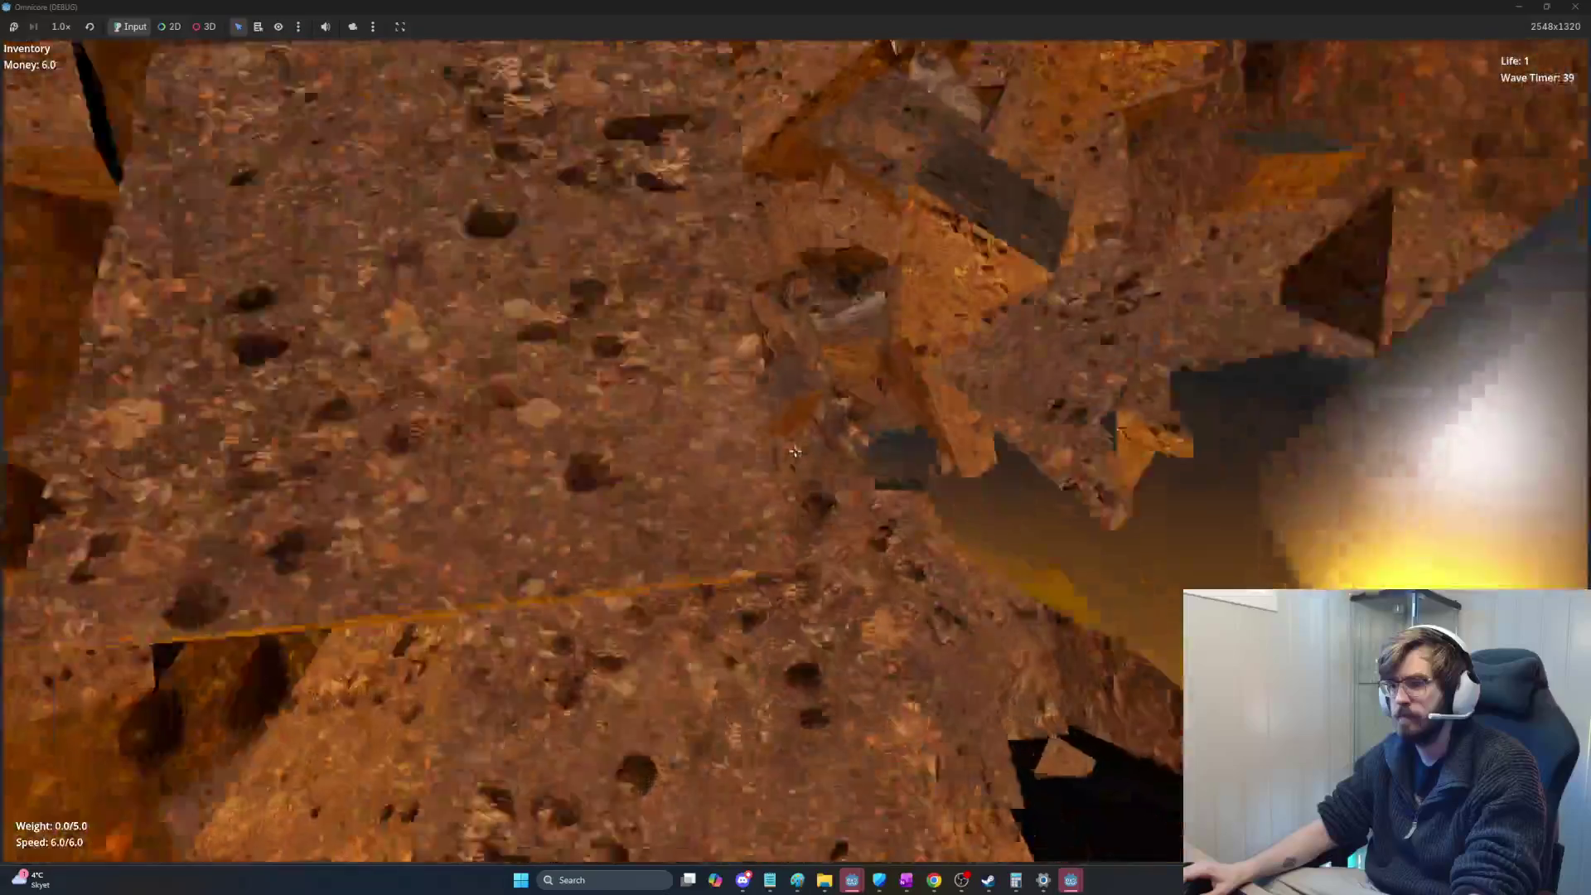
left_click(797, 451)
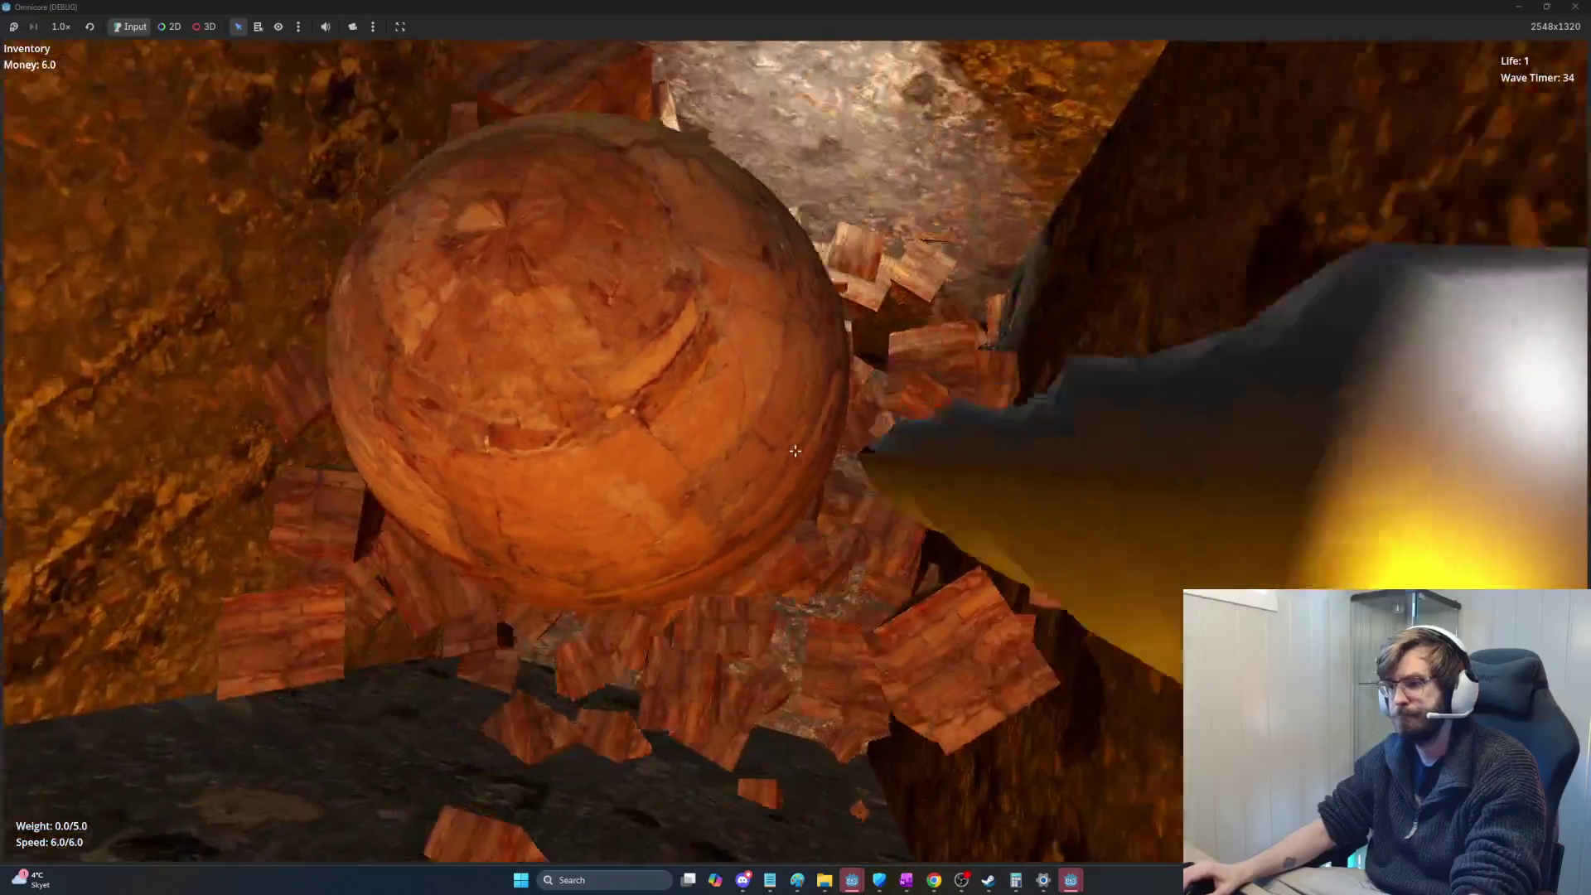
left_click(797, 450)
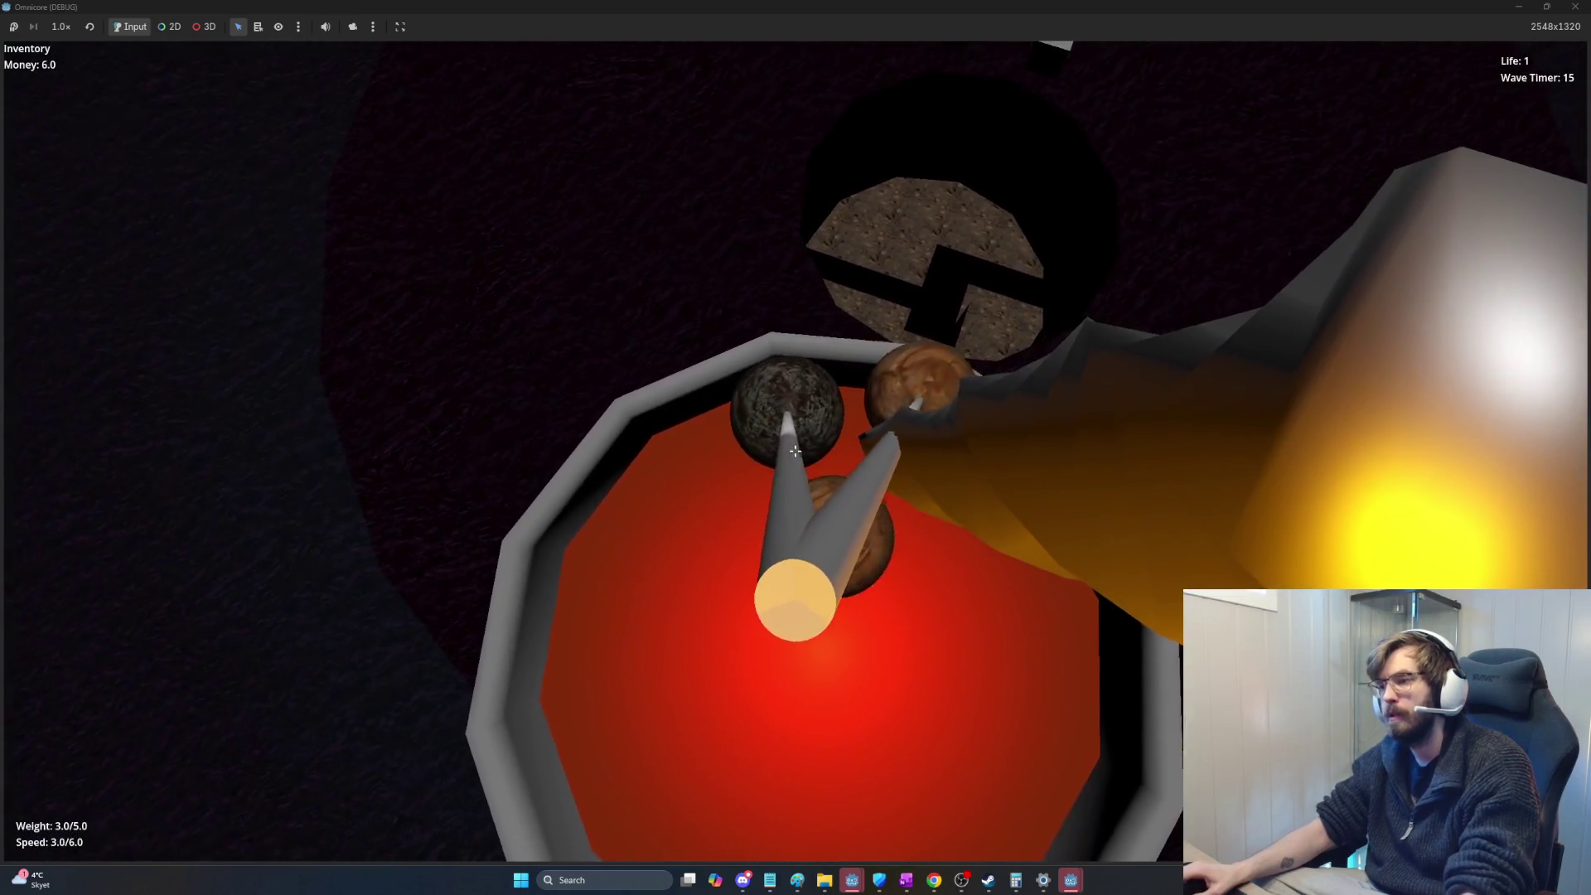
Step: Deposit the ore into the basin and buy the Max Carry Weight upgrade at its pedestal
left_click(797, 450)
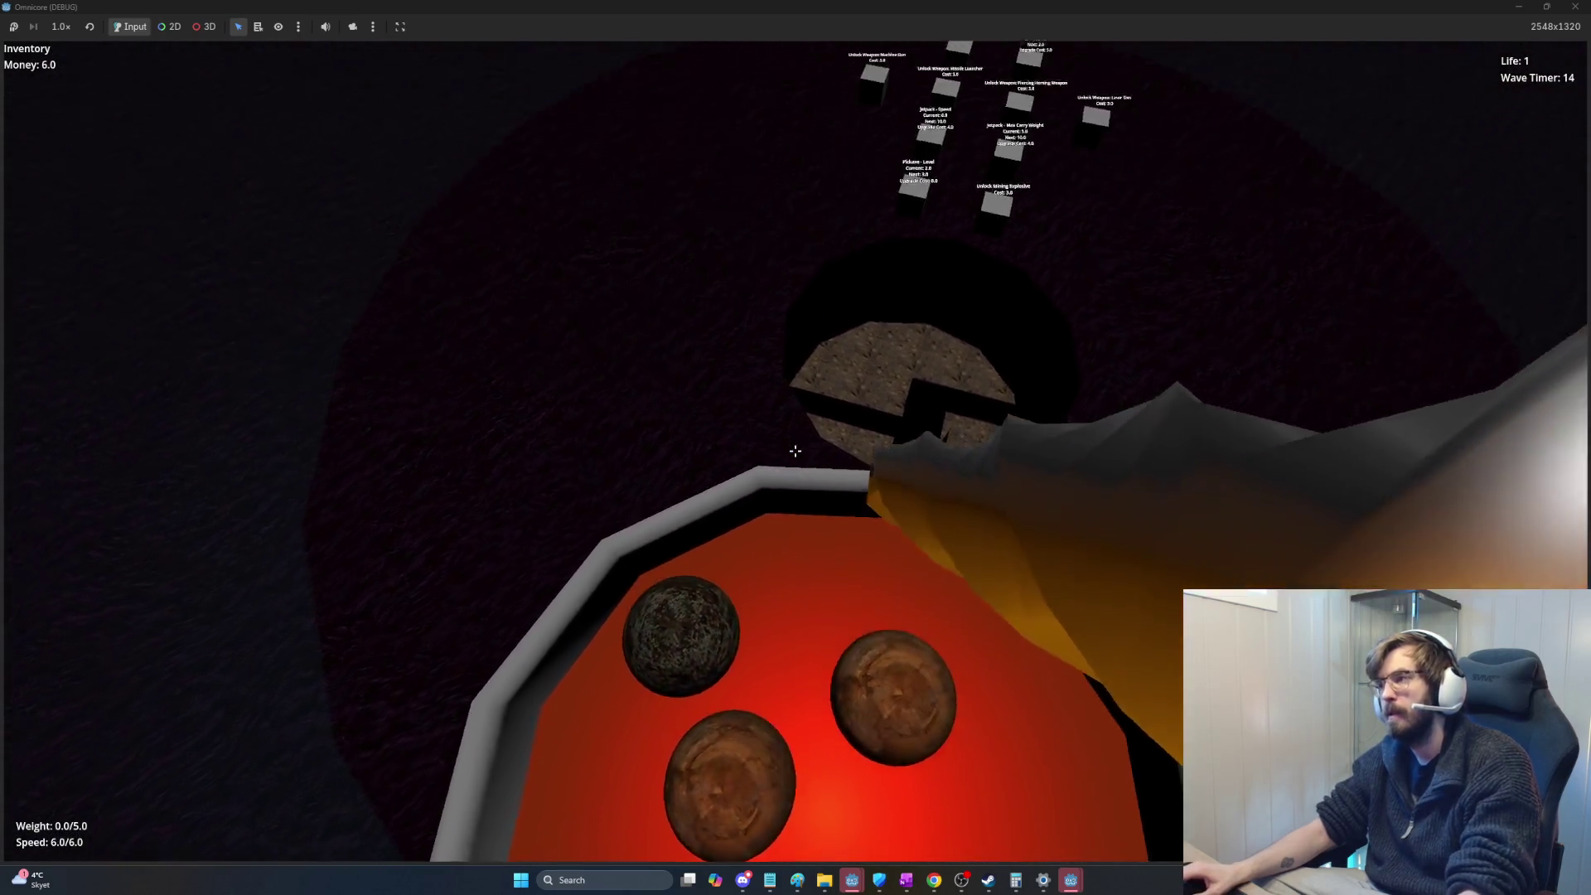
key("w")
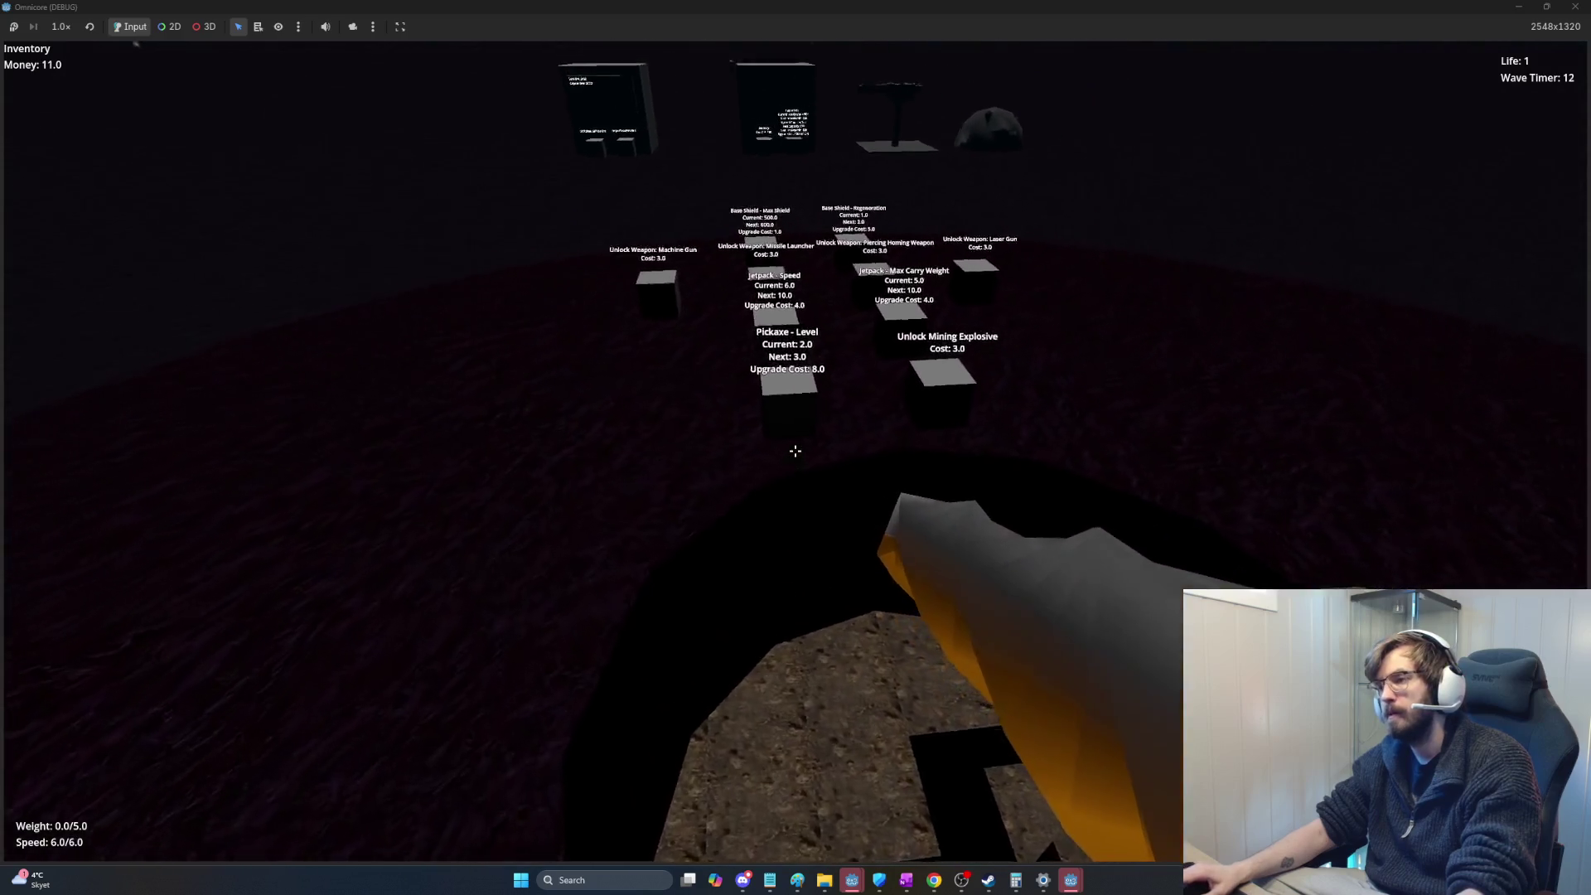
key("w")
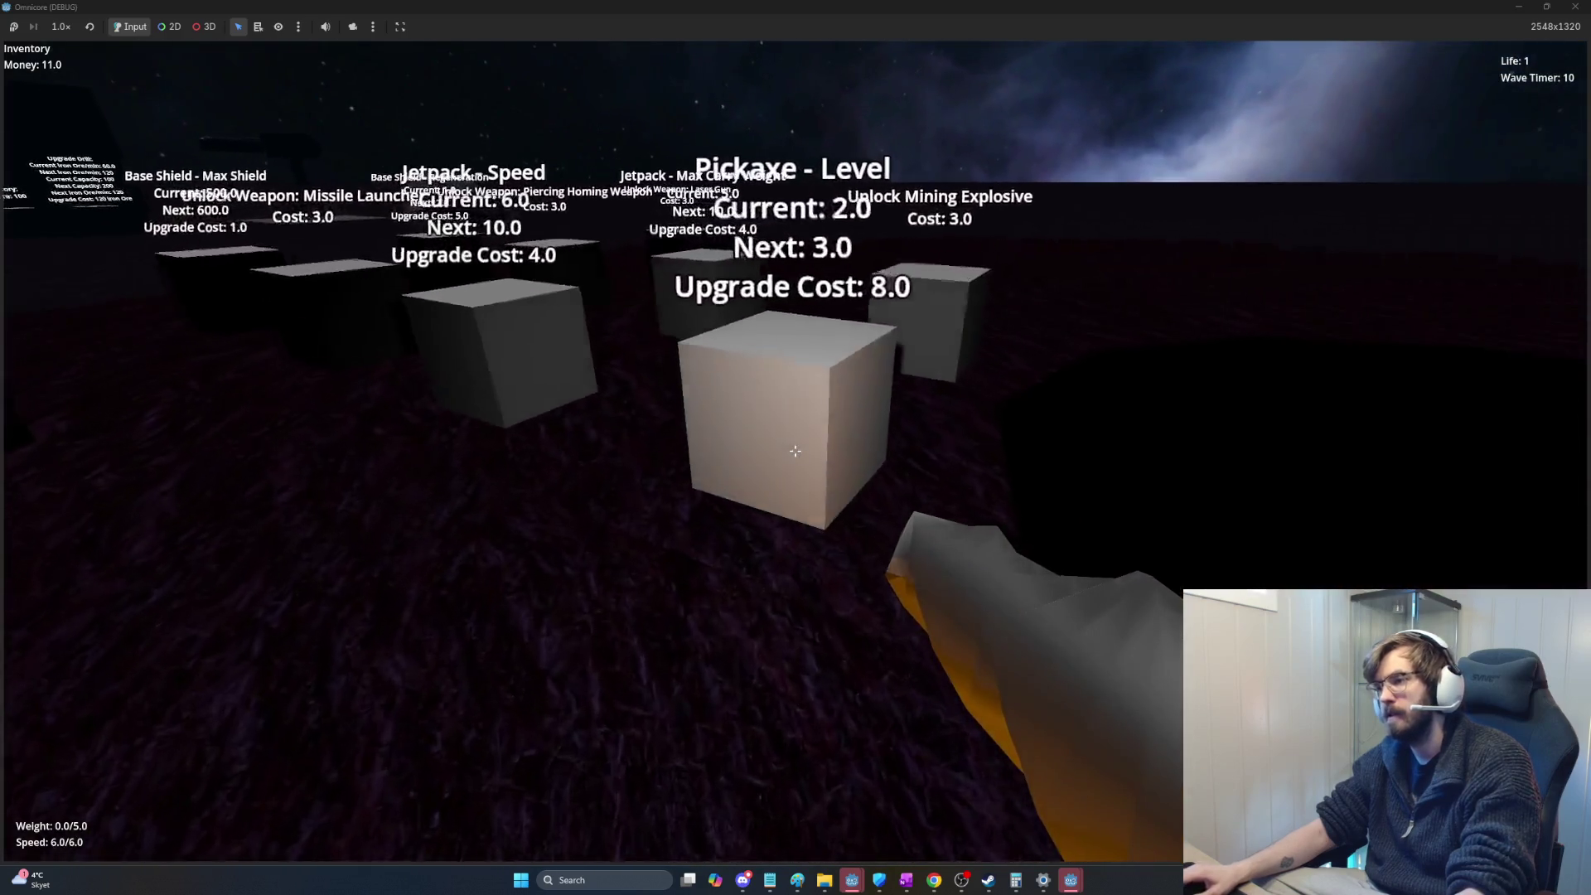
key("w")
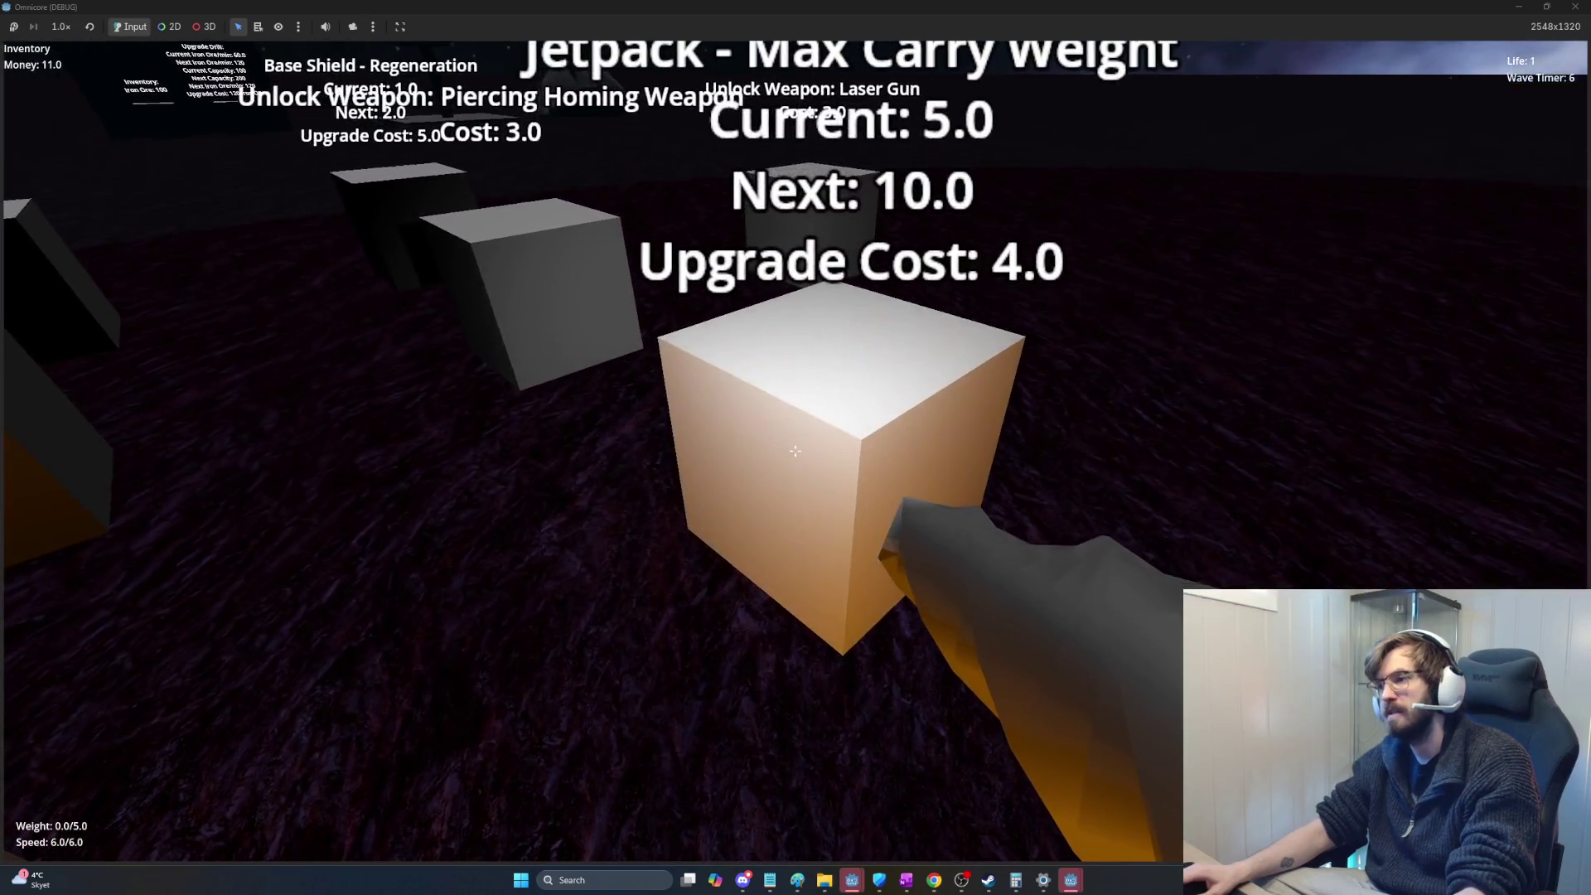
left_click(795, 451)
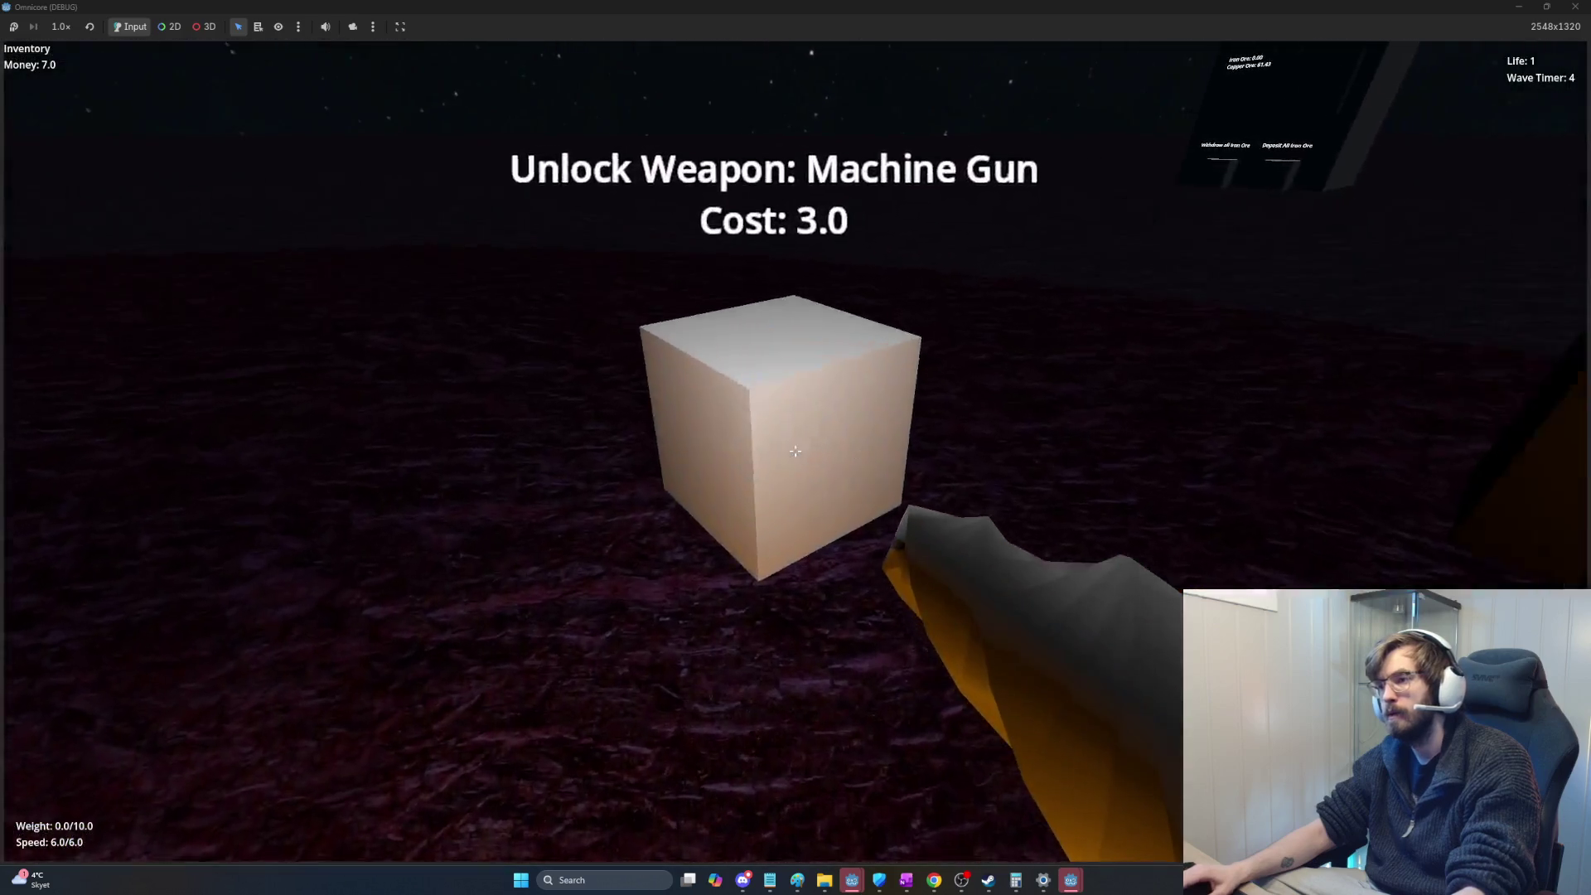
Step: Buy the Jetpack Speed upgrade, then rise up to look out over the base
key("w")
key("s")
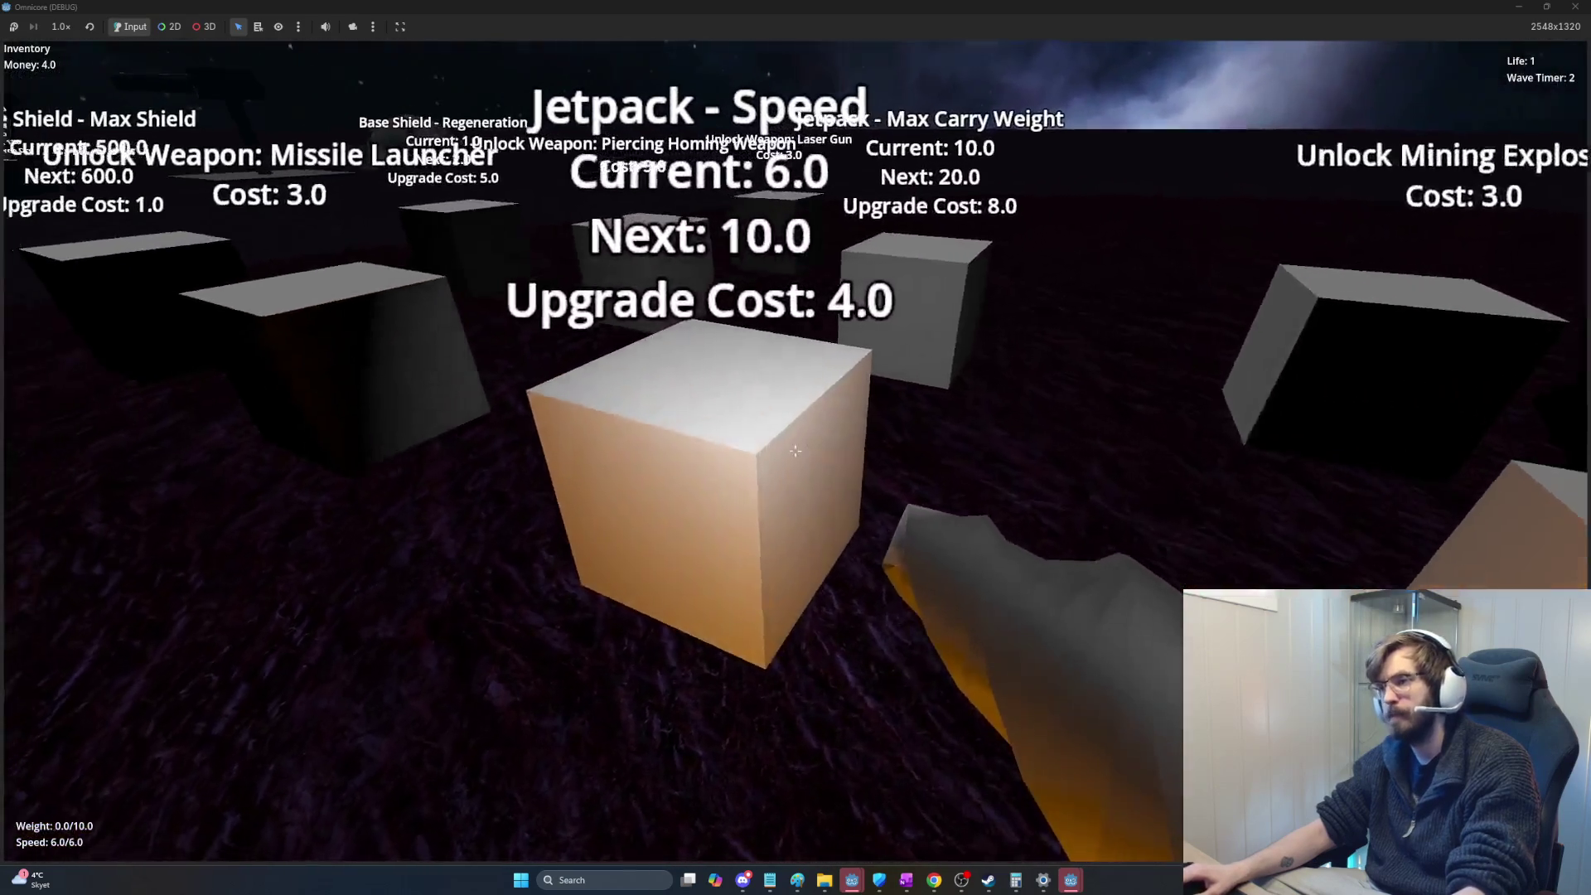
left_click(795, 450)
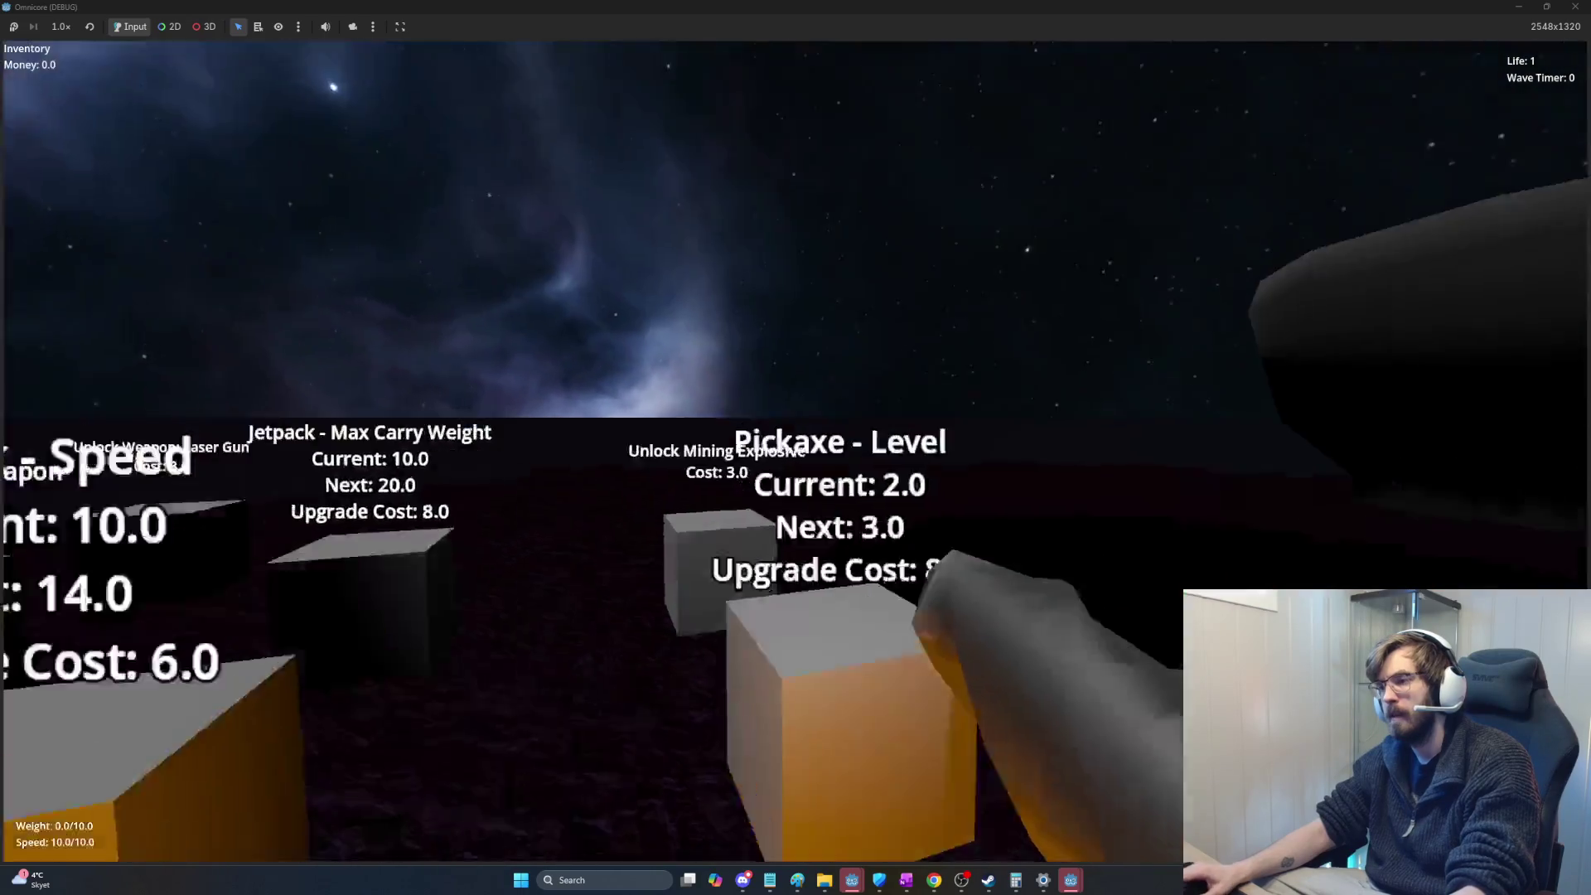
key("space")
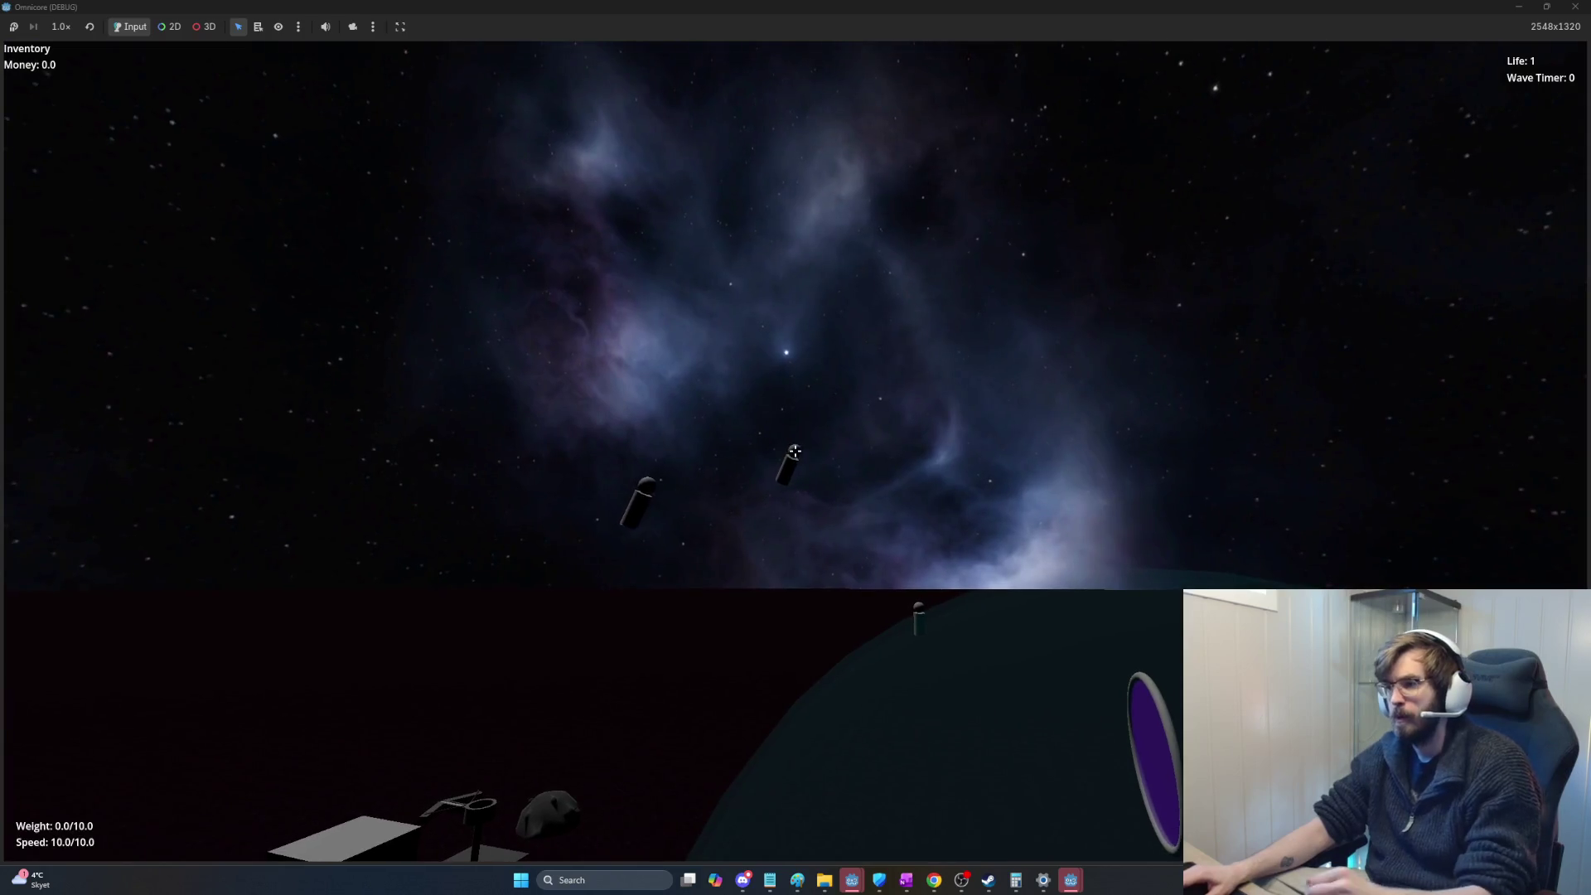
Step: Laser down the first two capsule enemies approaching the base
left_click(794, 450)
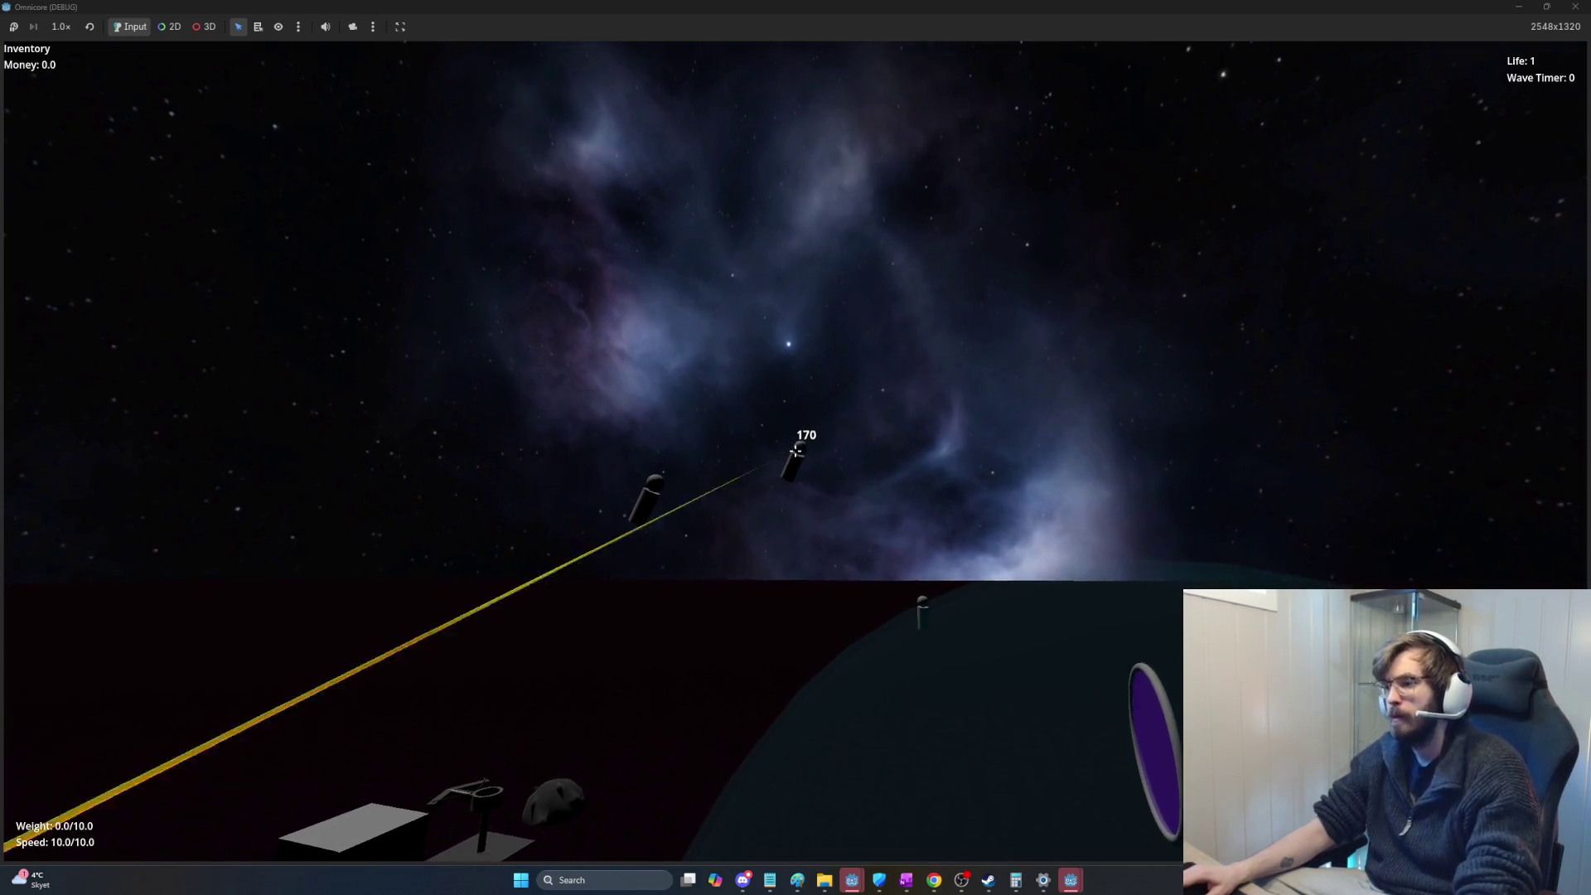
left_click(794, 451)
left_click(794, 450)
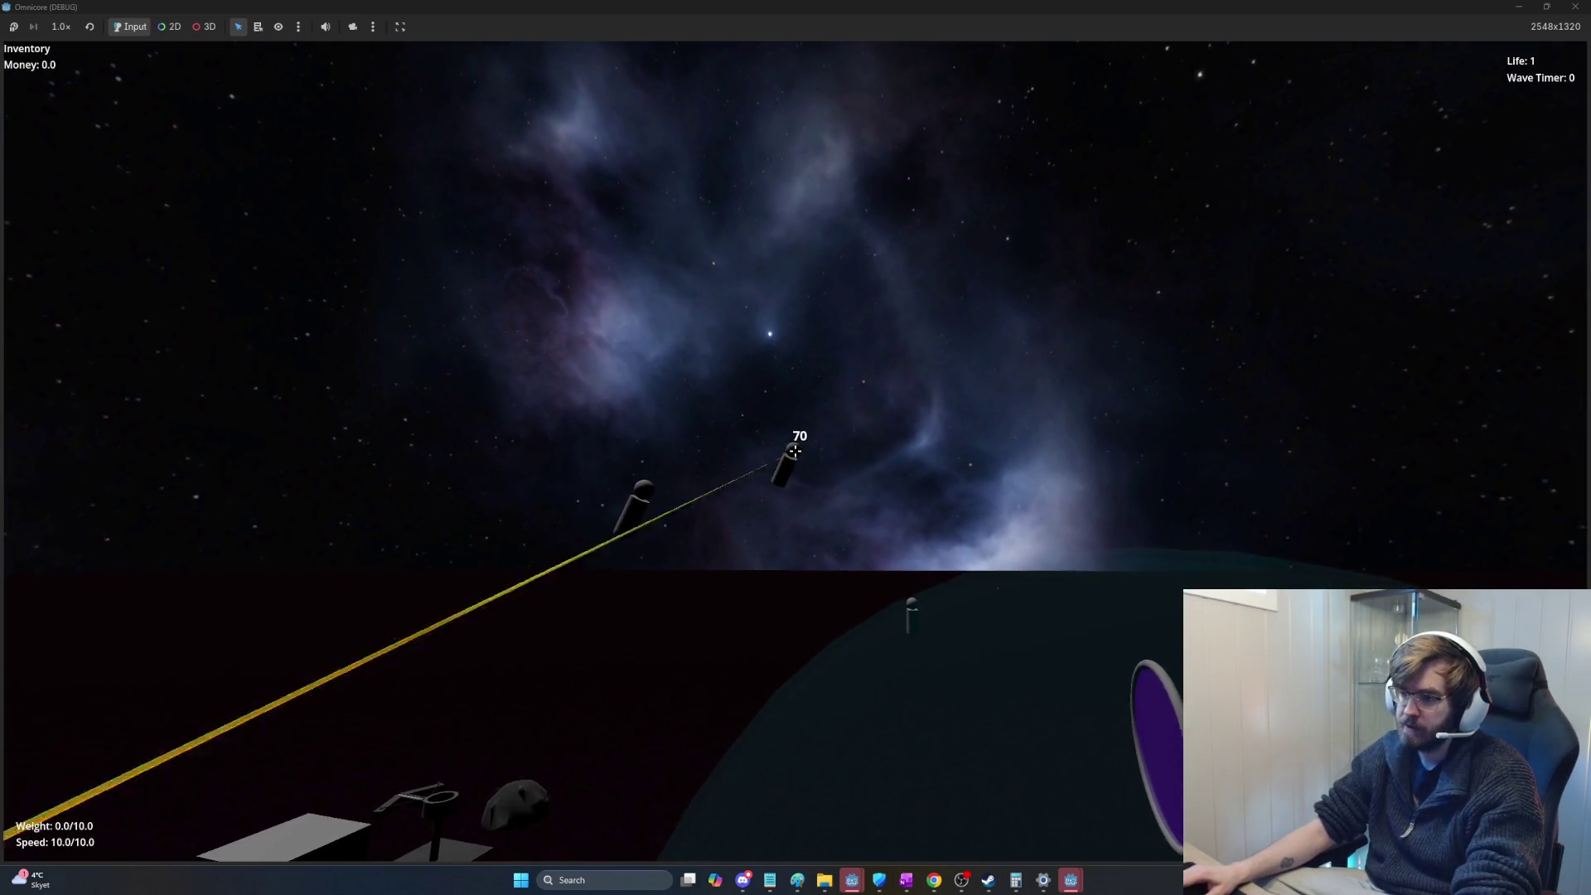
left_click(794, 450)
left_click(794, 450)
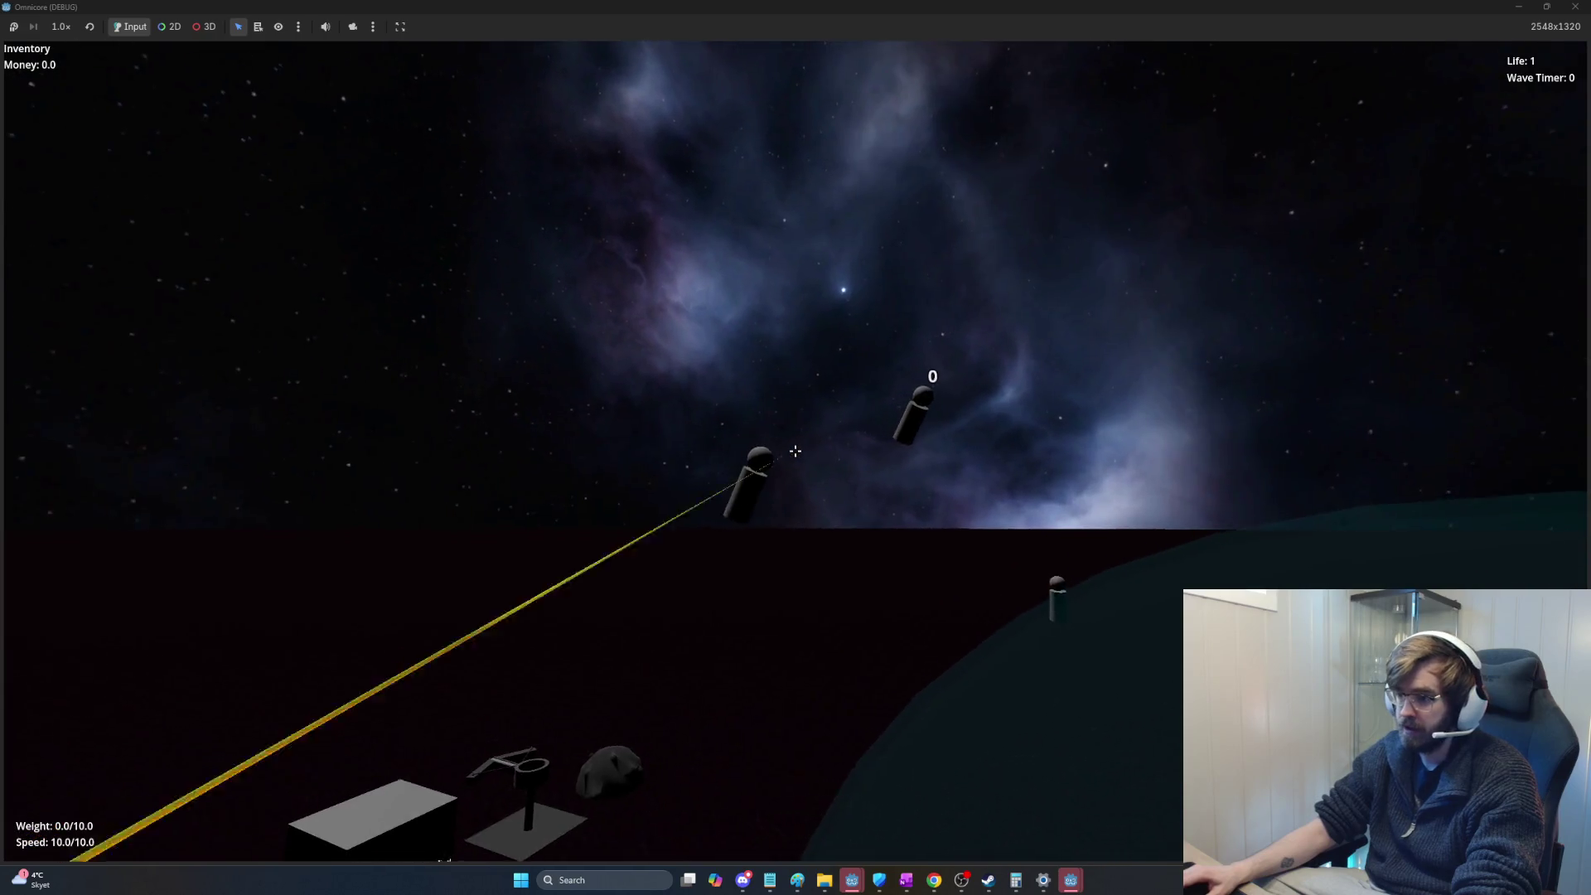
left_click(795, 450)
left_click(795, 450)
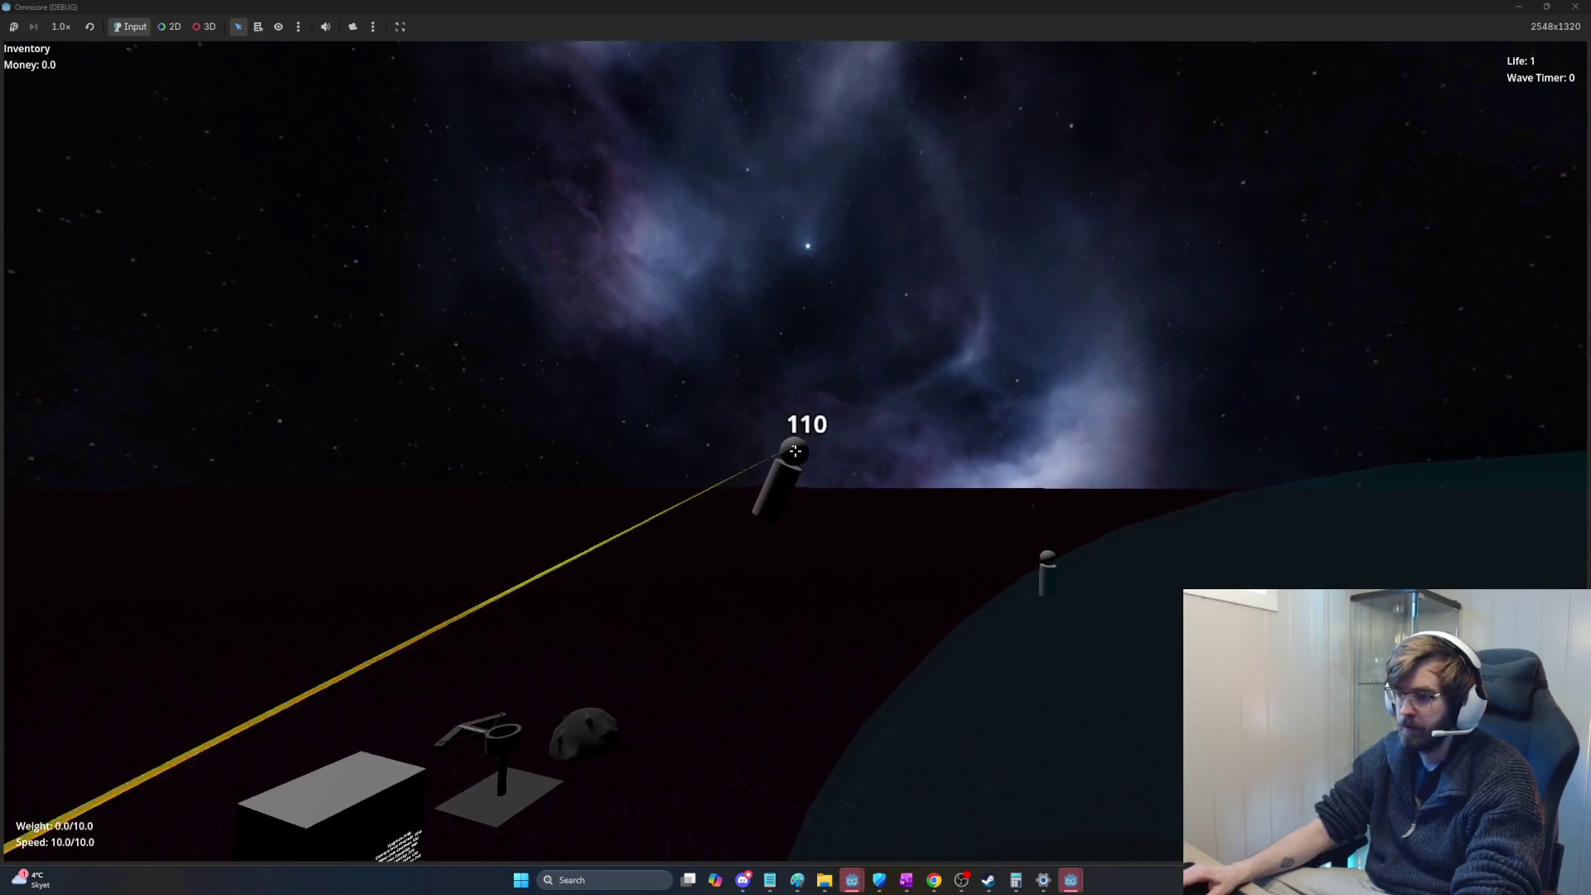
left_click(795, 451)
left_click(794, 451)
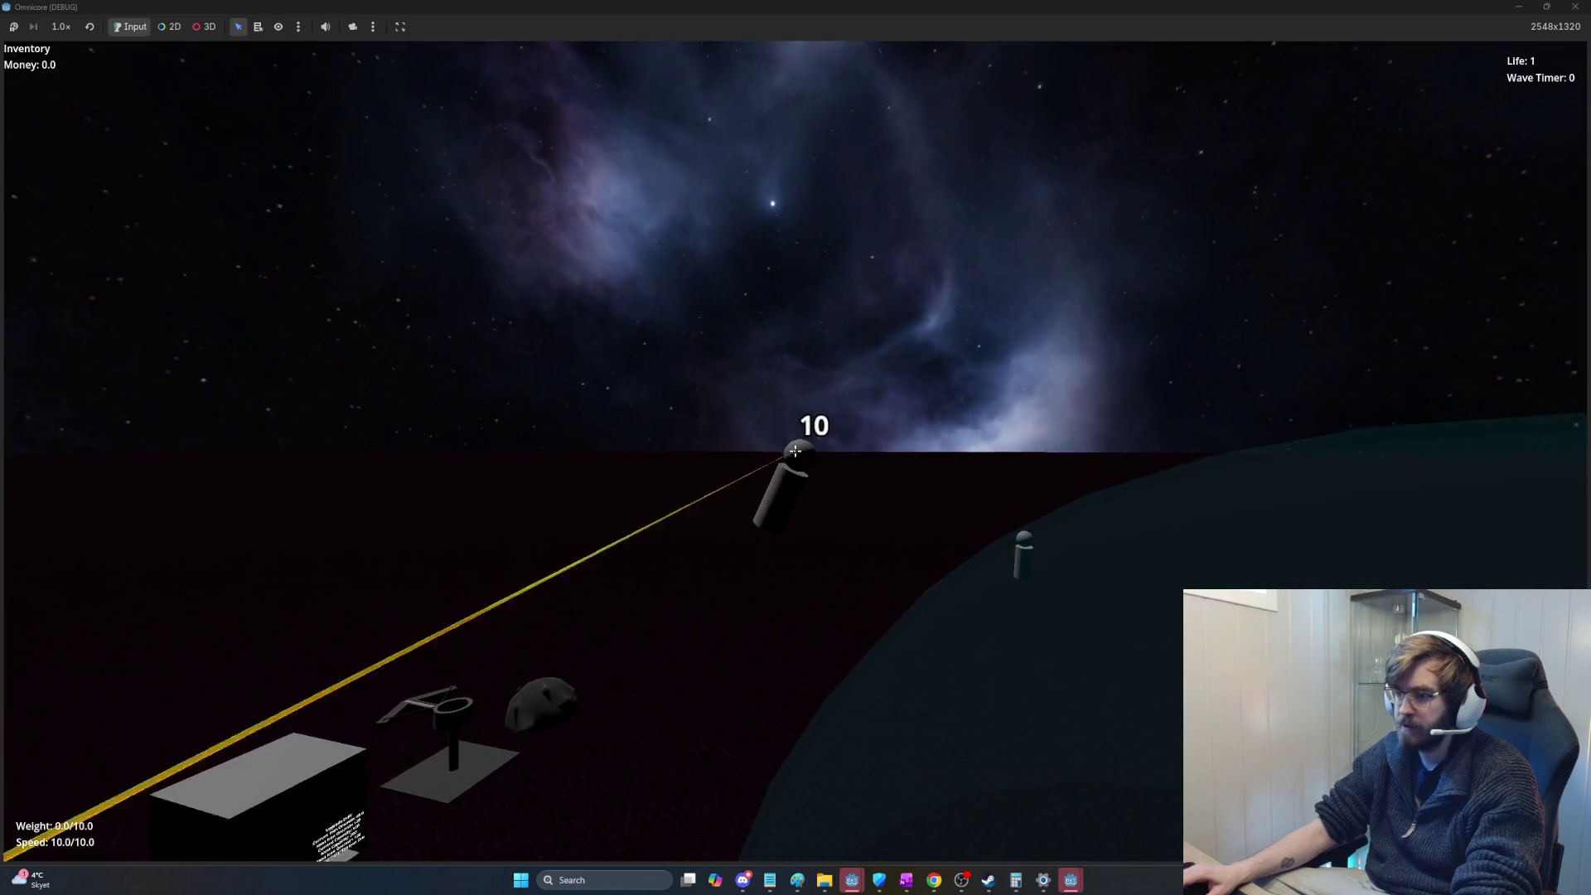
left_click(795, 450)
Step: Destroy the next capsule and laser the one attacking the base
left_click(795, 451)
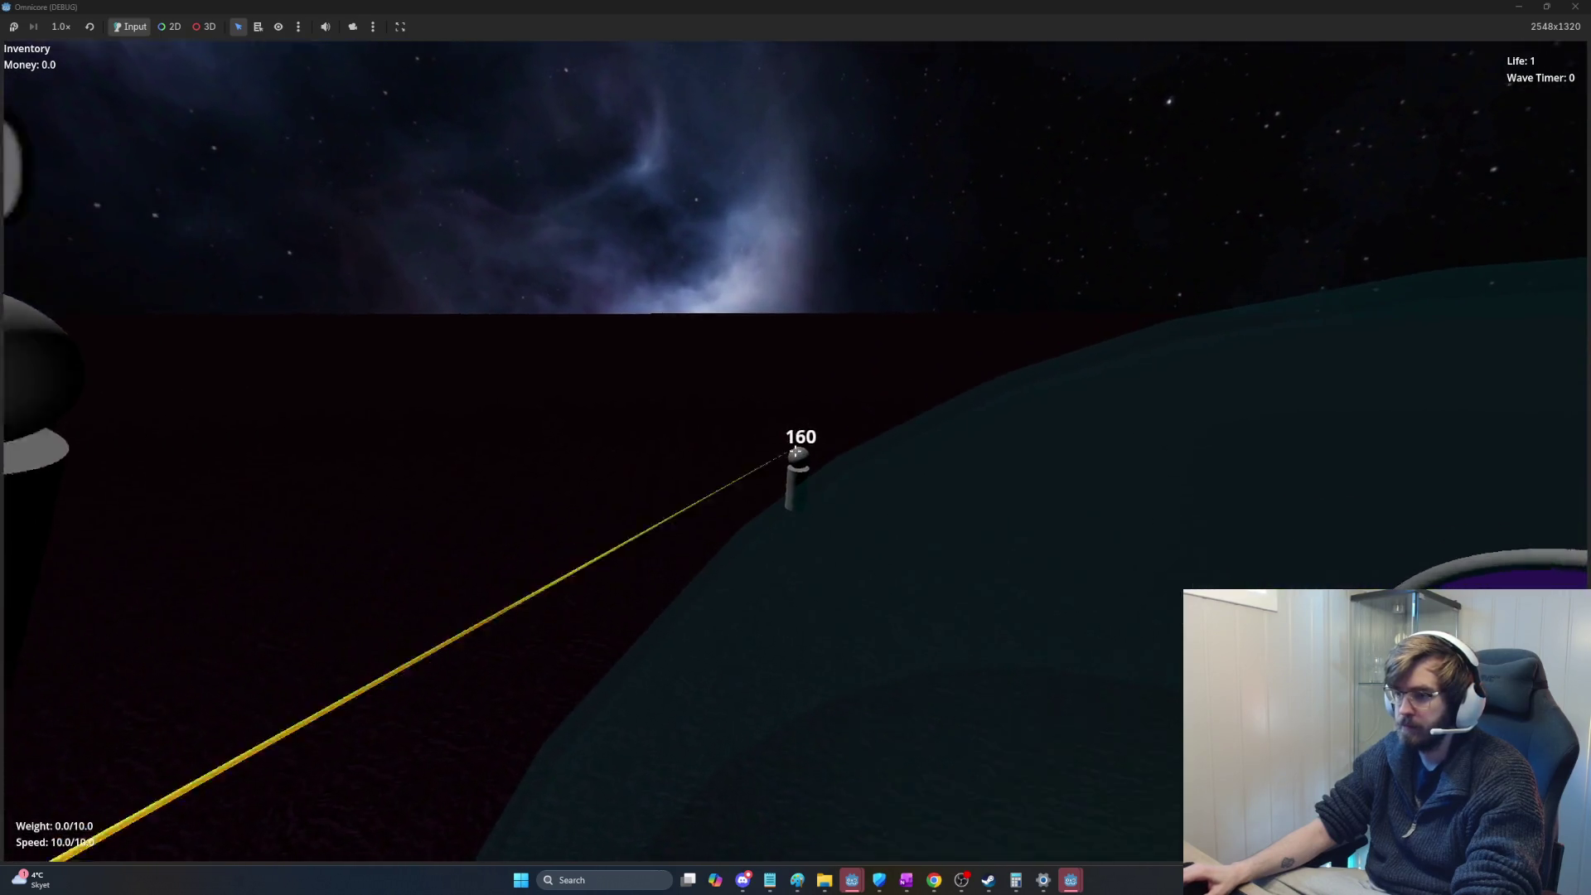
left_click(795, 451)
left_click(794, 450)
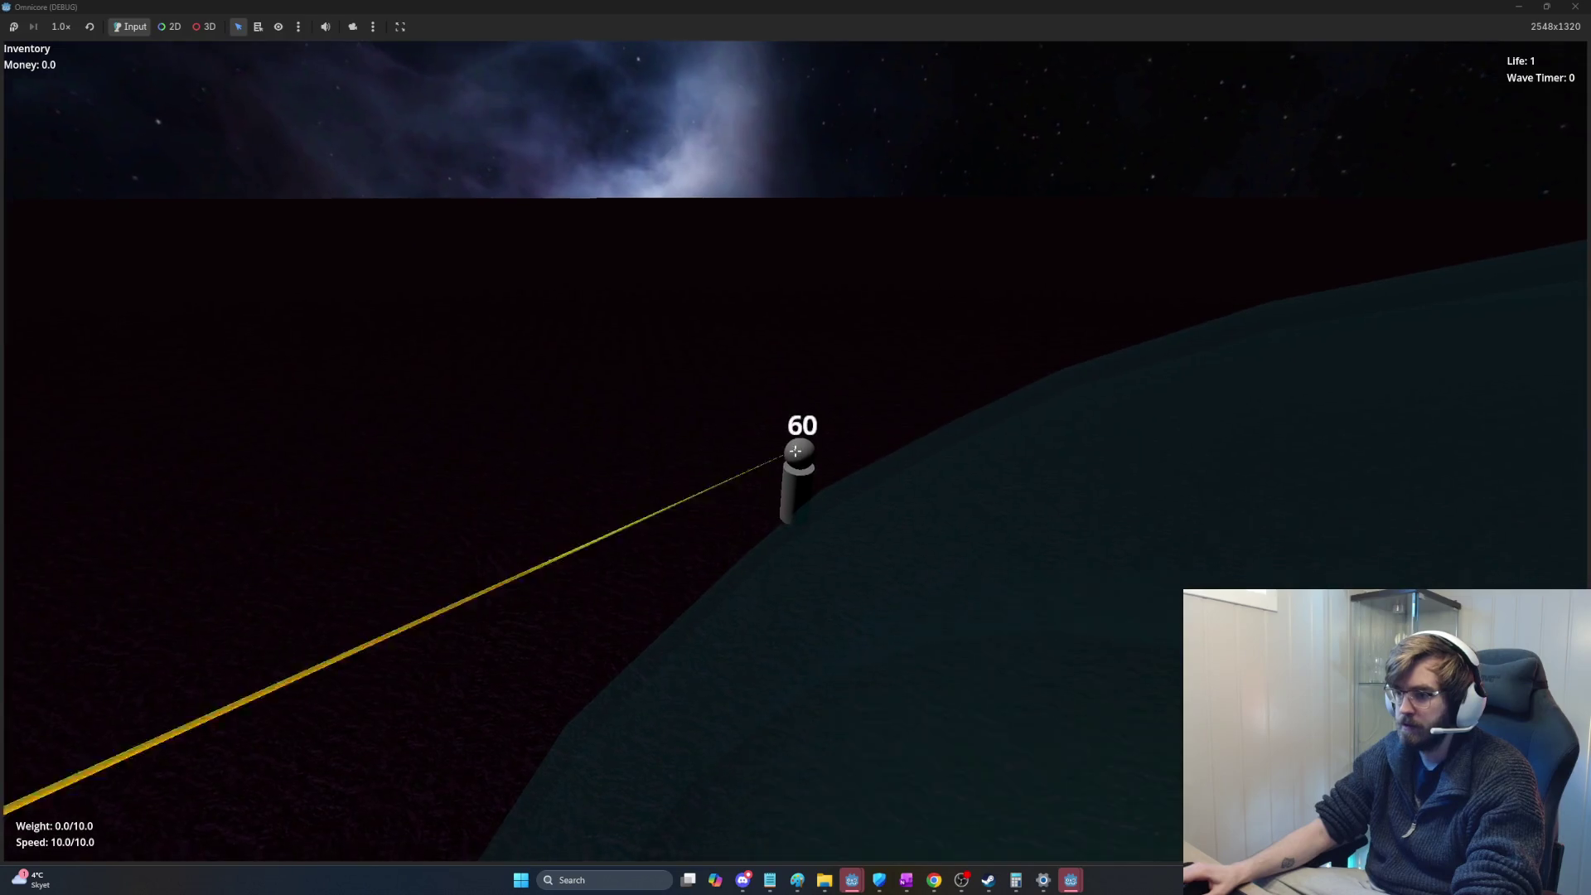
left_click(794, 450)
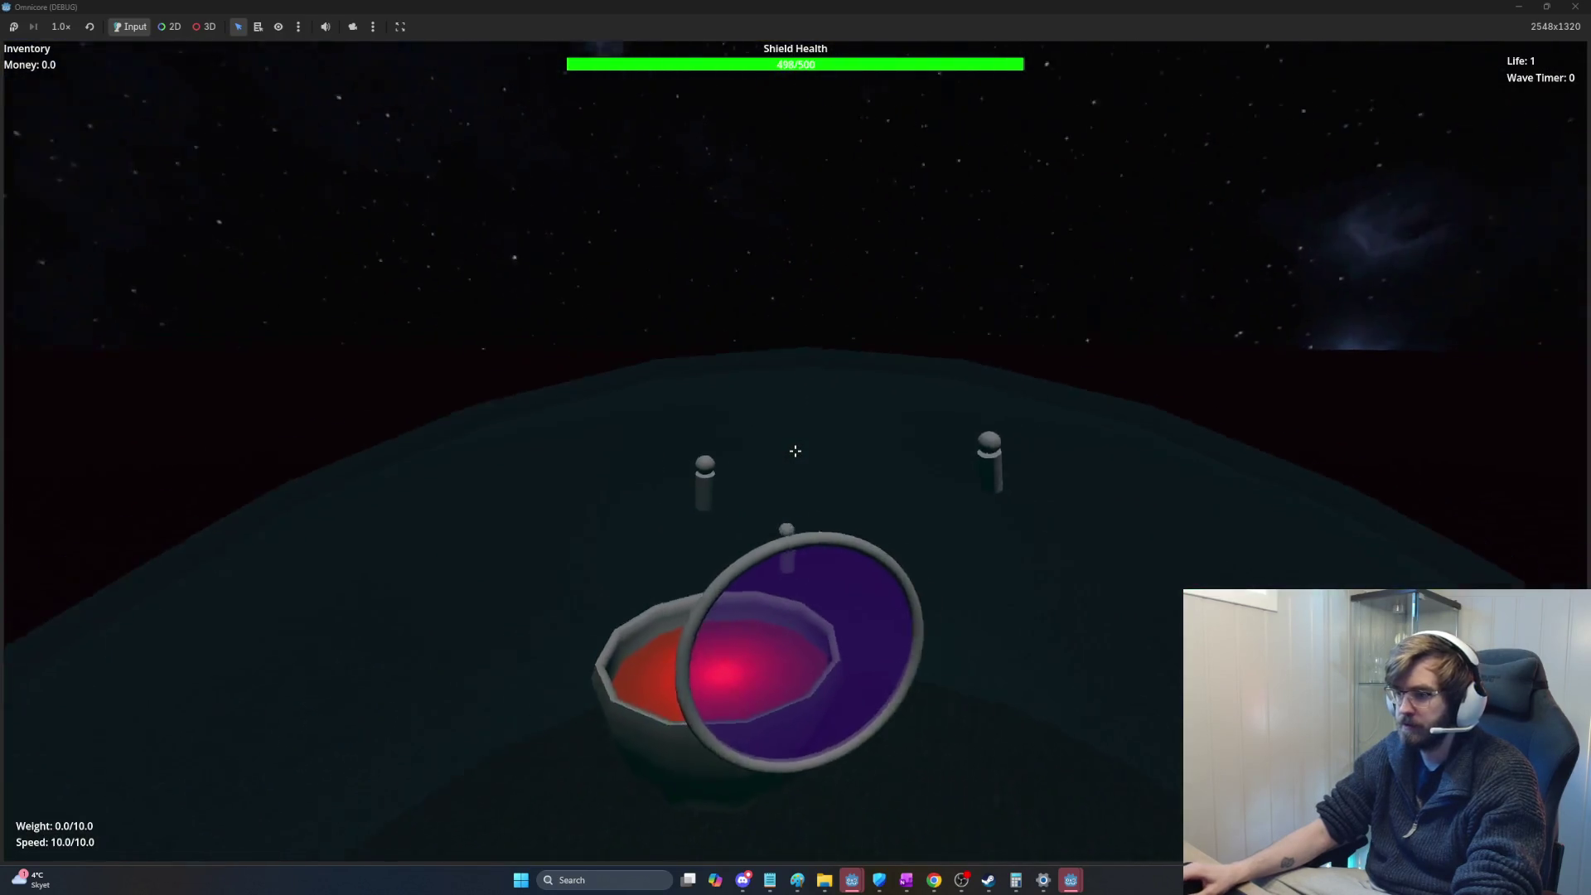
left_click(796, 450)
left_click(796, 451)
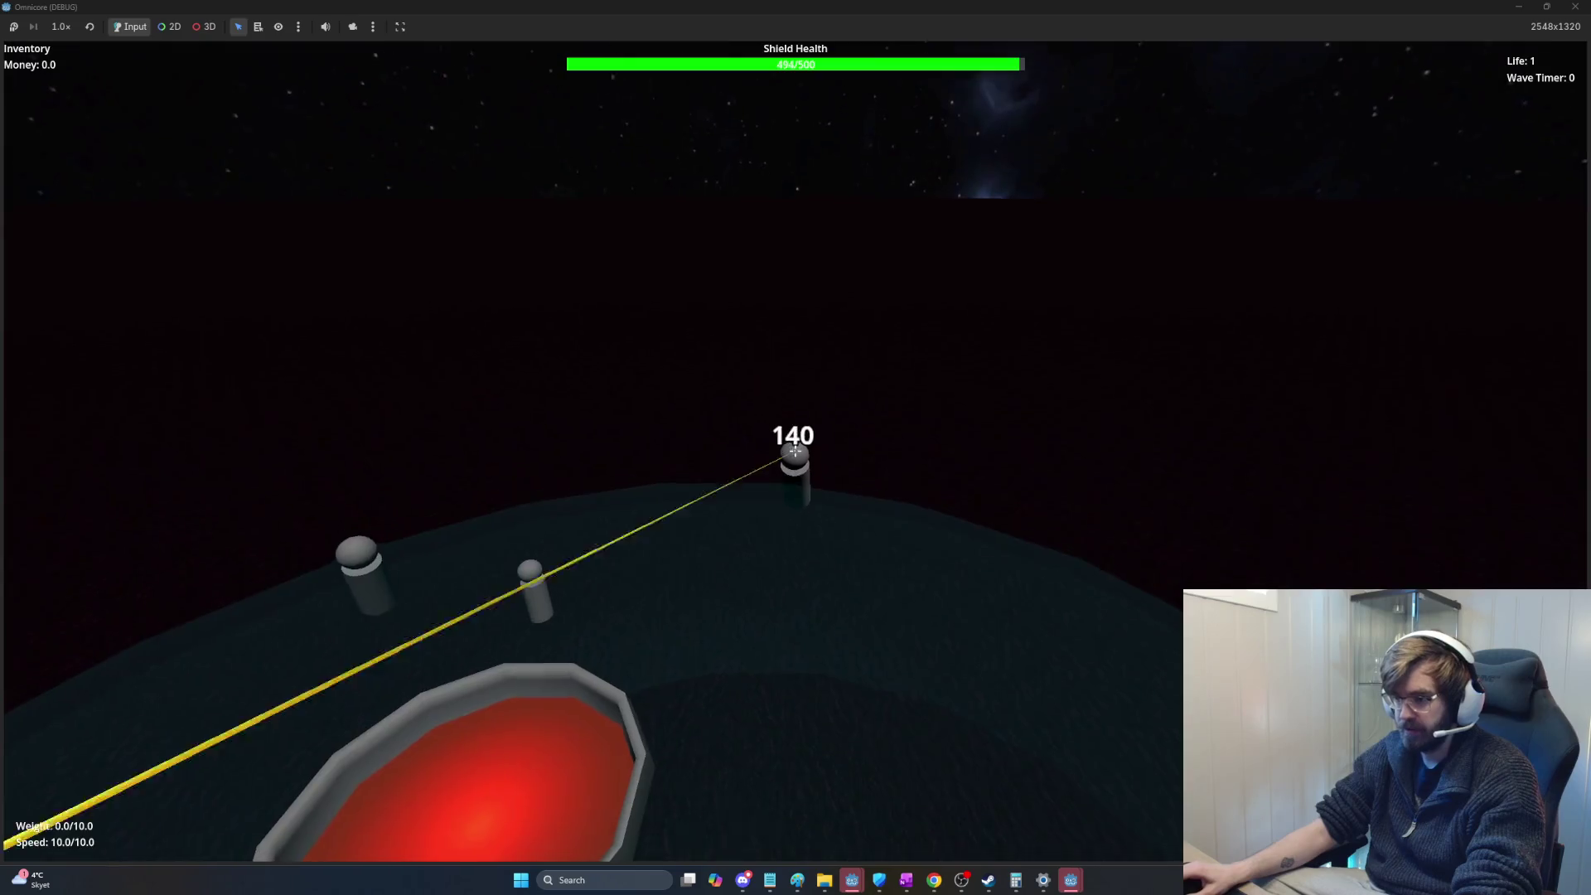
left_click(797, 450)
left_click(795, 451)
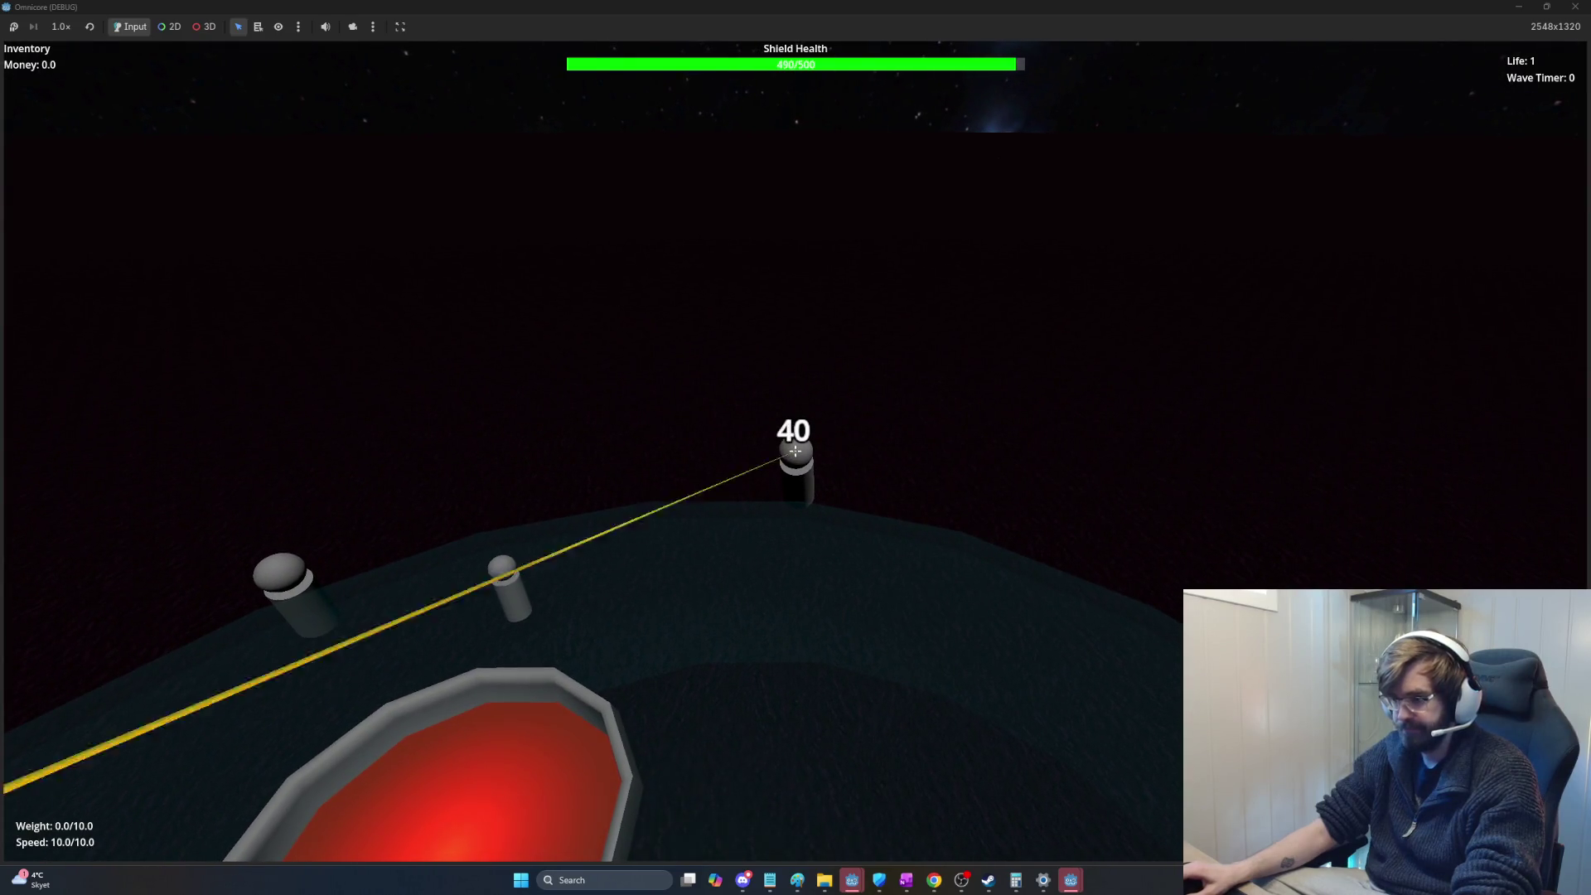